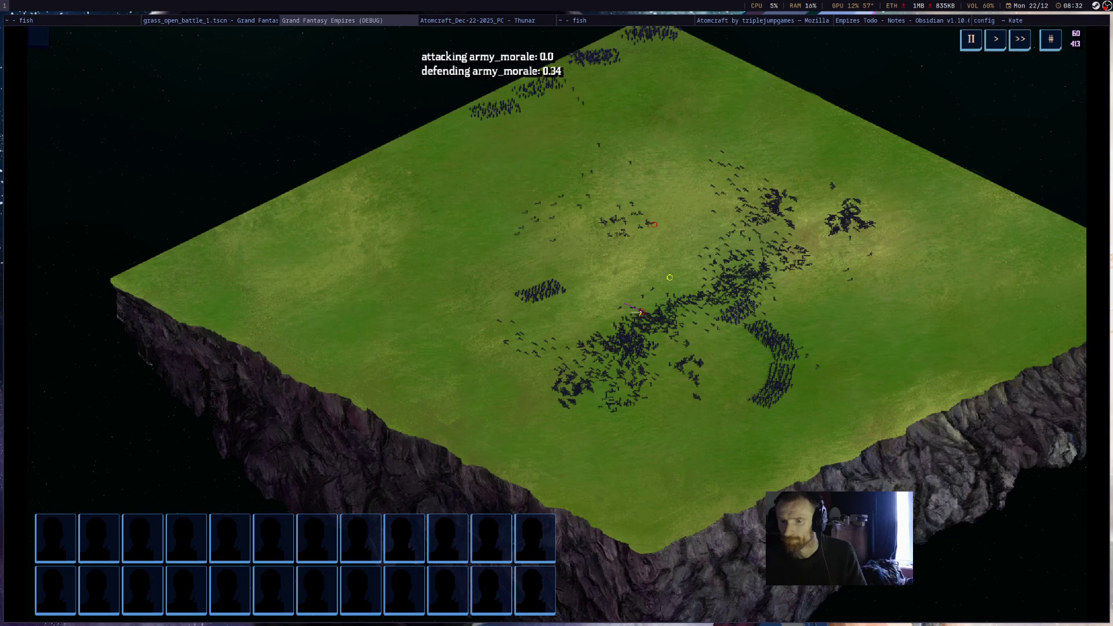
# Switch from the Grand Fantasy Empires battle to the '~ - fish' terminal showing Steam's log.
pyautogui.click(591, 30)
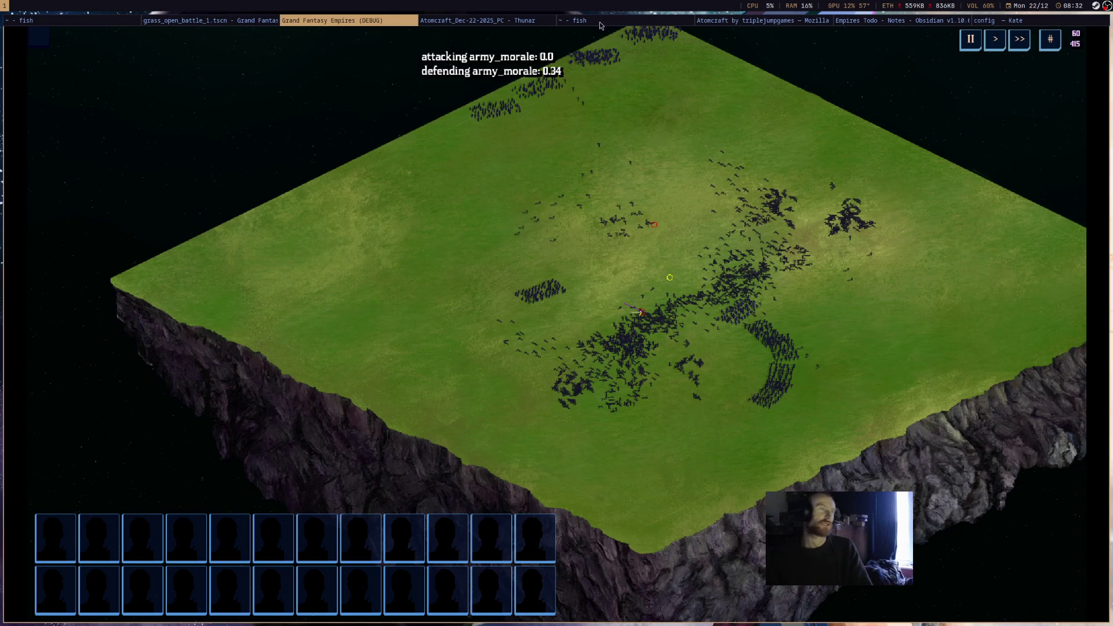
pyautogui.click(591, 23)
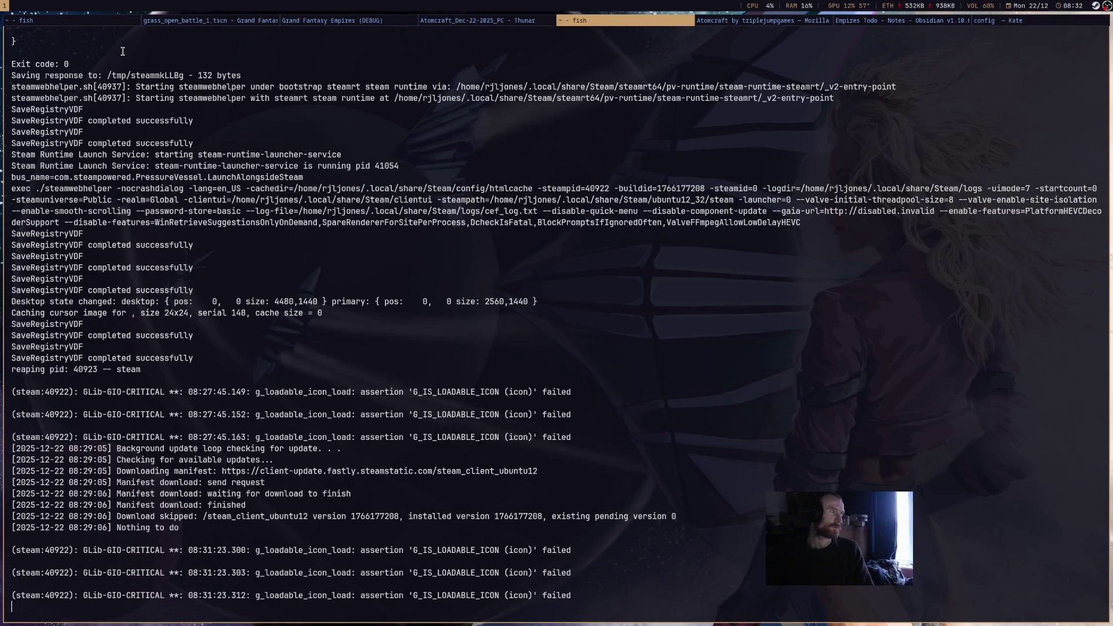
# In the first fish tab, try 'stl --help' and an AUR lookup with 'paru stl'.
pyautogui.click(73, 20)
pyautogui.write('stl --help')
pyautogui.press('Return')
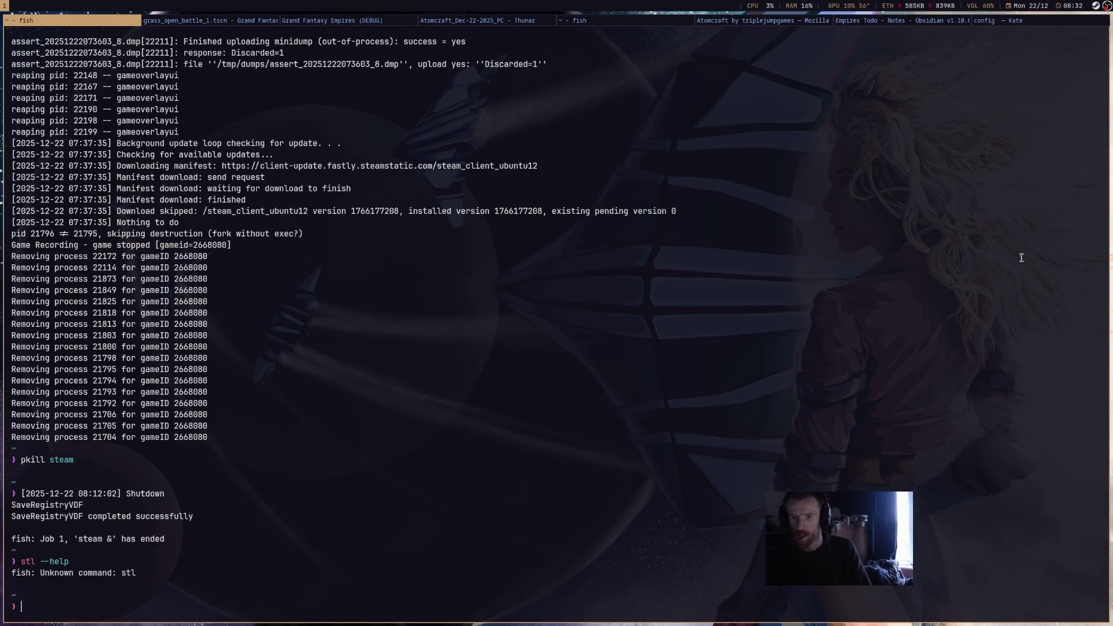
pyautogui.write('paru stl')
pyautogui.press('Return')
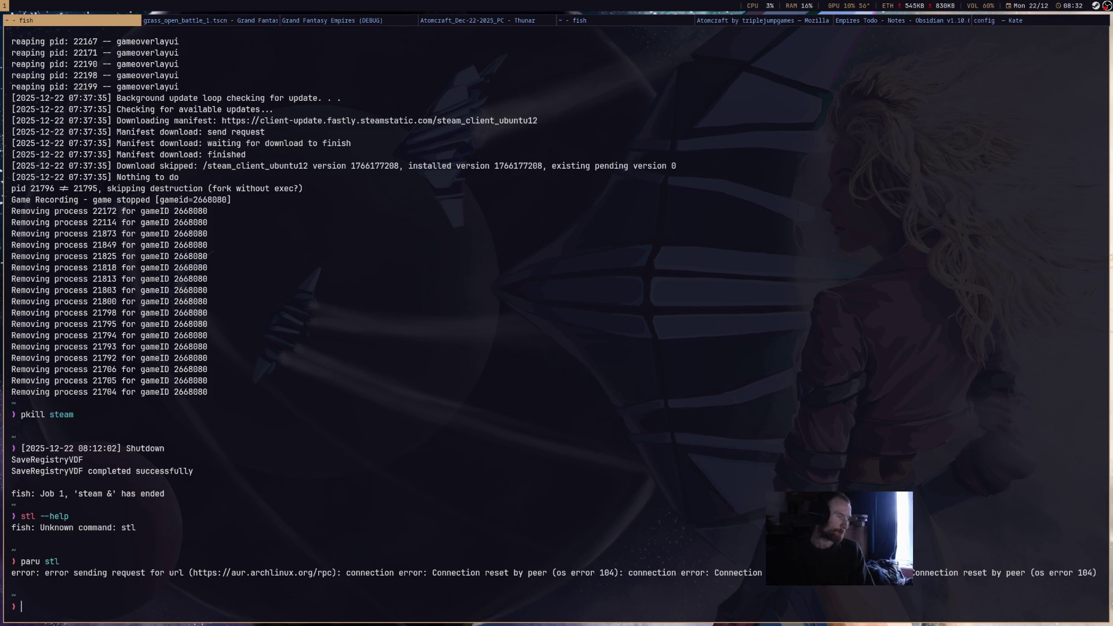
# Search the repositories with 'sudo pacman -Ss stl' and submit the sudo password.
pyautogui.write('sudo pac')
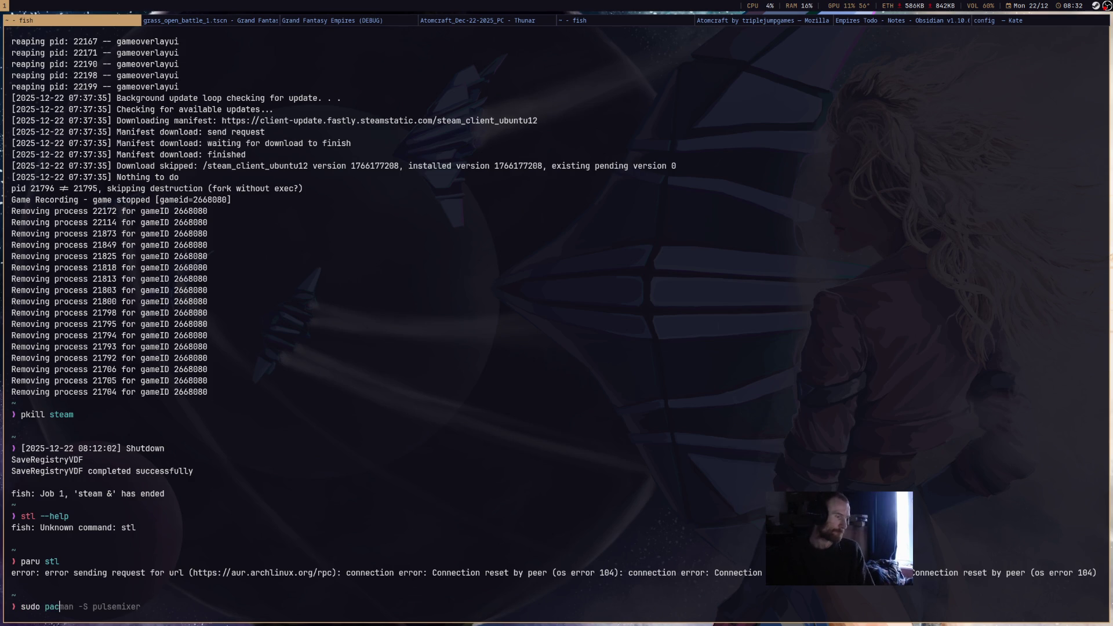
pyautogui.write('man -Ss stl')
pyautogui.press('Return')
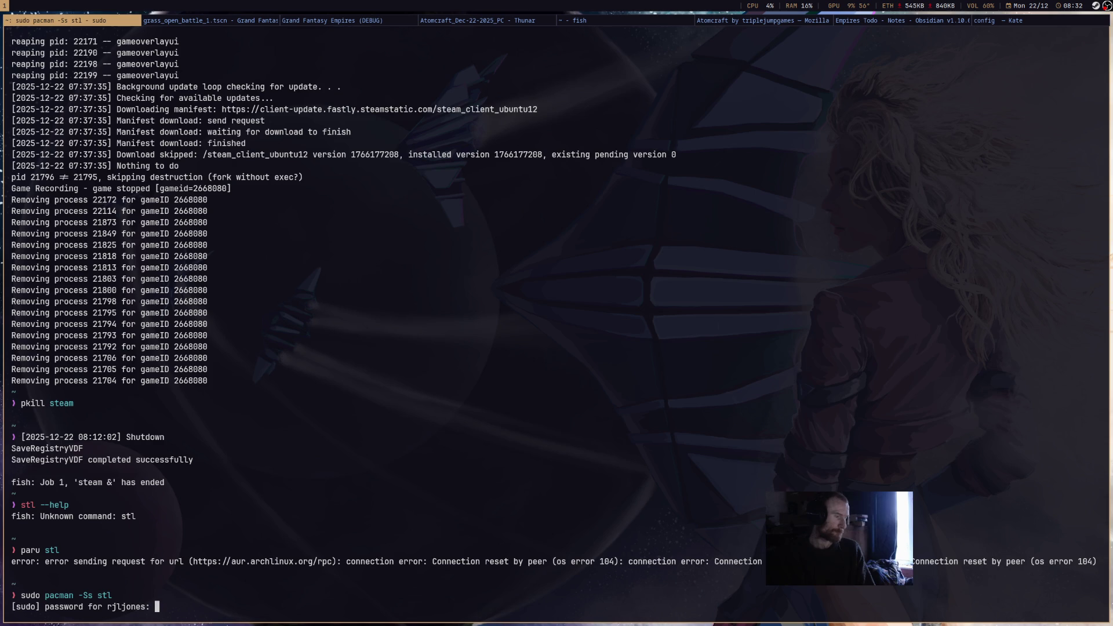
pyautogui.press('Return')
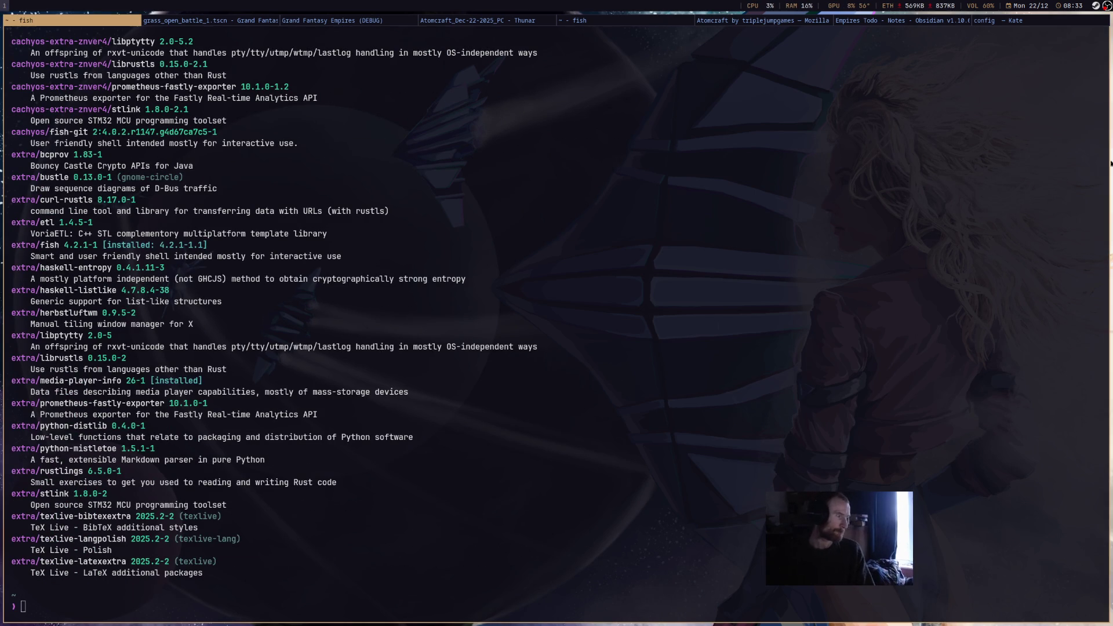
# Review the stl search results such as stlink and curl-rustls, then type 'paru steam'.
pyautogui.scroll(2, 742, 416)
pyautogui.scroll(5, 742, 417)
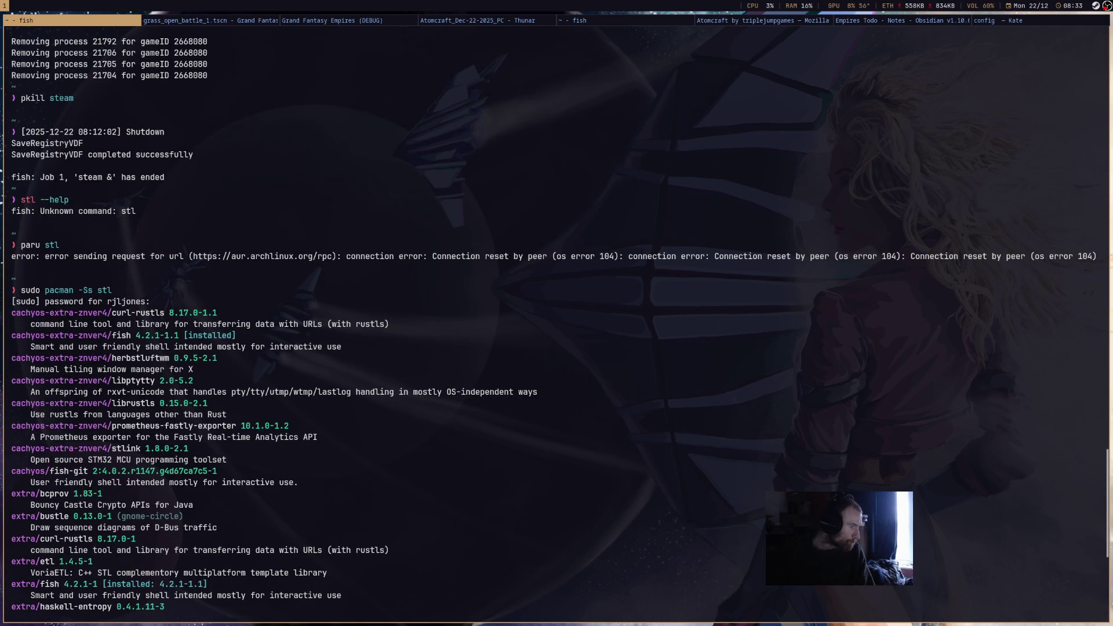
pyautogui.scroll(-1, 723, 380)
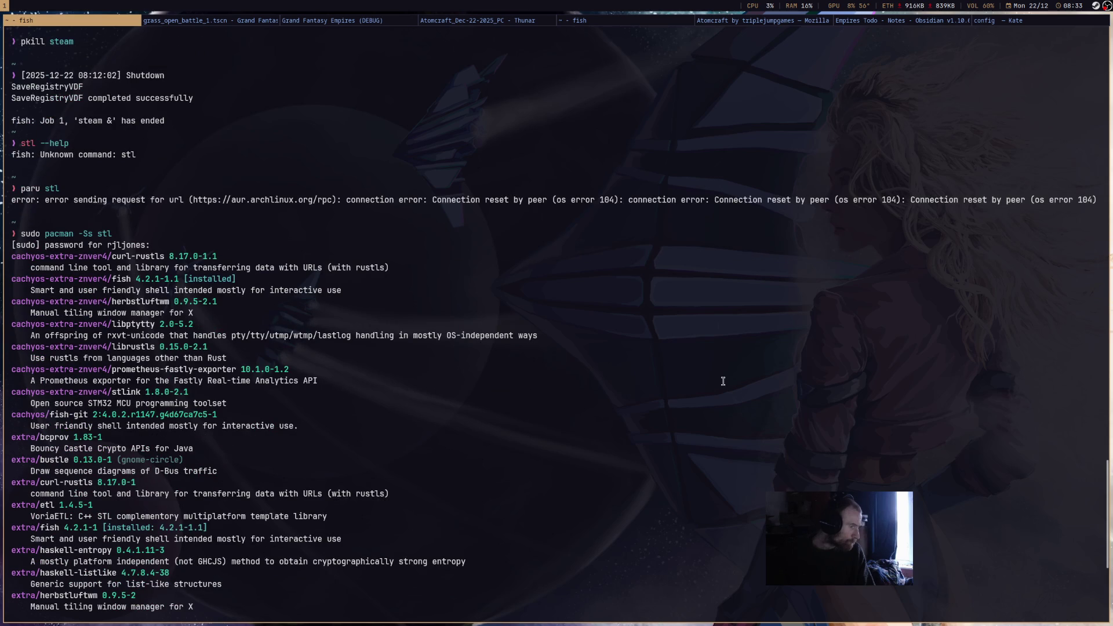
pyautogui.scroll(-2, 723, 381)
pyautogui.scroll(-3, 722, 381)
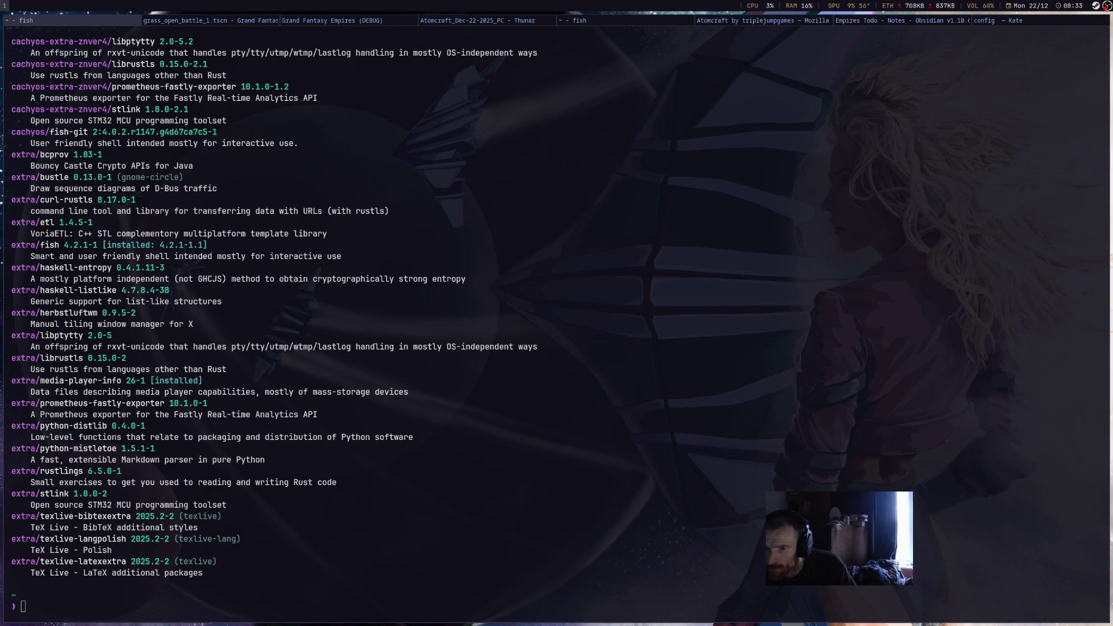
pyautogui.click(645, 447)
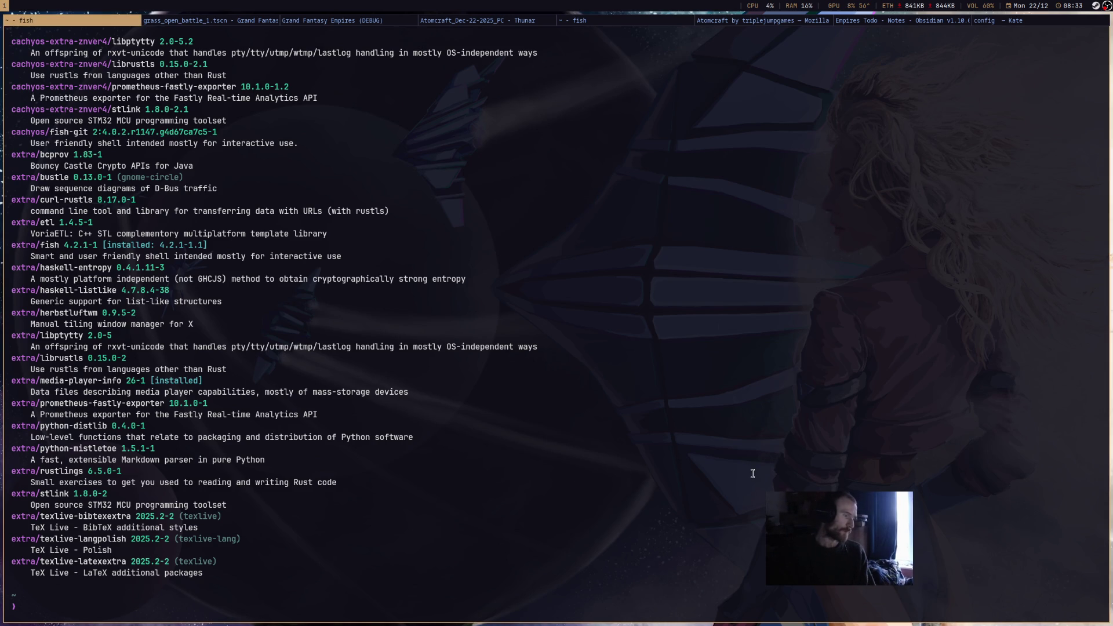
pyautogui.write('paru steam')
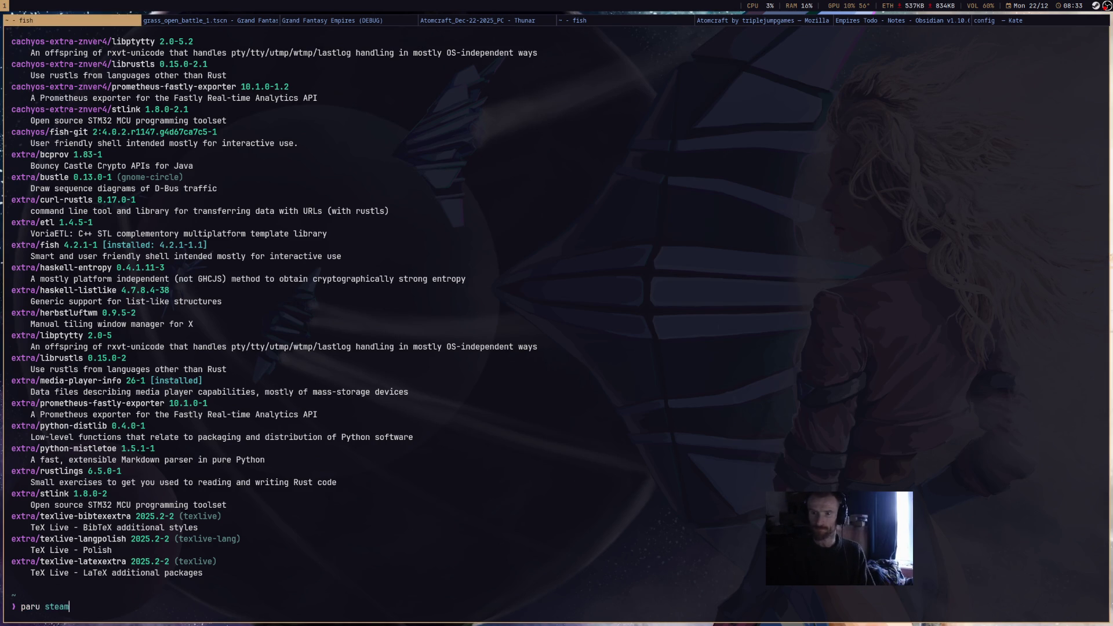
# Run 'paru steam', look through the matches and cancel its selection prompt.
pyautogui.press('Return')
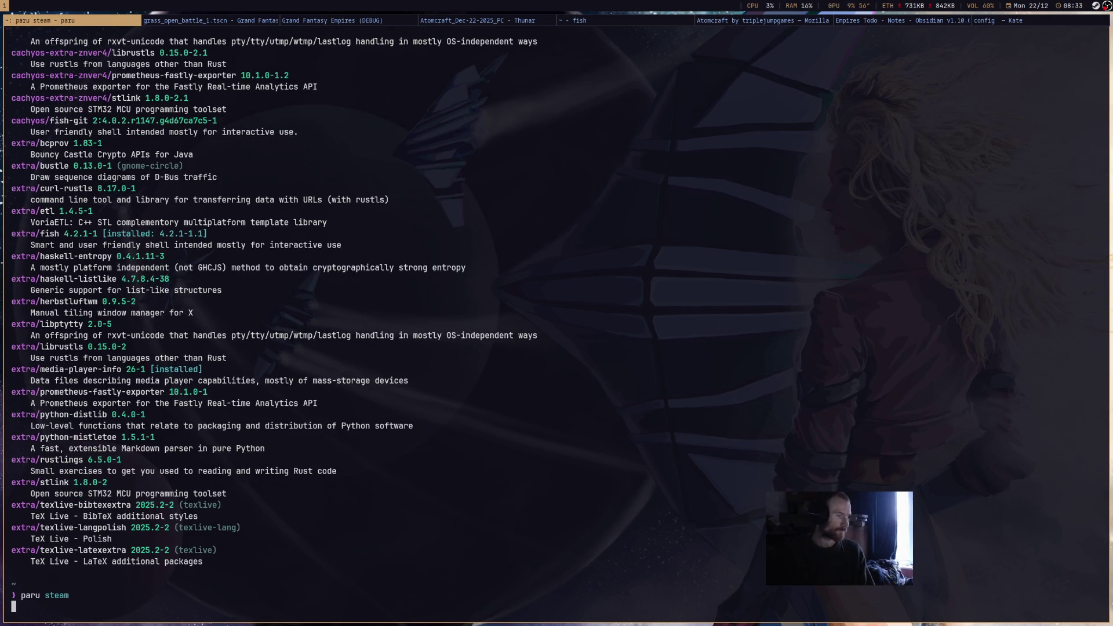
pyautogui.scroll(10, 691, 325)
pyautogui.scroll(10, 691, 325)
pyautogui.scroll(-20, 693, 342)
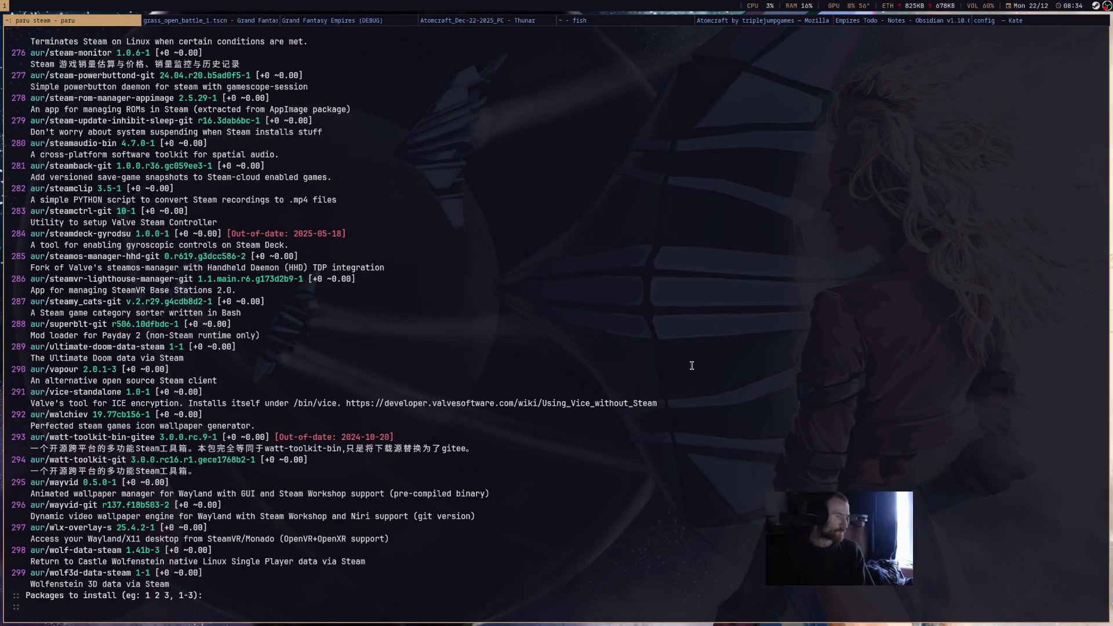
pyautogui.press('Escape')
pyautogui.press('Escape')
pyautogui.hotkey('ctrl', 'c')
# Install steamtinkerlaunch 12.12-1 with 'paru steamtinker', choosing package 1 and accepting the build review.
pyautogui.write('paru steam')
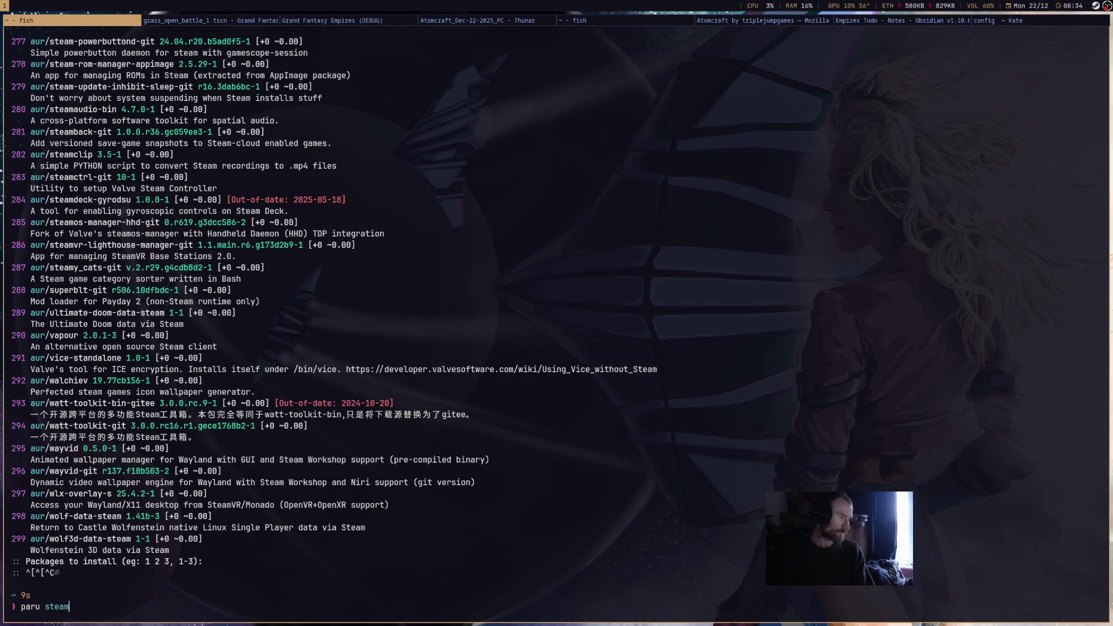
pyautogui.write('tinker')
pyautogui.press('Return')
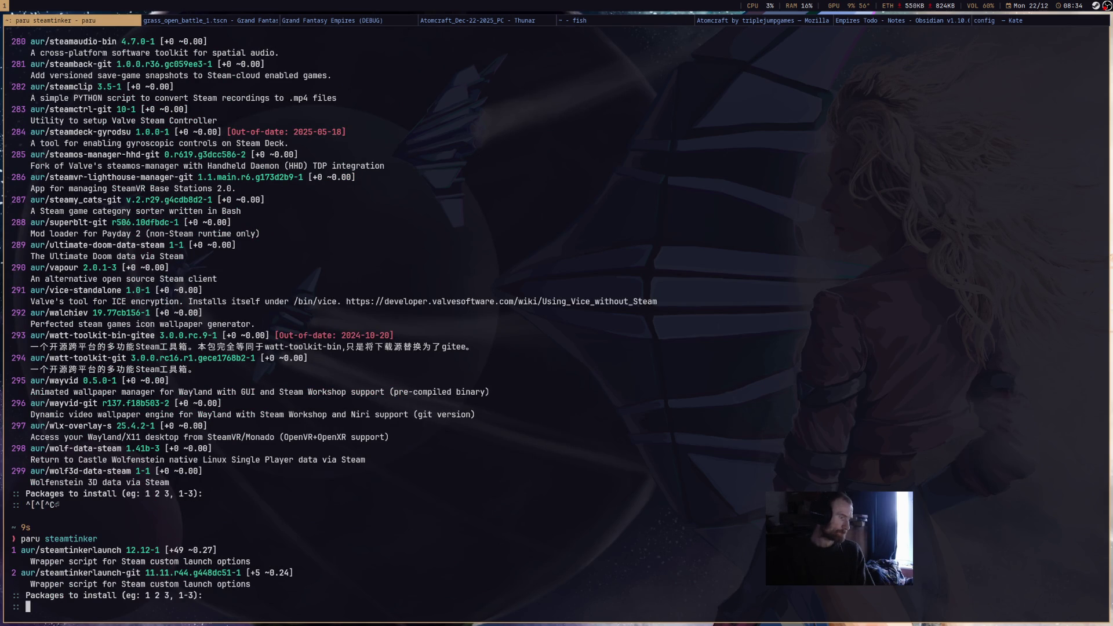
pyautogui.write('1')
pyautogui.press('Return')
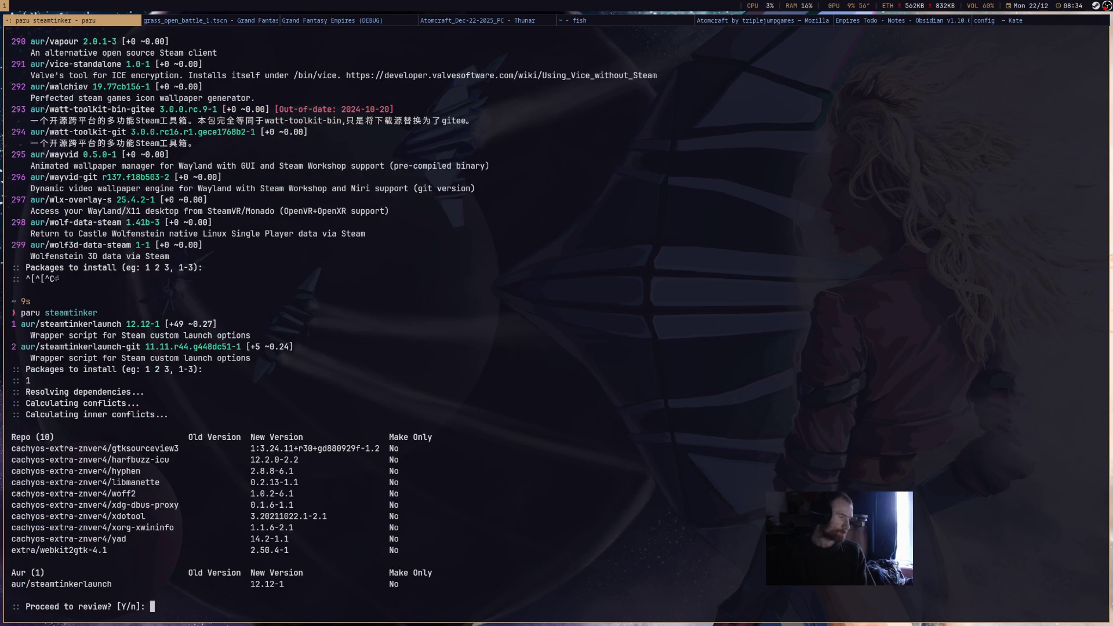
pyautogui.write('Y')
pyautogui.press('Return')
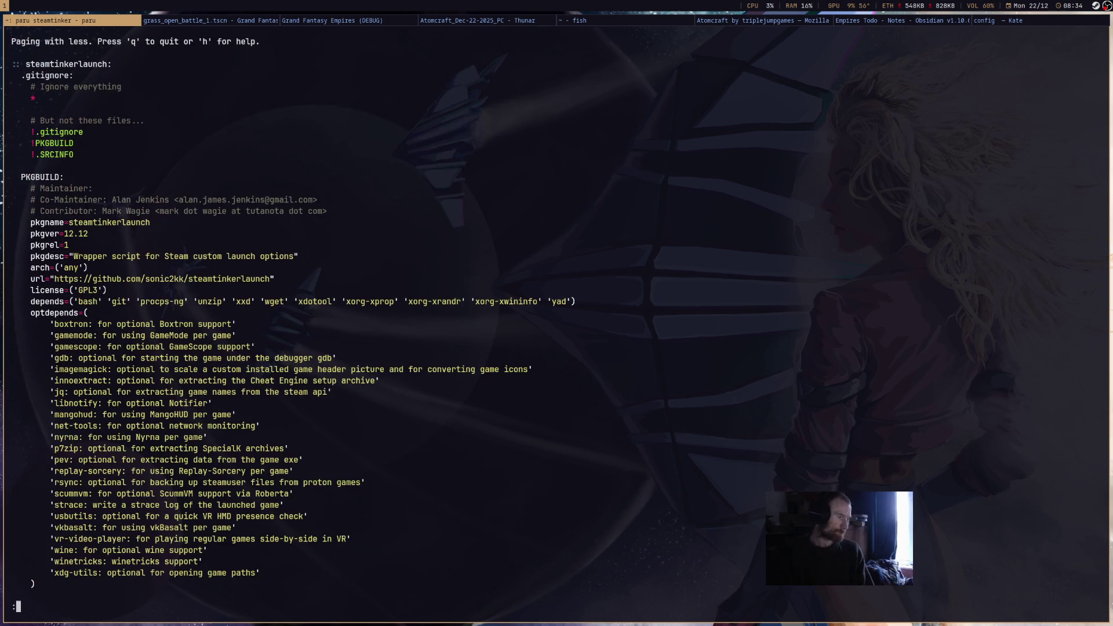
pyautogui.press('q')
pyautogui.press('Return')
pyautogui.press('Return')
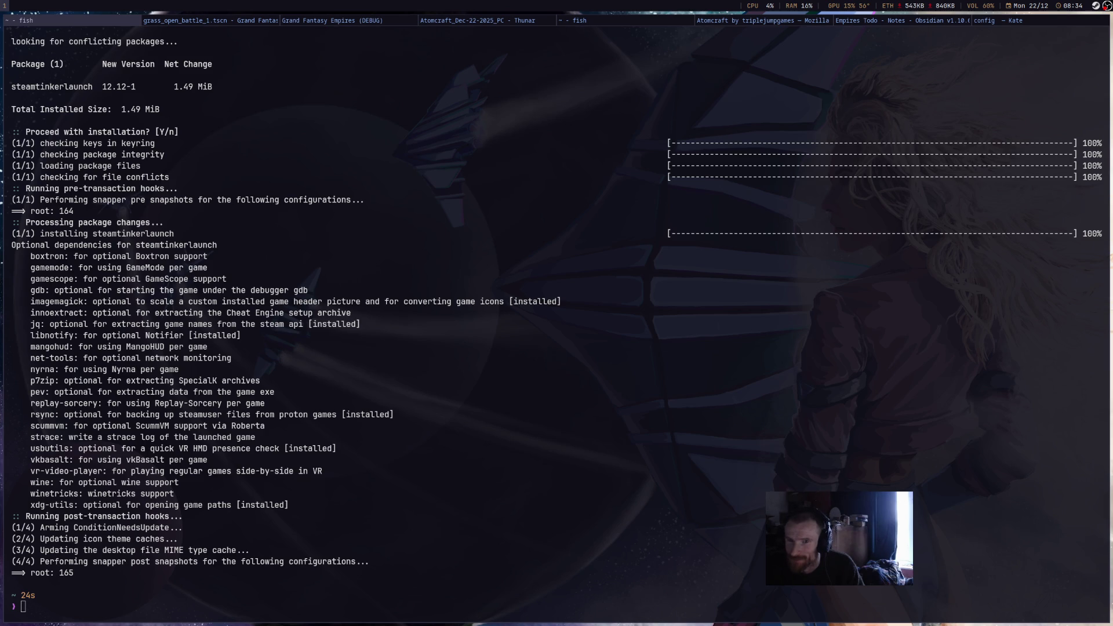
pyautogui.write('stl --help')
# Confirm 'stl' is unknown, then run 'steamtinkerlaunch --help' and read its v12.12 options.
pyautogui.press('Return')
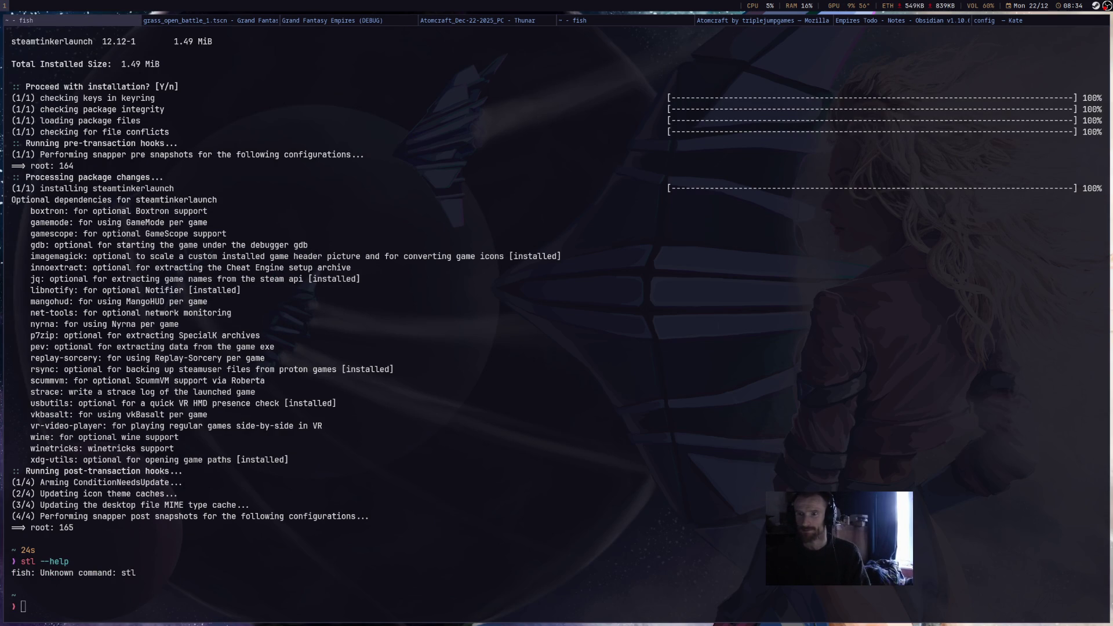
pyautogui.write('steamti')
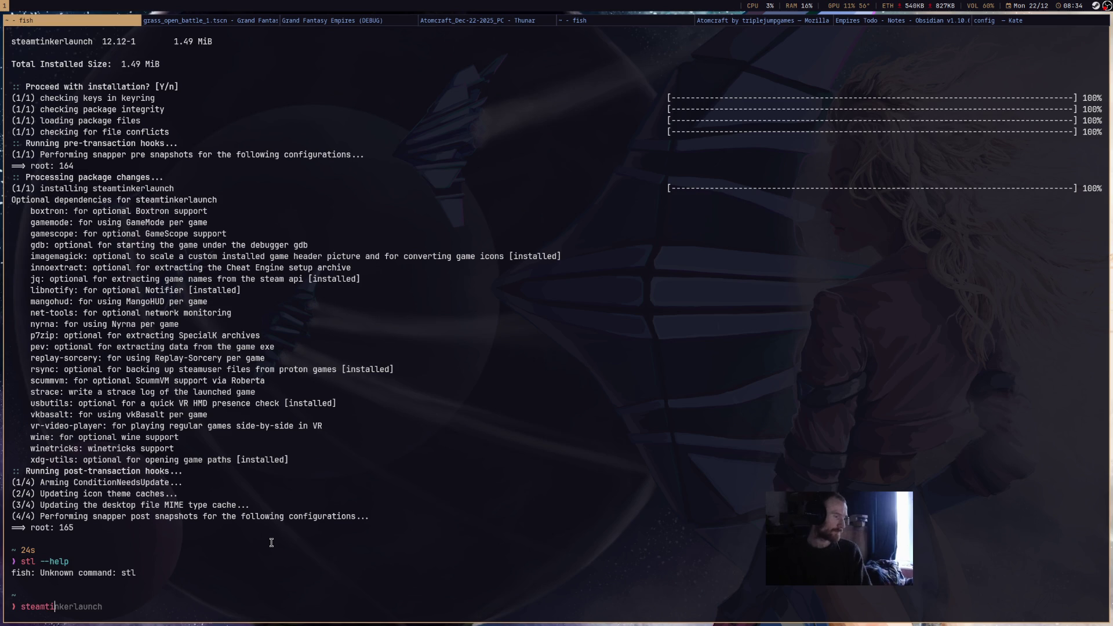
pyautogui.press('Right')
pyautogui.write('--help')
pyautogui.press('Return')
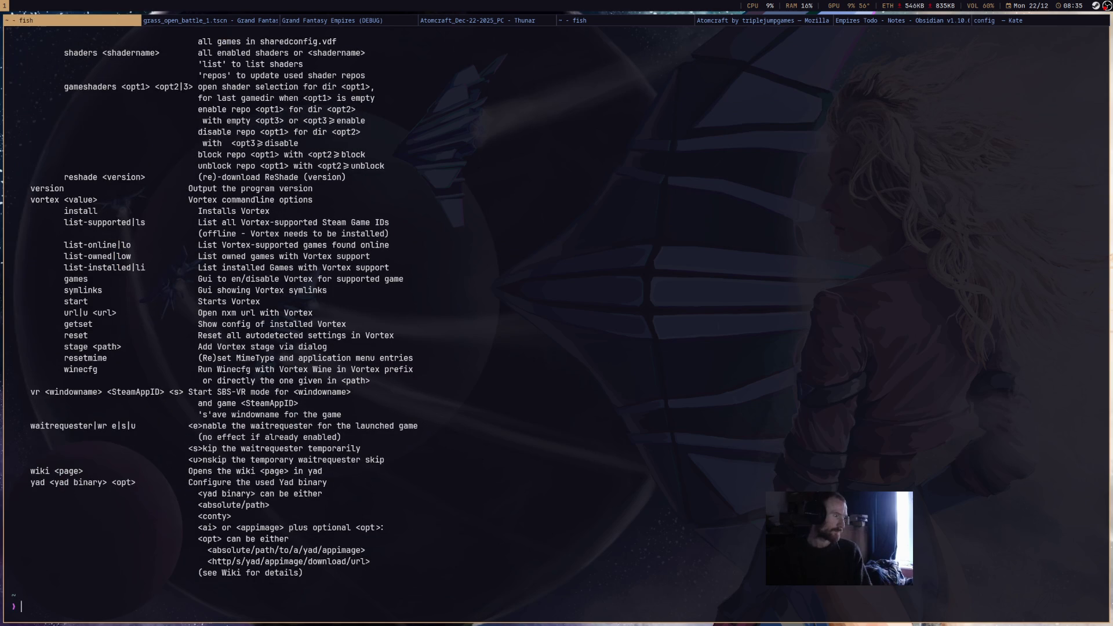
pyautogui.scroll(20, 434, 320)
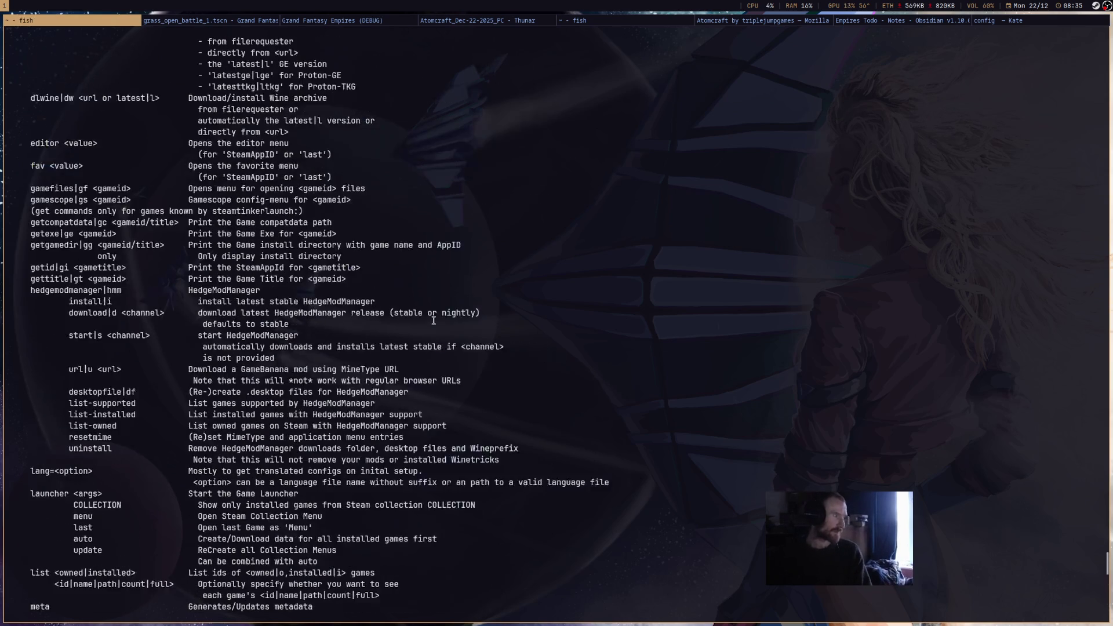
pyautogui.scroll(12, 434, 320)
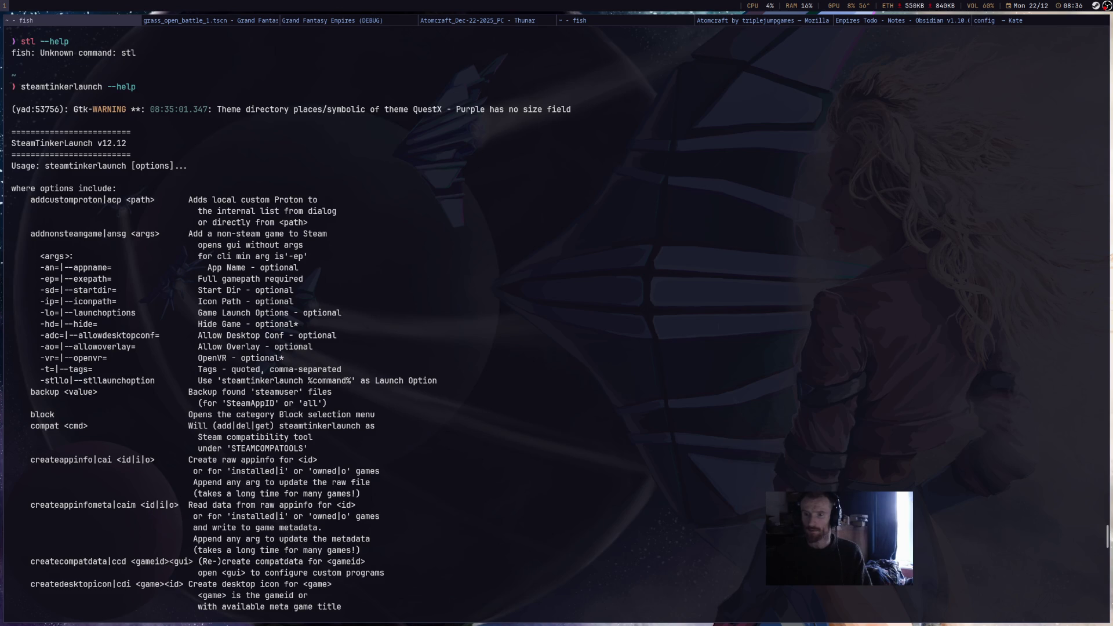
pyautogui.scroll(-20, 712, 441)
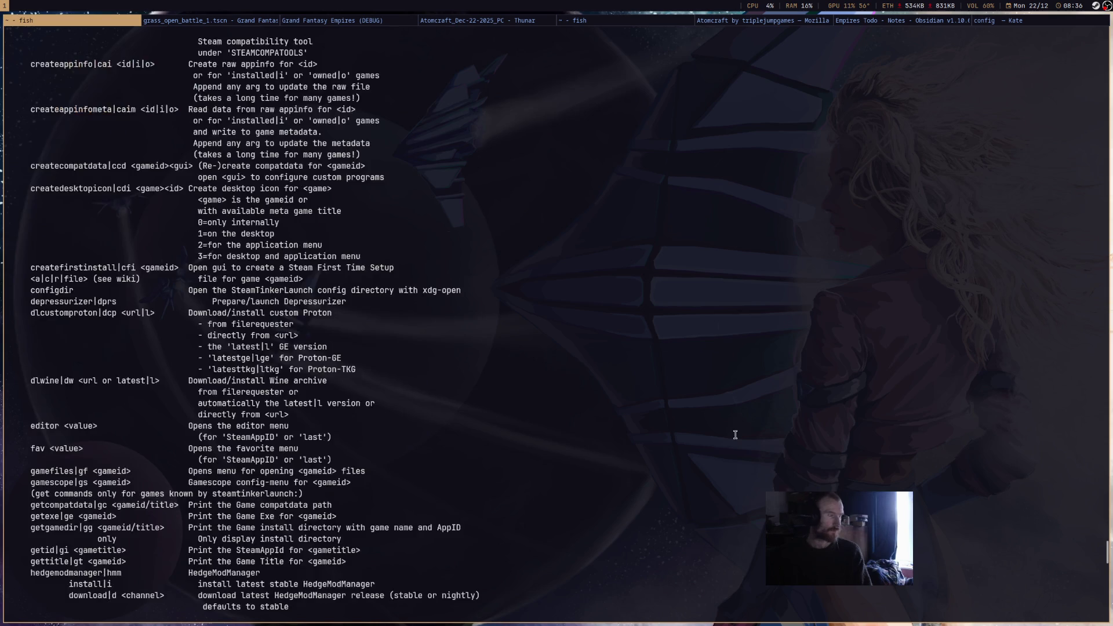
# Try running the short 'stl' command.
pyautogui.scroll(-15, 712, 441)
pyautogui.write('stk')
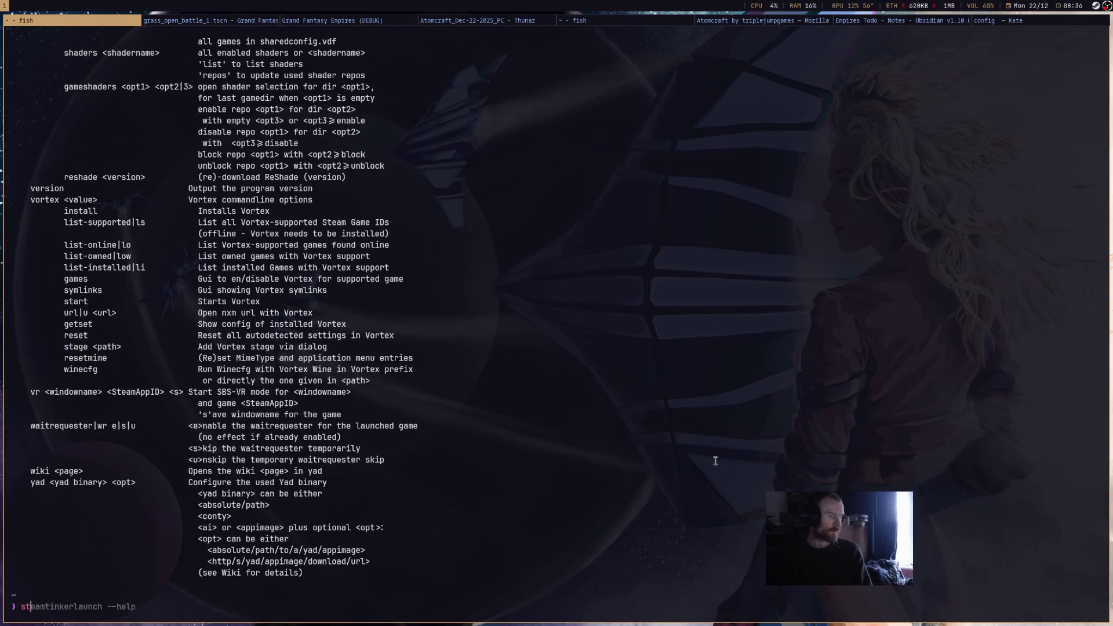
pyautogui.press('BackSpace')
pyautogui.write('l')
pyautogui.press('Return')
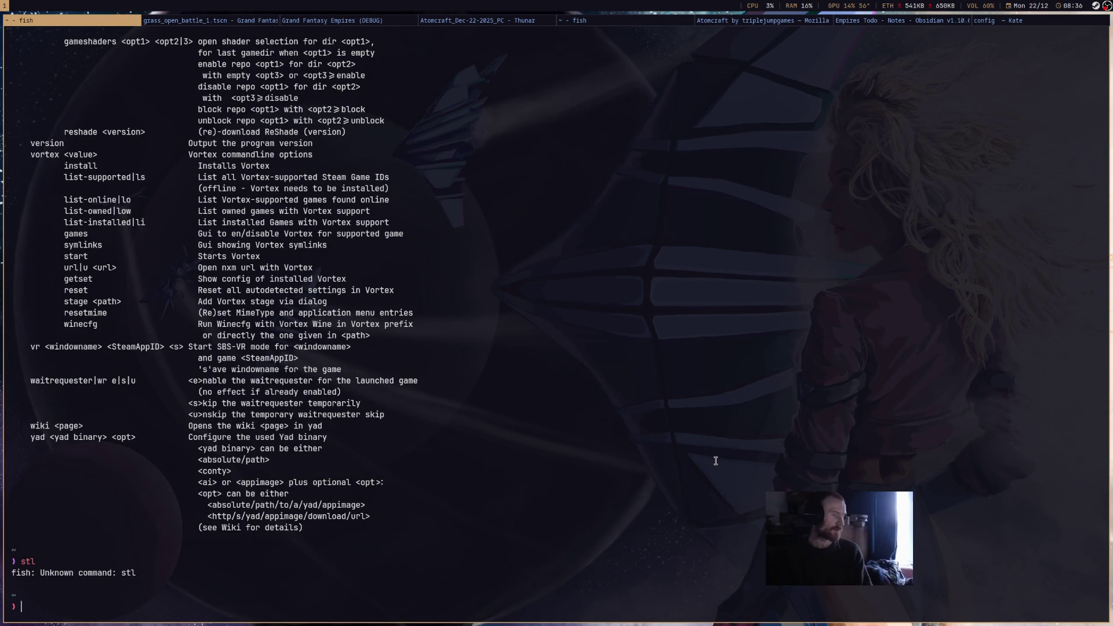
# Start 'steamtinkerlaunch addnonsteamgame AtomCraft' with a path completed into ~/Downloads toward the Atomcraft download.
pyautogui.write('steamtinkerlaunch --he')
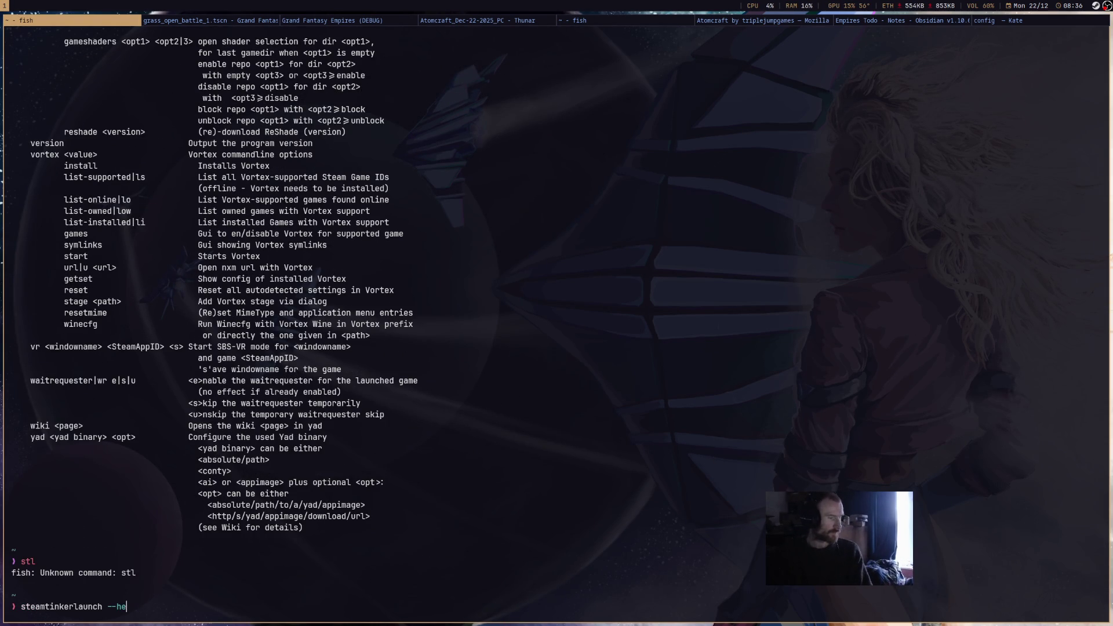
pyautogui.press('BackSpace')
pyautogui.press('BackSpace')
pyautogui.press('BackSpace')
pyautogui.press('BackSpace')
pyautogui.write('add')
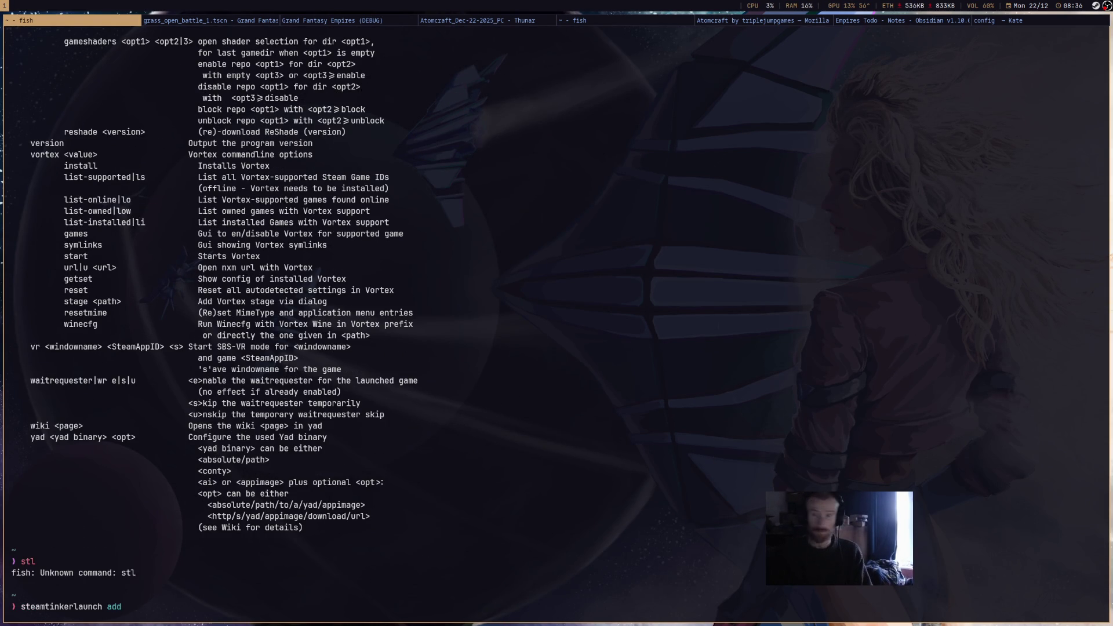
pyautogui.write('non')
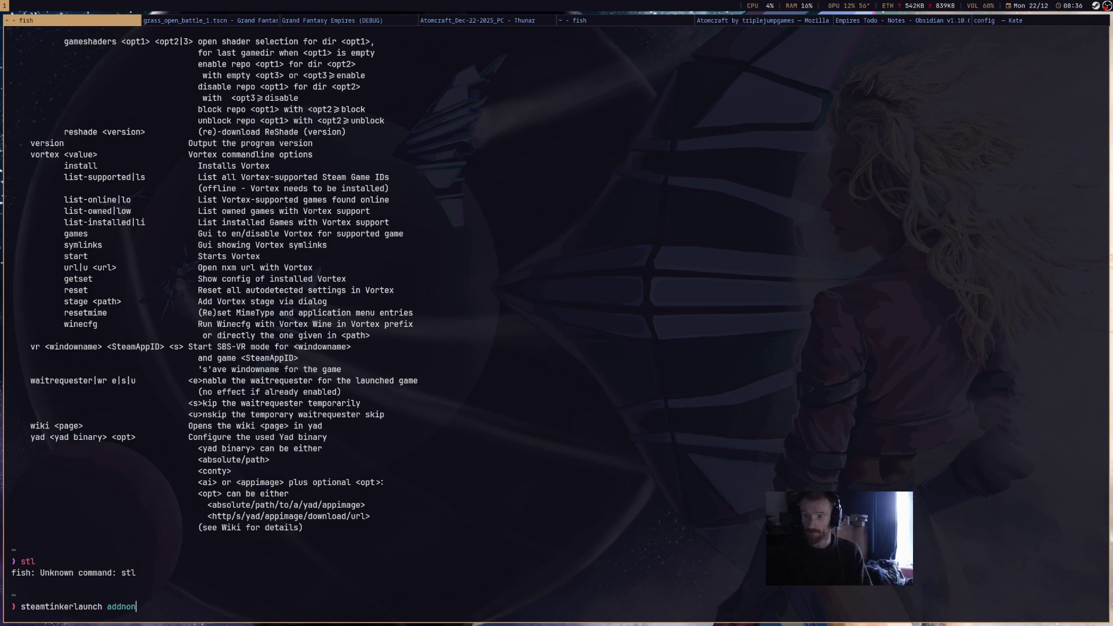
pyautogui.write('steamgame')
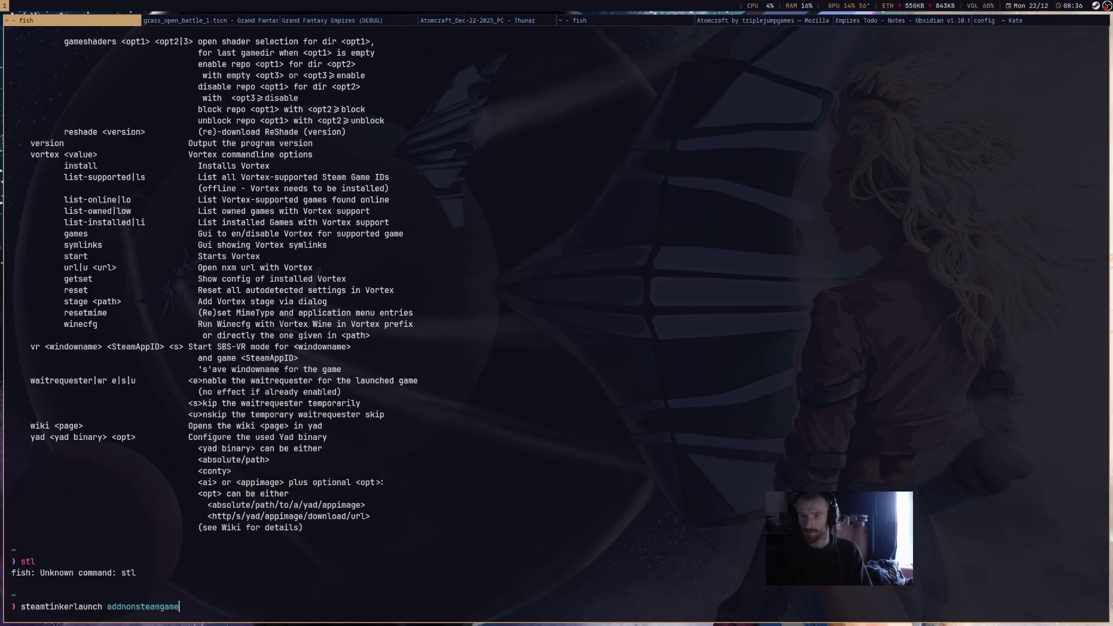
pyautogui.write(' A')
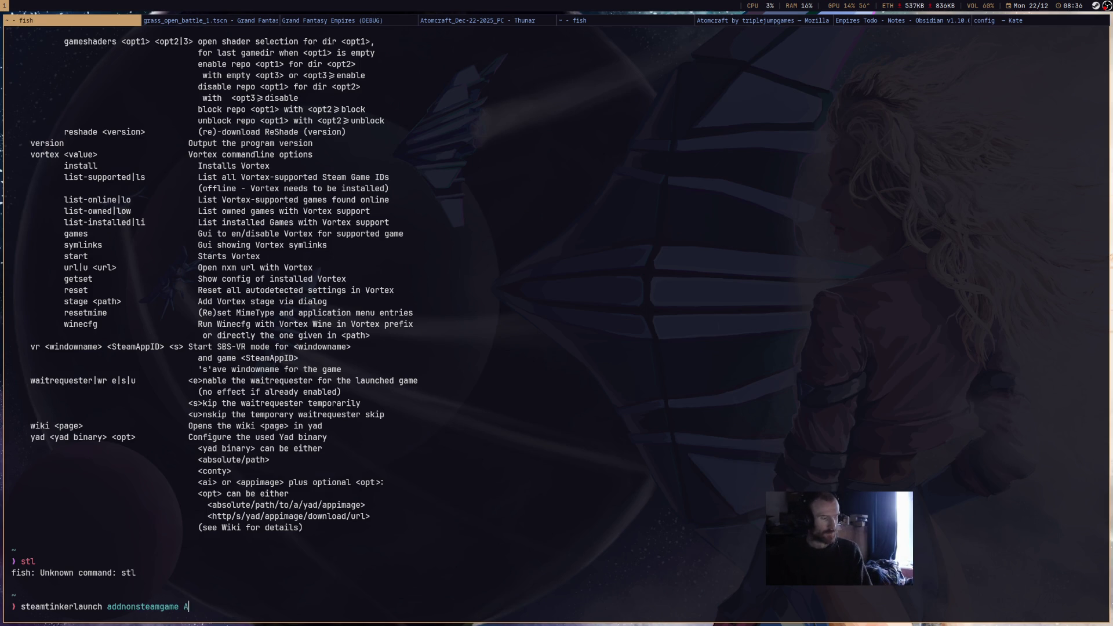
pyautogui.write('tomCraft @')
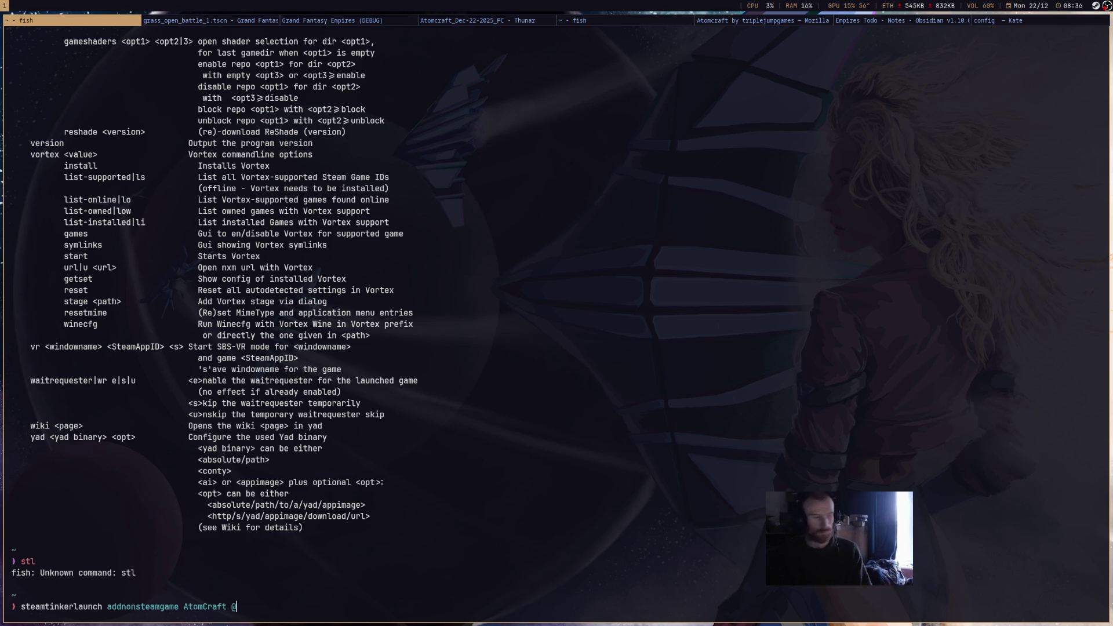
pyautogui.write('~')
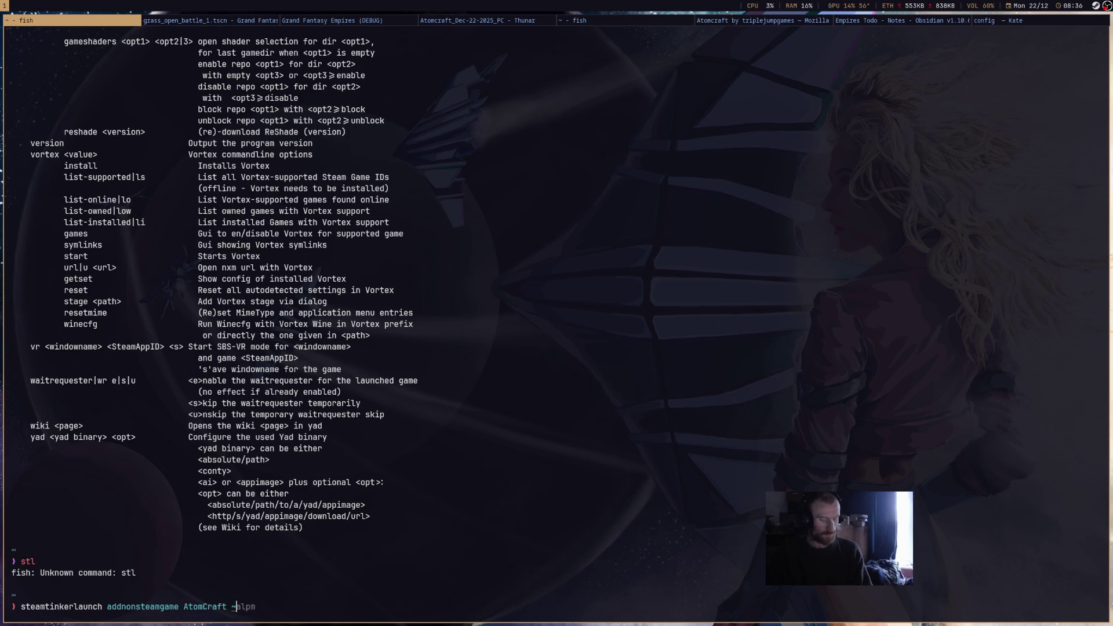
pyautogui.write('/')
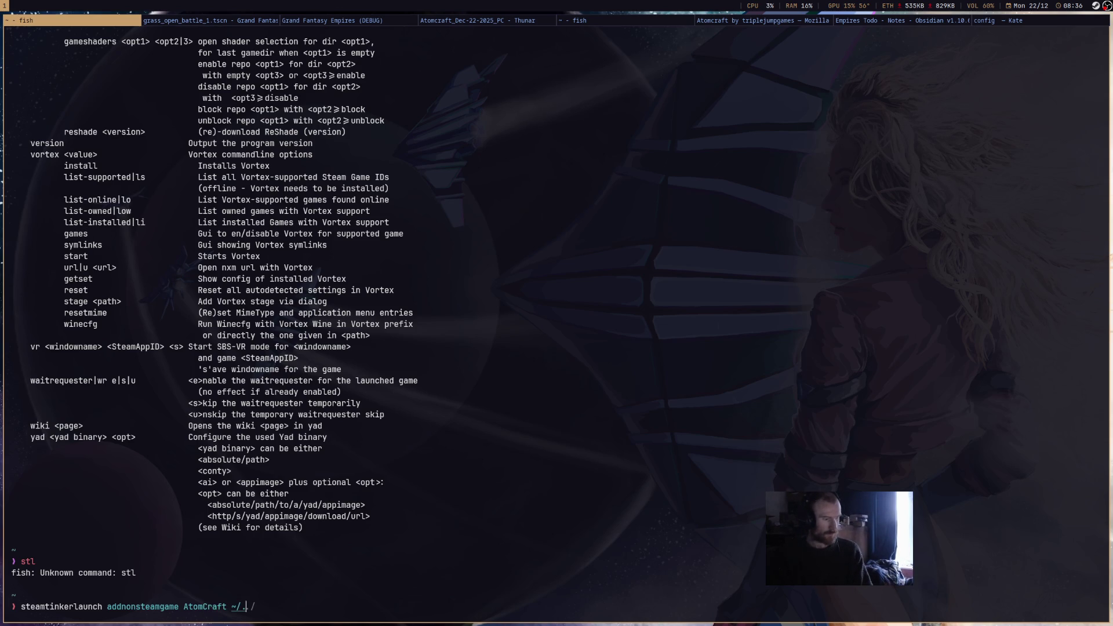
pyautogui.write('.')
pyautogui.press('BackSpace')
pyautogui.press('BackSpace')
pyautogui.write('Down')
pyautogui.press('Right')
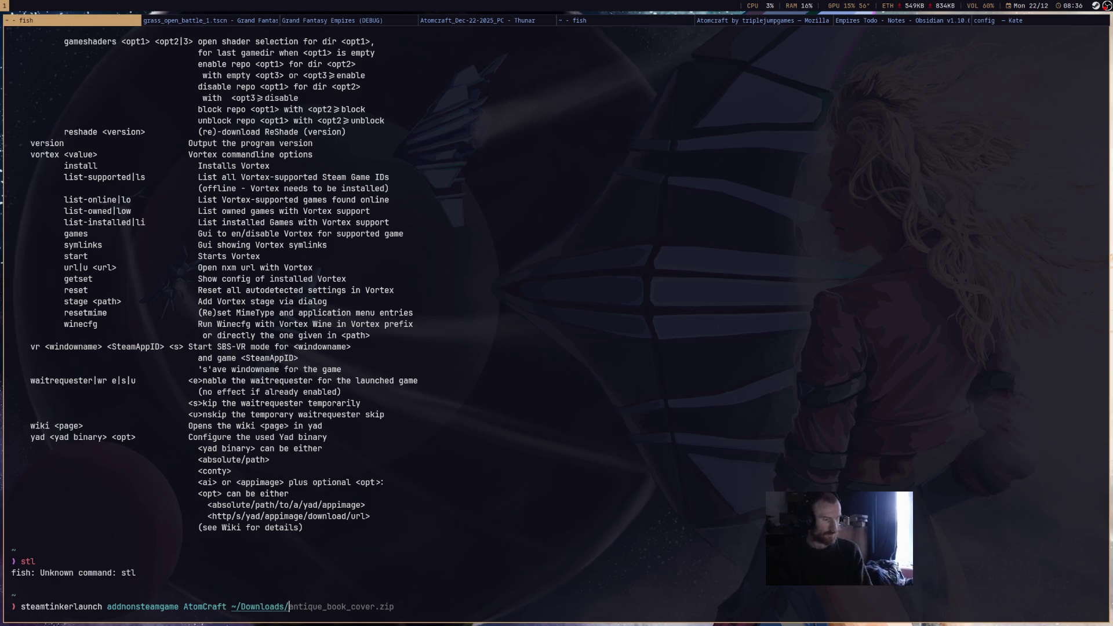
pyautogui.write('a')
pyautogui.press('BackSpace')
pyautogui.write('At')
pyautogui.press('Right')
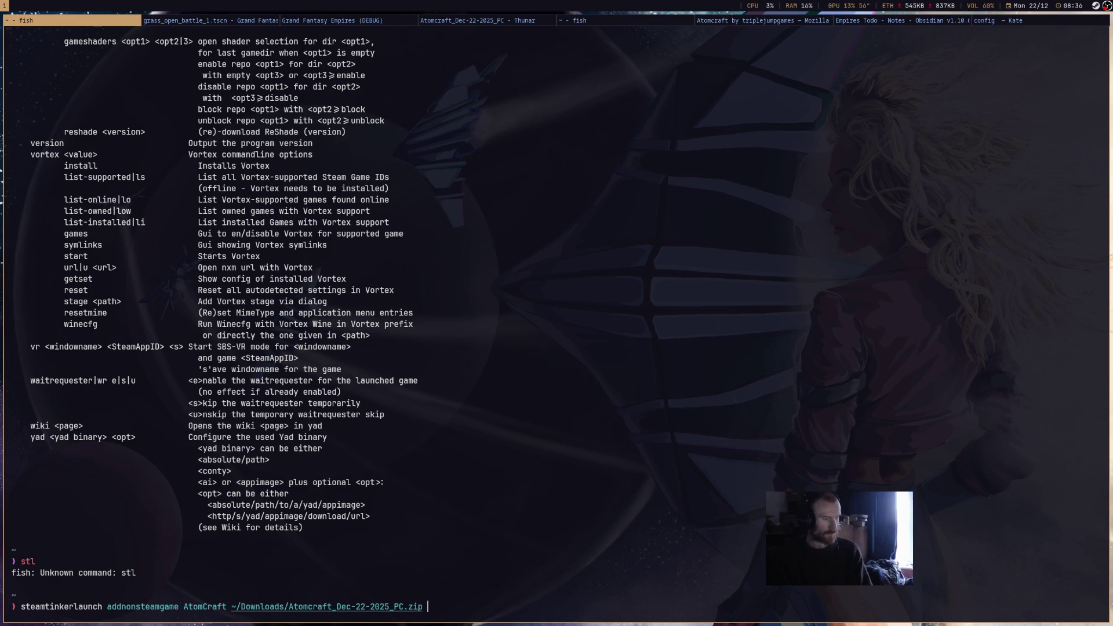
pyautogui.press('BackSpace')
pyautogui.press('BackSpace')
pyautogui.press('BackSpace')
pyautogui.press('BackSpace')
pyautogui.press('BackSpace')
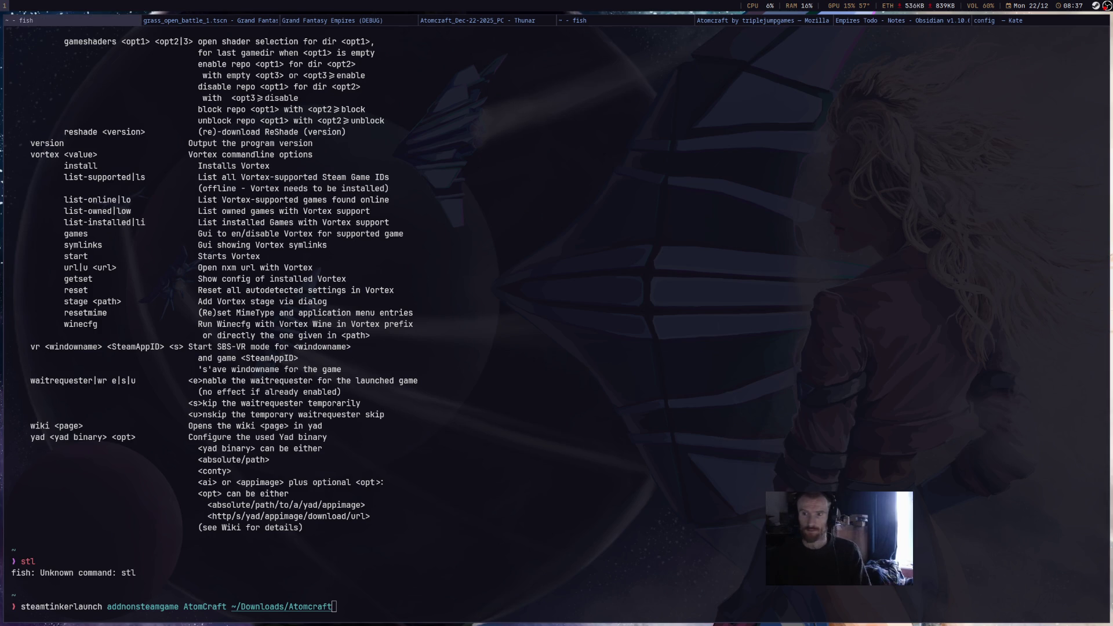
# Complete the path to Atomcraft_Dec-22-2025_PC/AtomCraft.exe and run the command.
pyautogui.click(998, 383)
pyautogui.write('_')
pyautogui.press('Right')
pyautogui.press('BackSpace')
pyautogui.press('BackSpace')
pyautogui.press('BackSpace')
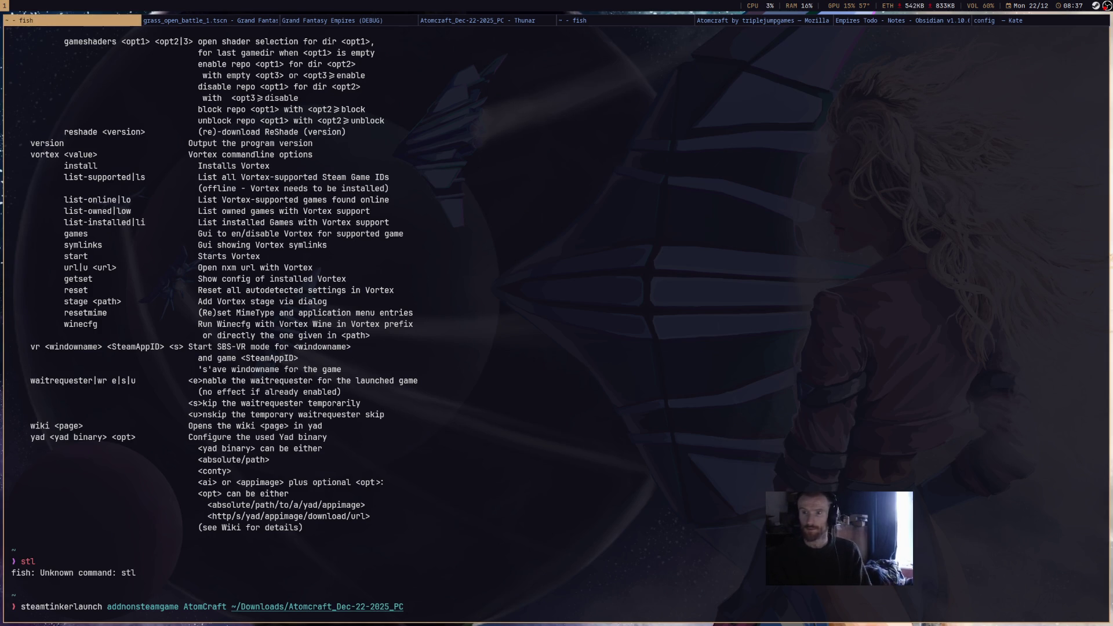
pyautogui.write('/')
pyautogui.press('Tab')
pyautogui.press('Return')
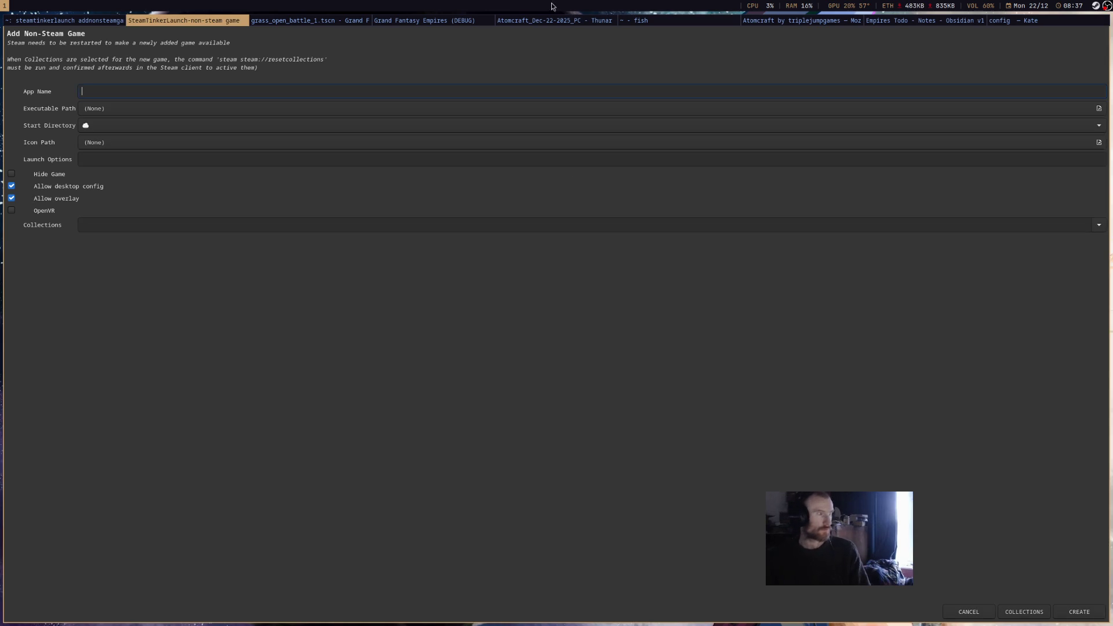
# Stop the Steam client with 'pkill steam' and enter Atomcraft as the app name.
pyautogui.click(673, 20)
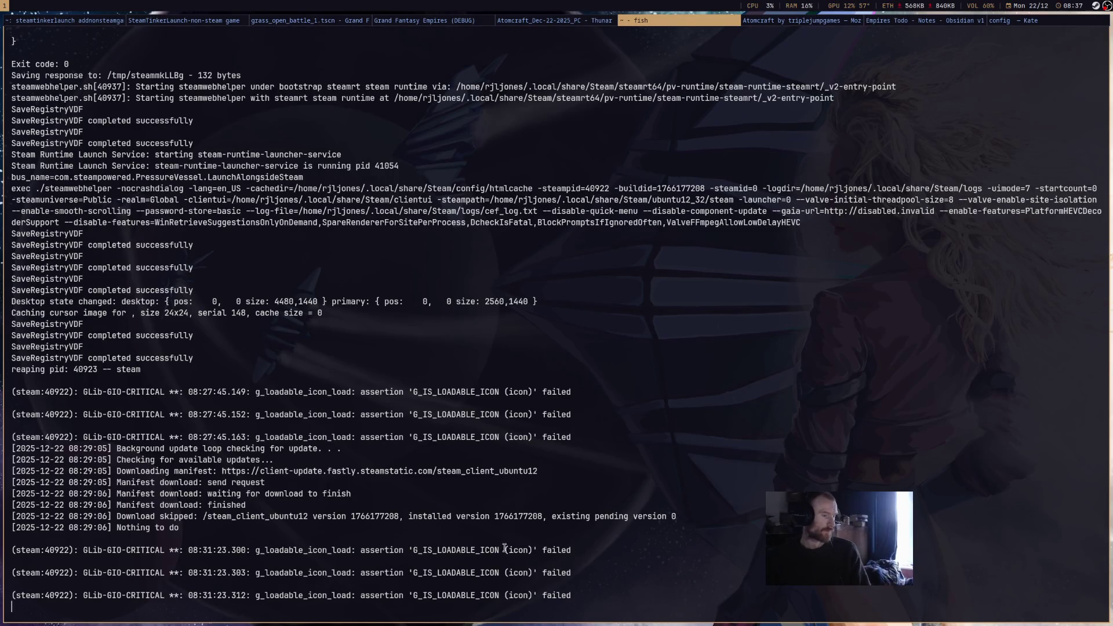
pyautogui.write('p')
pyautogui.press('Right')
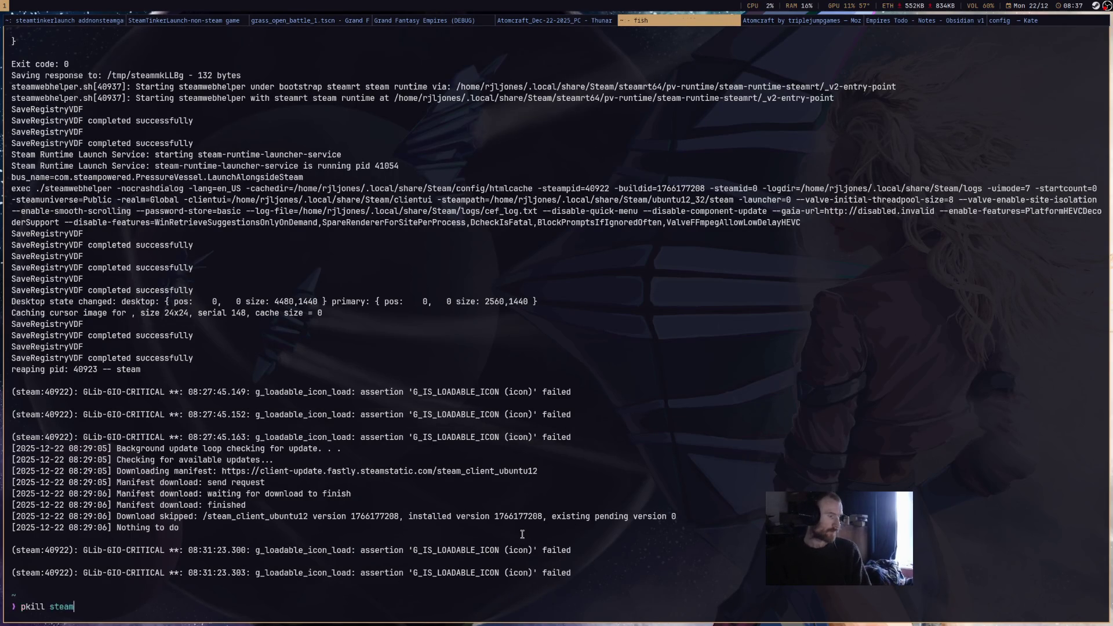
pyautogui.press('Return')
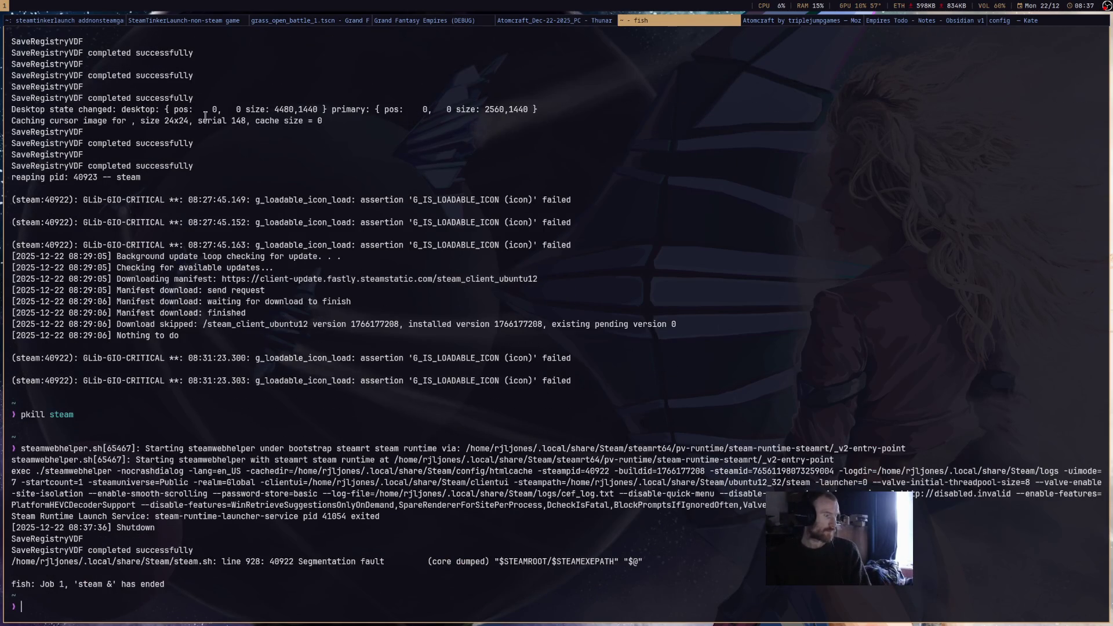
pyautogui.write('Atomcraft')
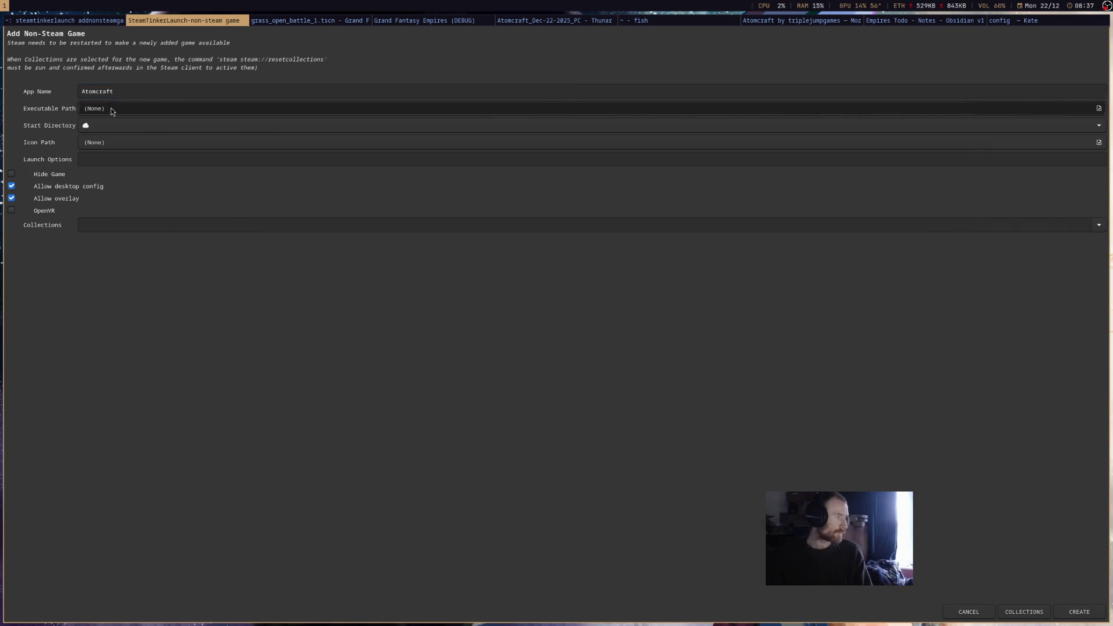
# Pick Downloads/Atomcraft_Dec-22-2025_PC/AtomCraft.exe as executable, create the entry, and relaunch Steam with 'steam &'.
pyautogui.click(110, 108)
pyautogui.doubleClick(249, 181)
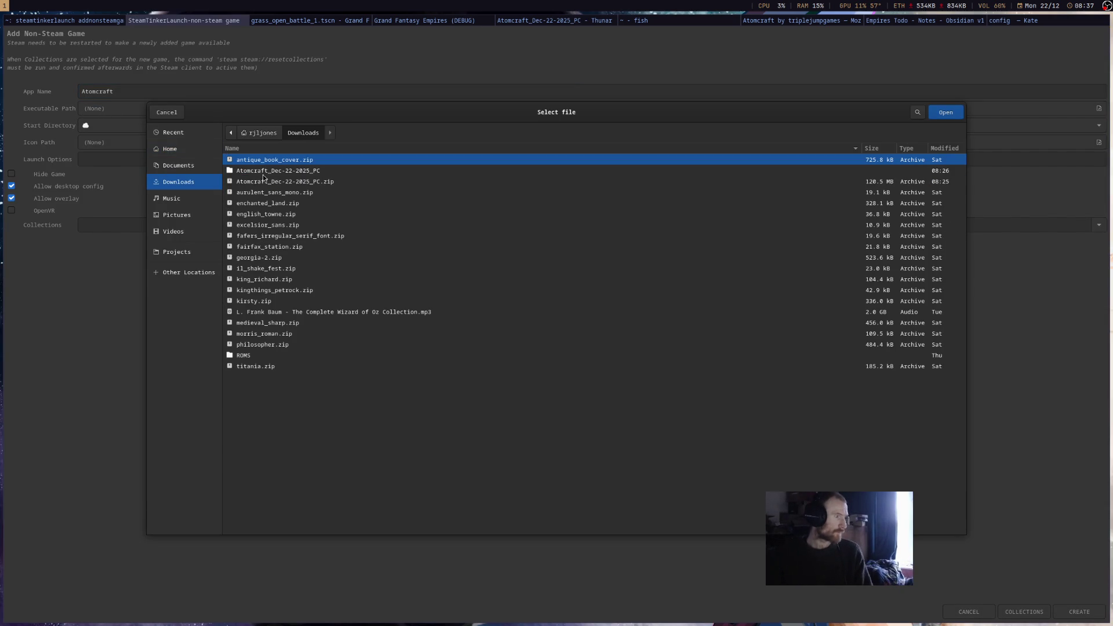
pyautogui.doubleClick(267, 171)
pyautogui.doubleClick(280, 162)
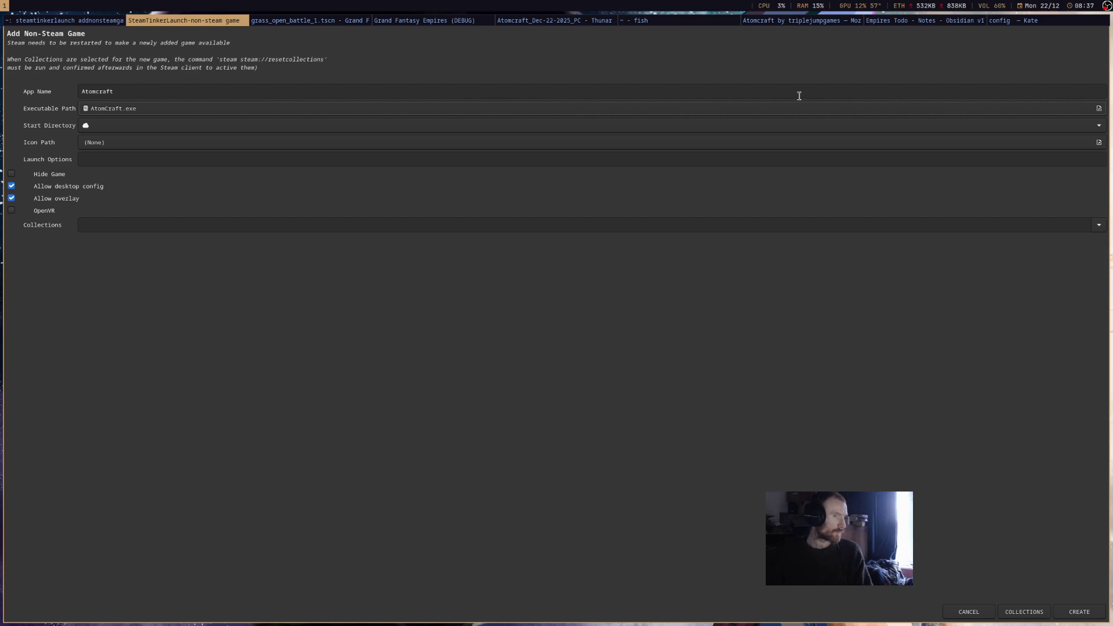
pyautogui.click(1077, 613)
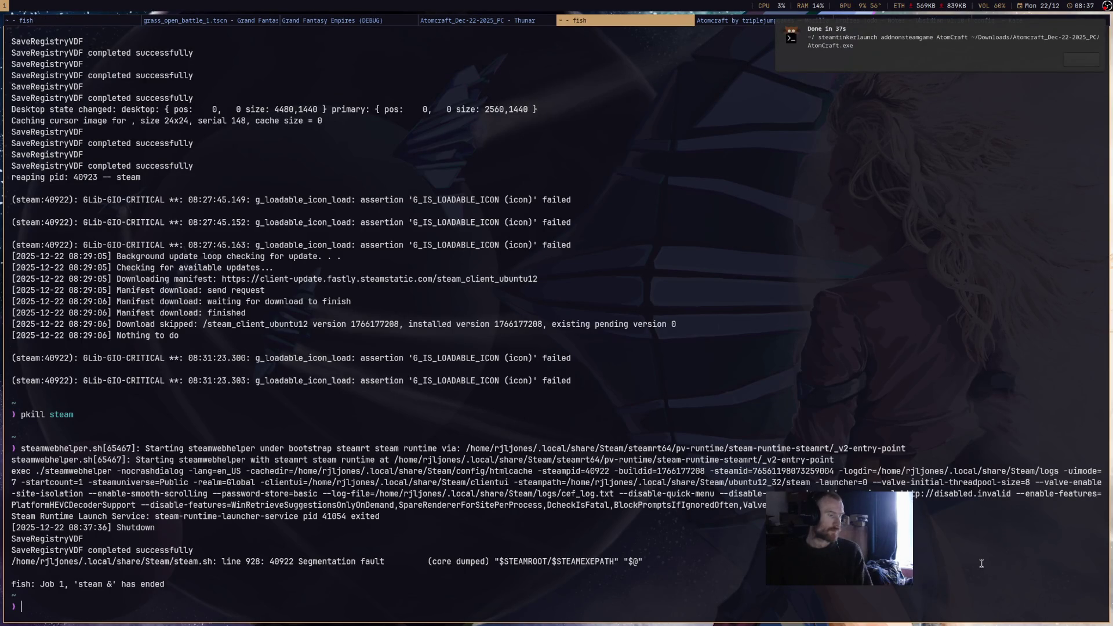
pyautogui.write('steam &')
pyautogui.press('Return')
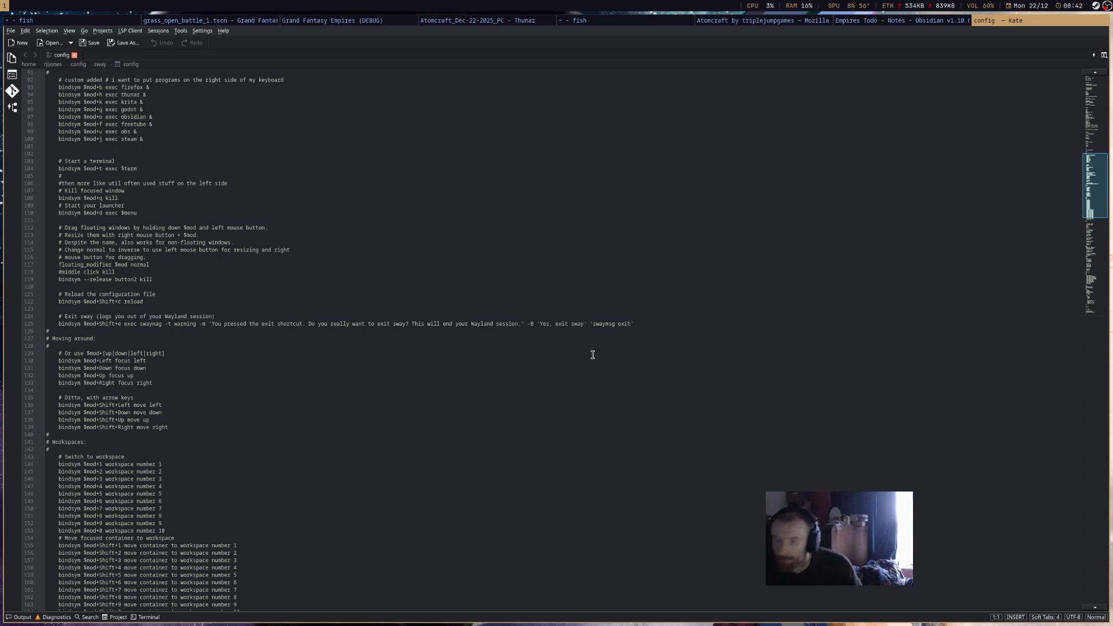
pyautogui.click(521, 20)
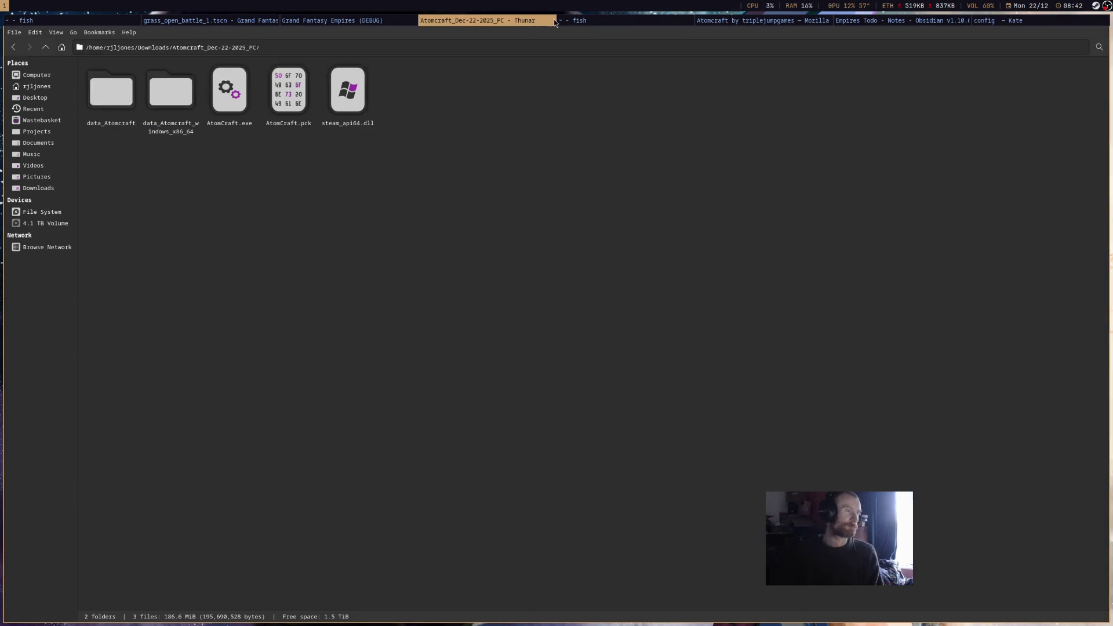
pyautogui.click(580, 21)
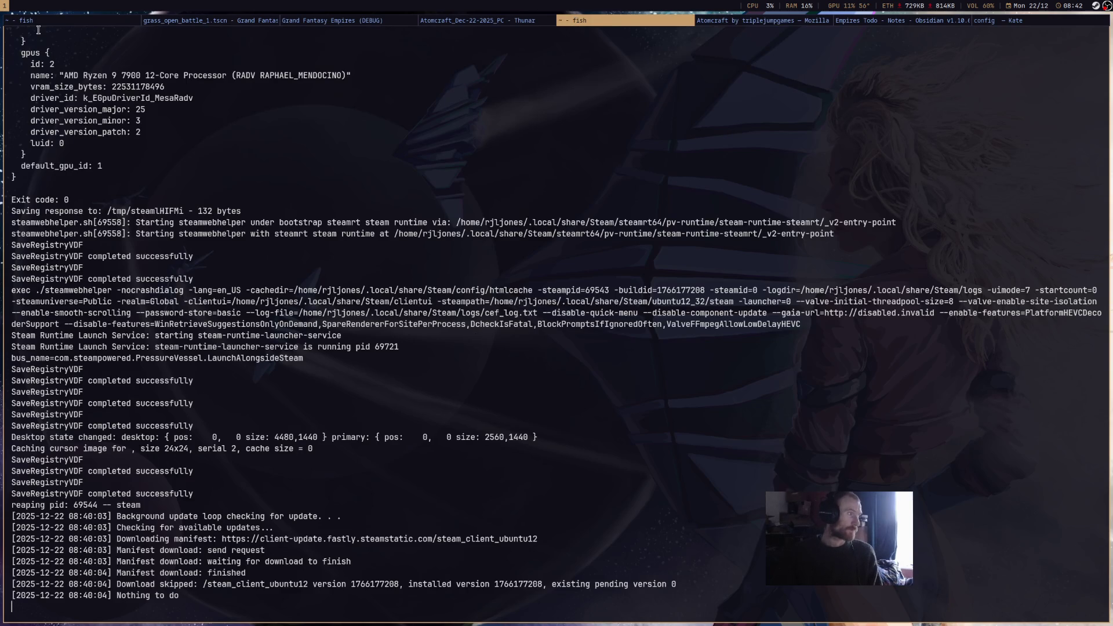
pyautogui.press('super+Left')
pyautogui.press('super+Left')
pyautogui.press('super+Left')
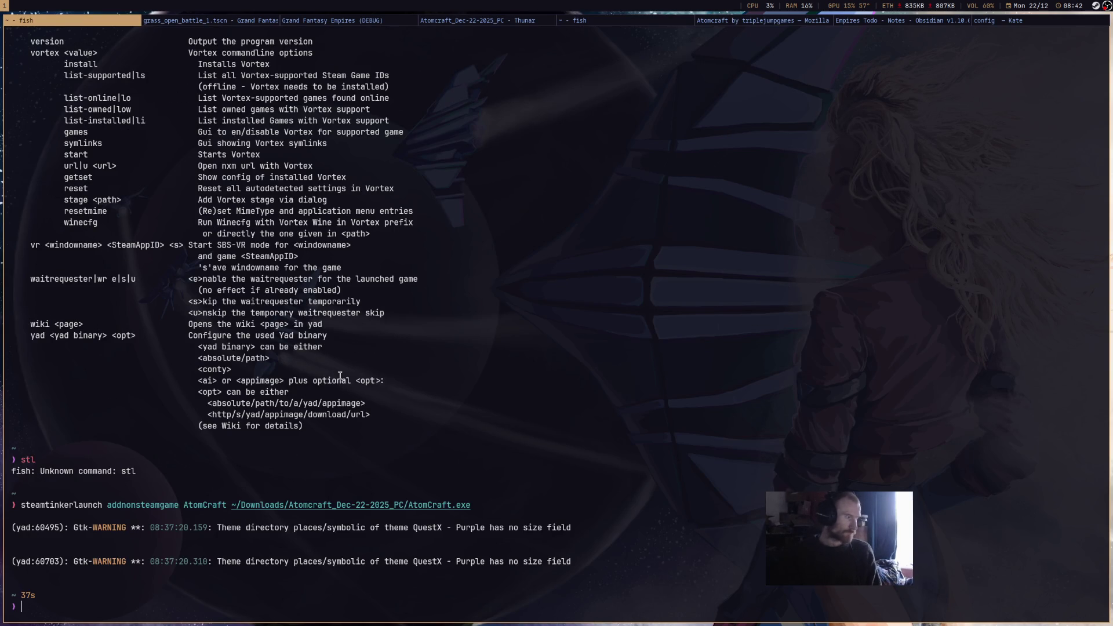
pyautogui.scroll(20, 340, 376)
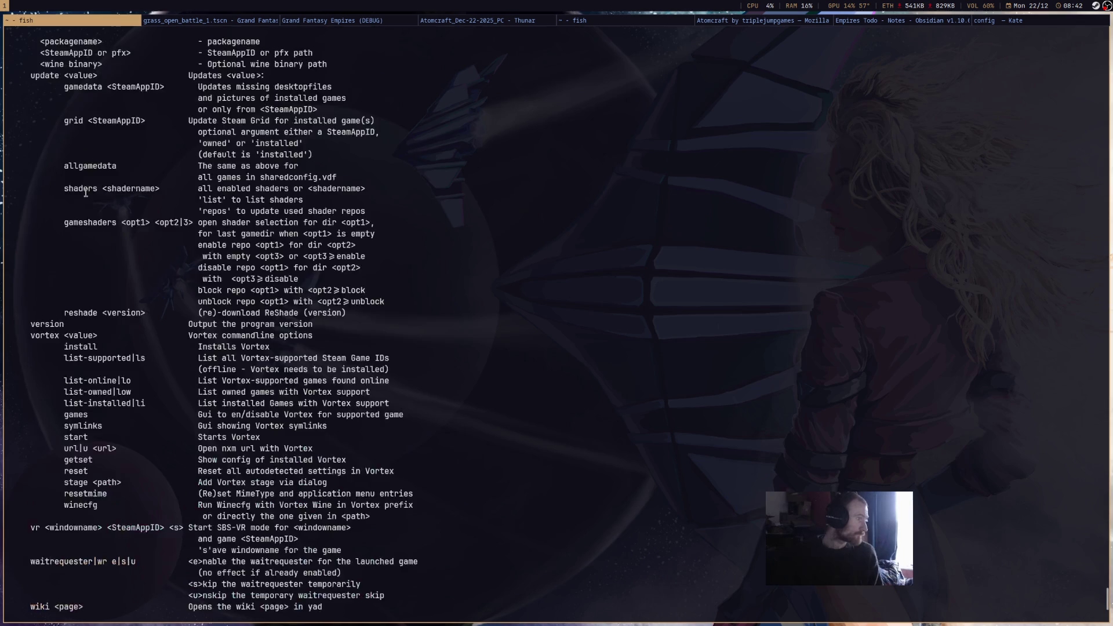
pyautogui.scroll(20, 85, 188)
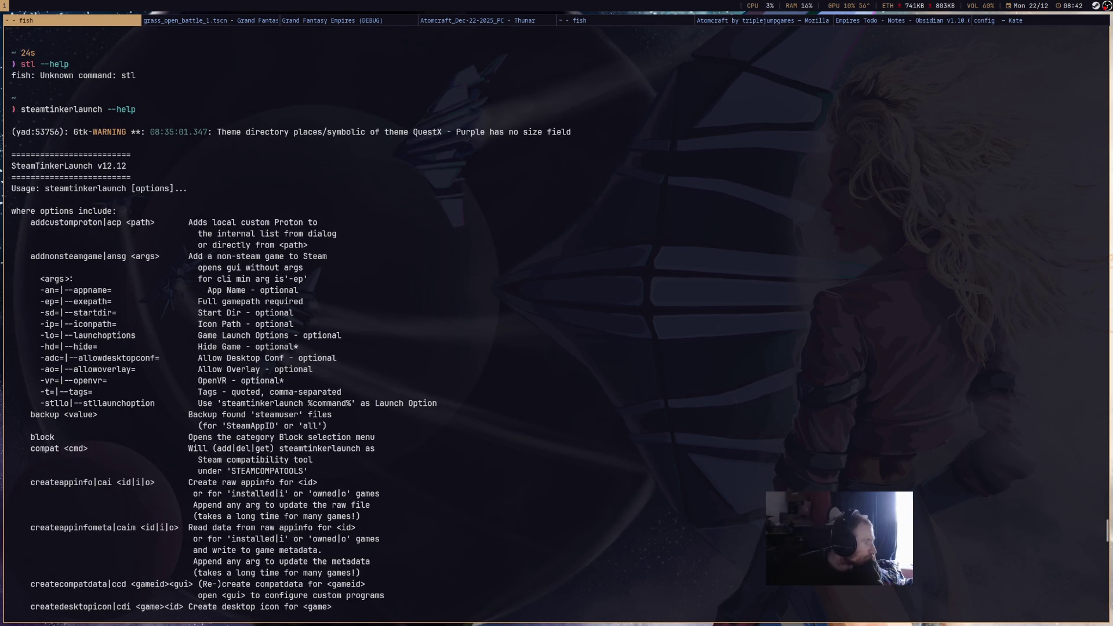
pyautogui.scroll(-3, 98, 179)
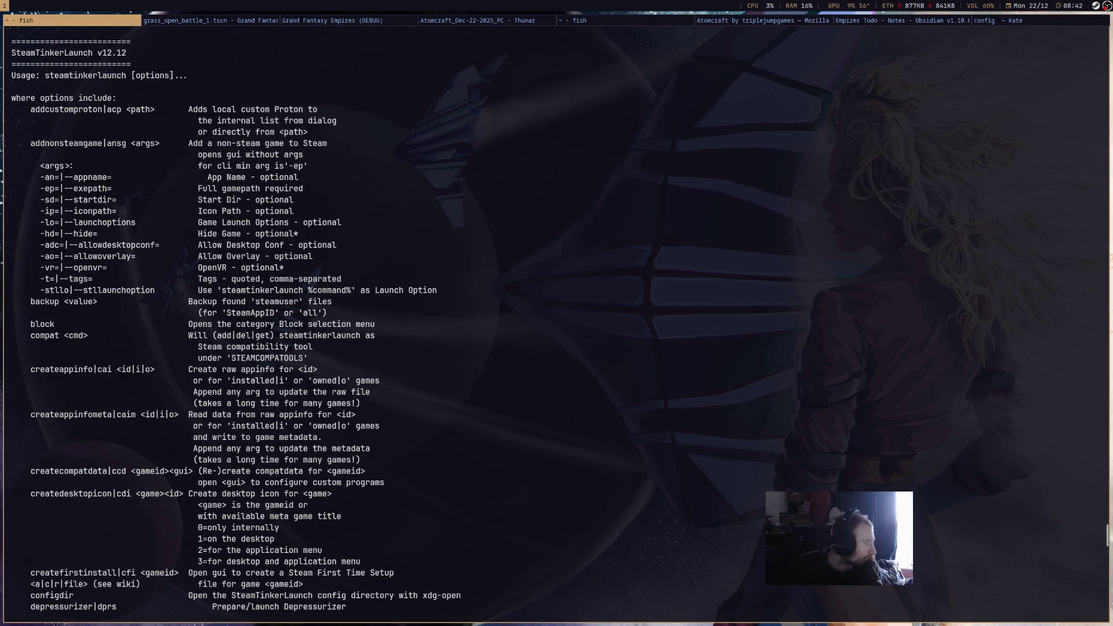
pyautogui.scroll(-2, 97, 179)
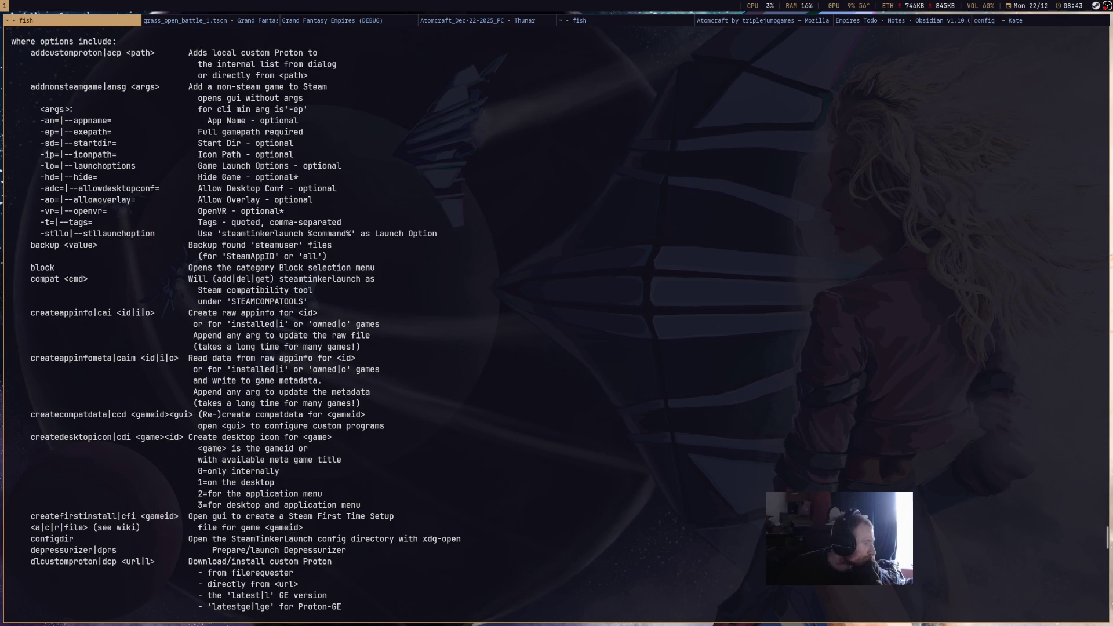
pyautogui.scroll(-4, 98, 179)
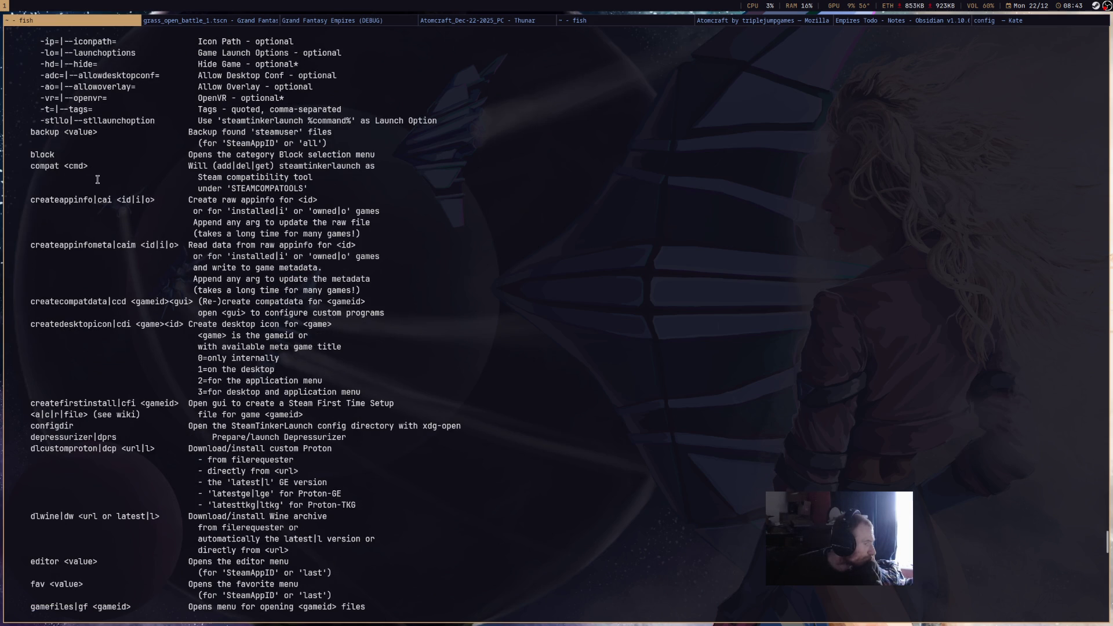
pyautogui.scroll(-2, 97, 180)
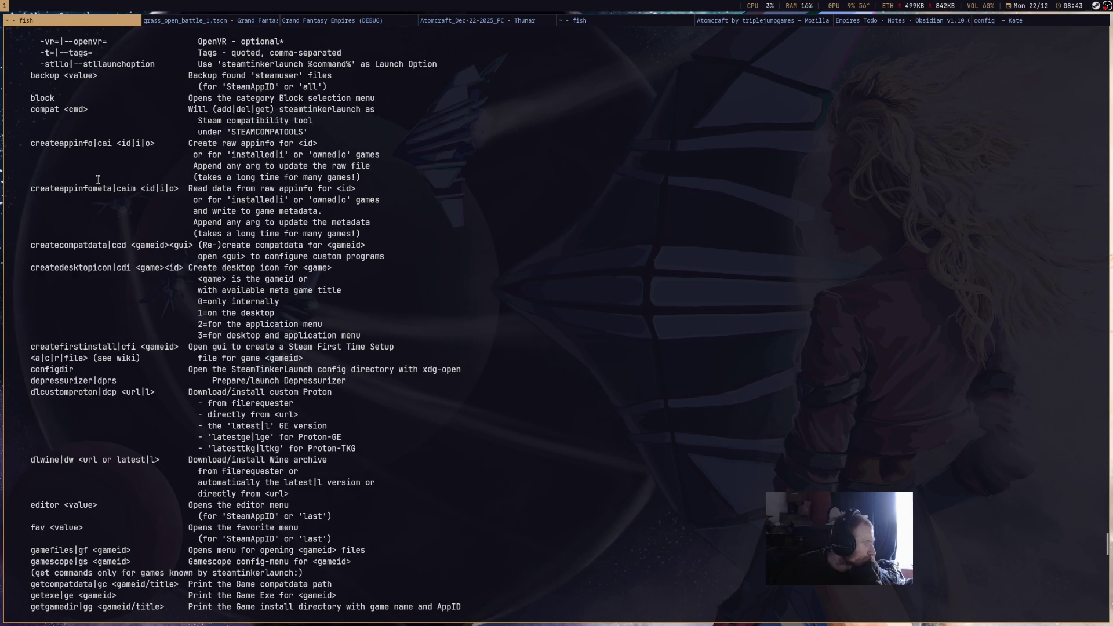
pyautogui.scroll(-2, 97, 179)
pyautogui.scroll(-4, 97, 179)
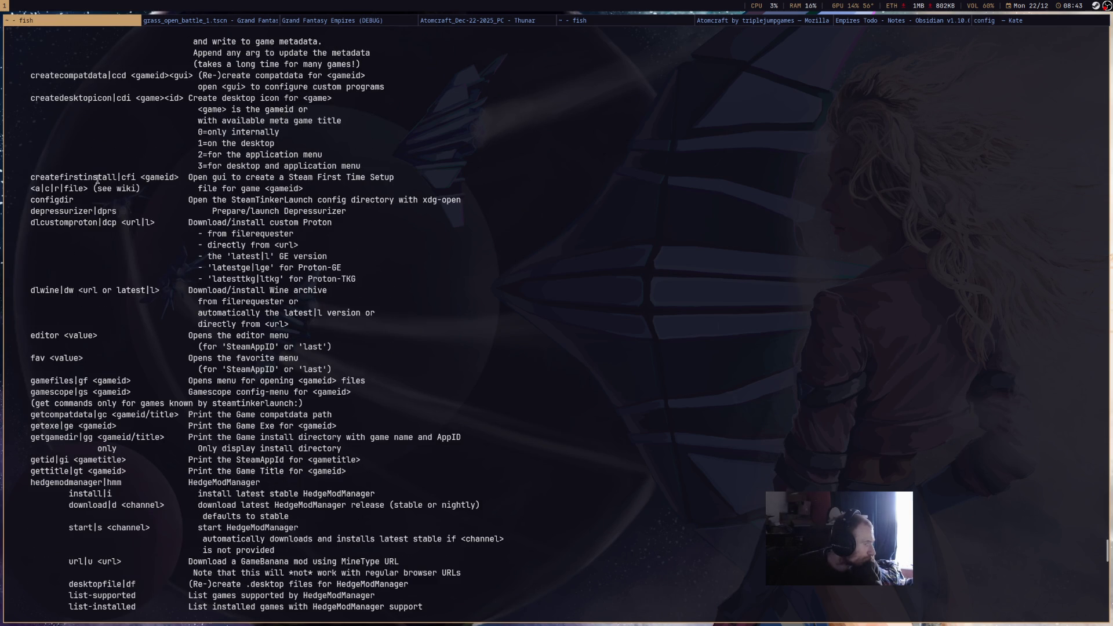
pyautogui.scroll(-5, 97, 179)
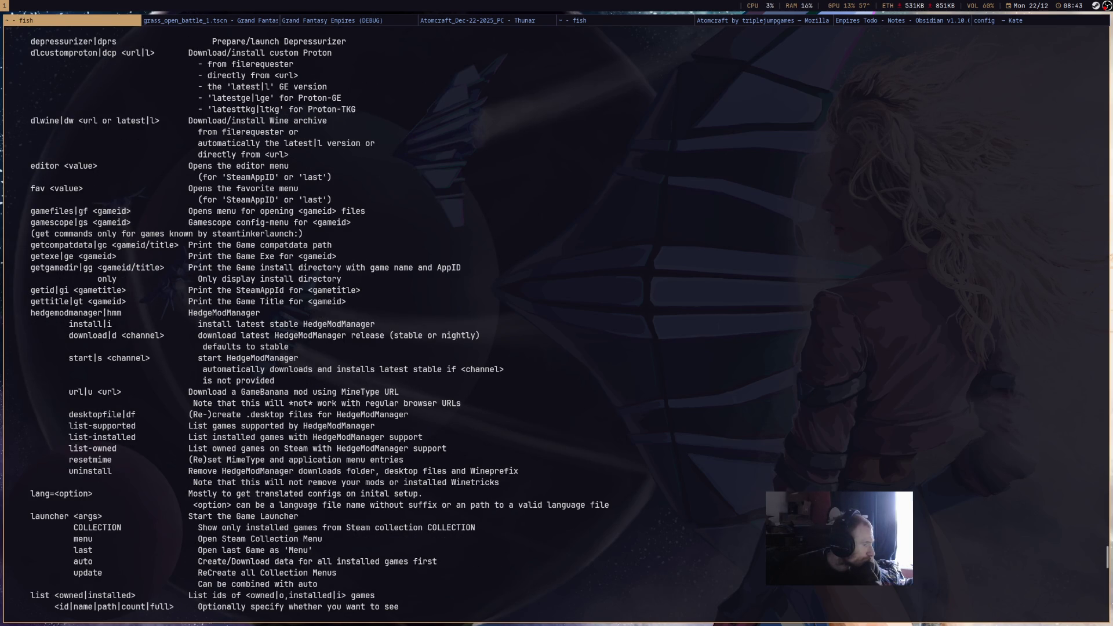
pyautogui.scroll(-2, 98, 180)
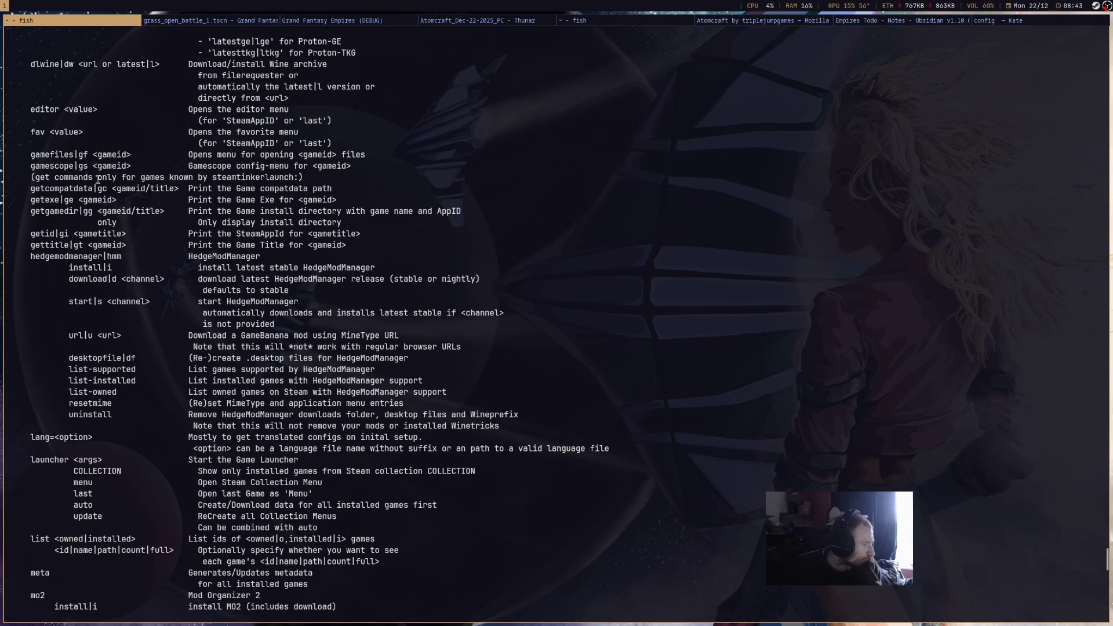
pyautogui.scroll(-3, 98, 180)
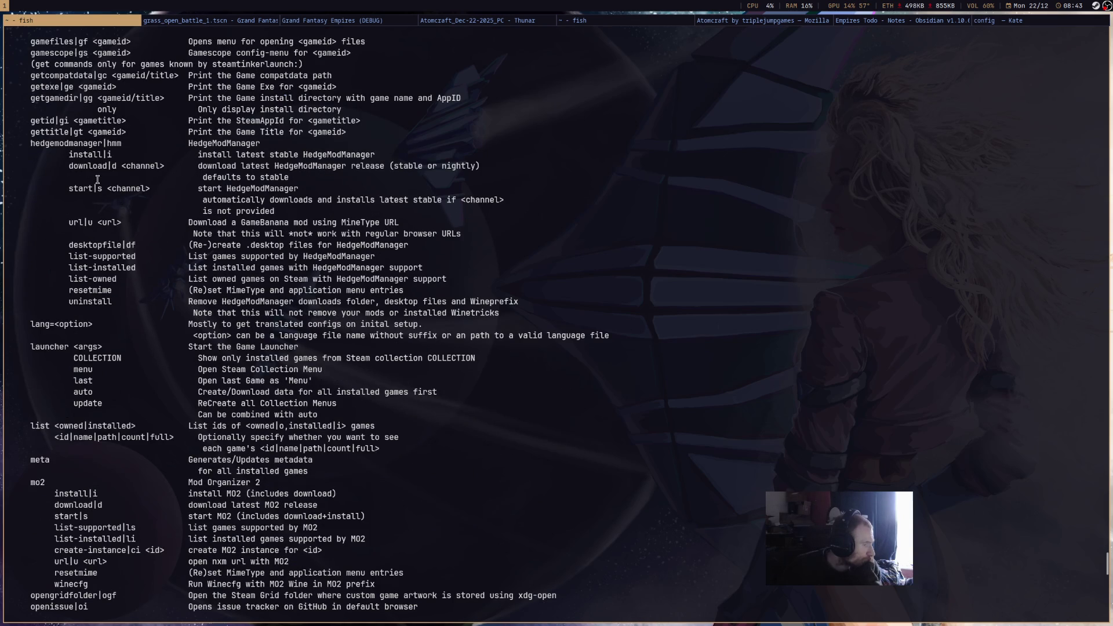
pyautogui.scroll(-2, 97, 179)
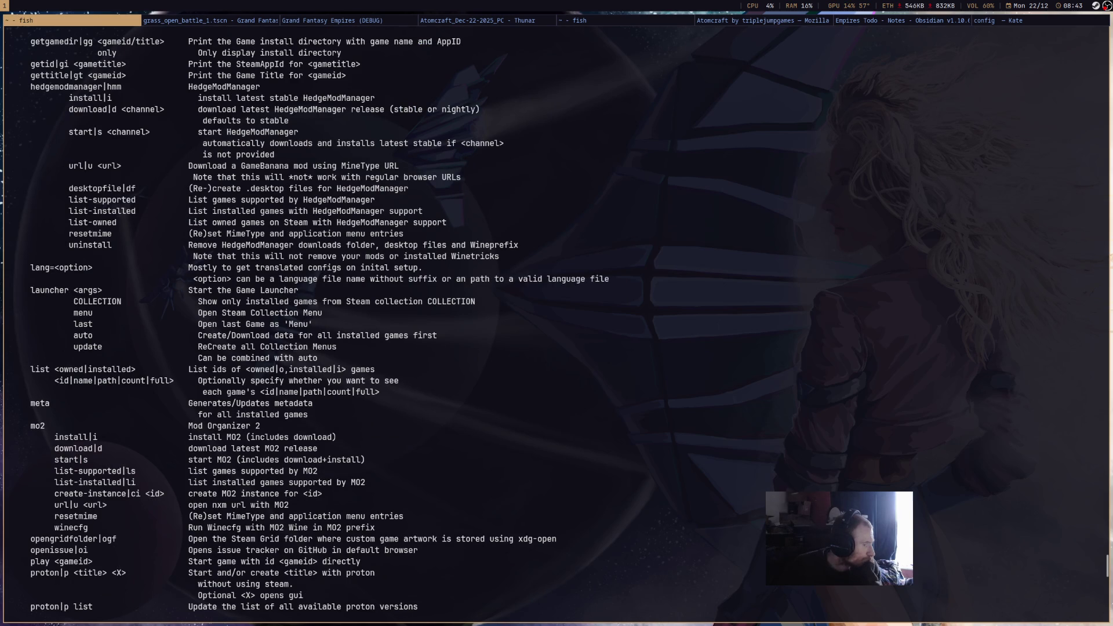
pyautogui.scroll(-2, 97, 180)
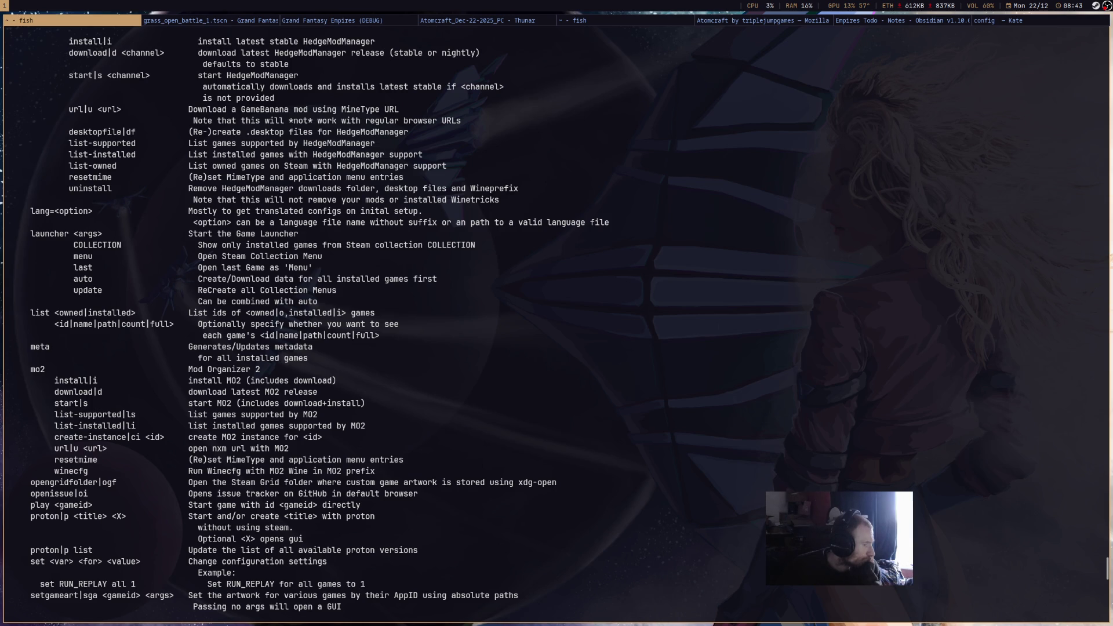
pyautogui.scroll(-3, 97, 180)
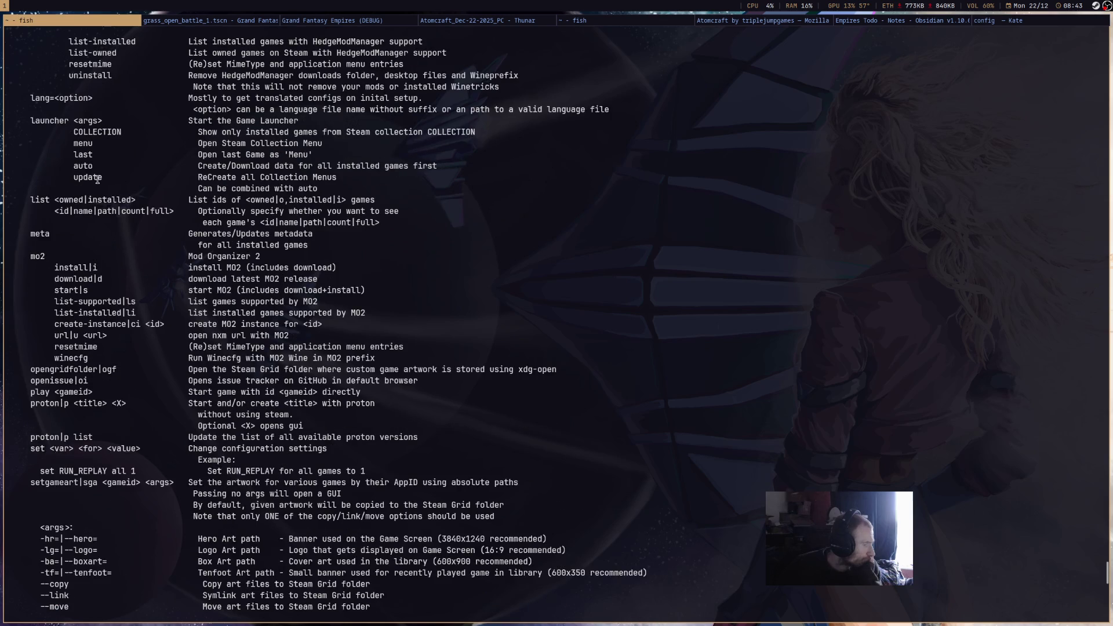
pyautogui.scroll(-2, 97, 180)
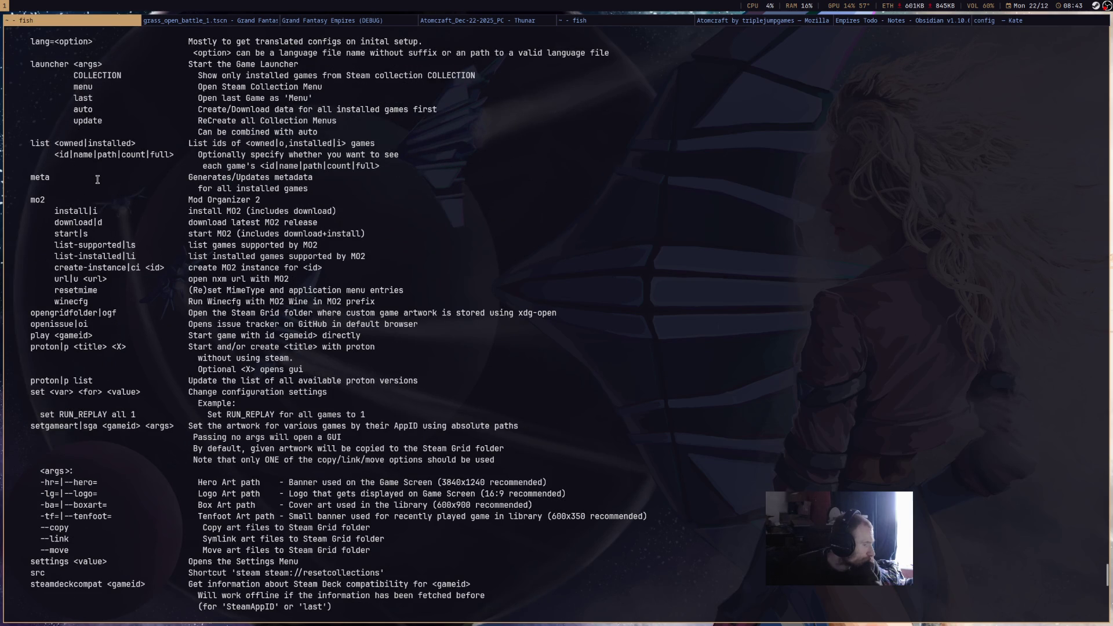
pyautogui.scroll(-2, 97, 179)
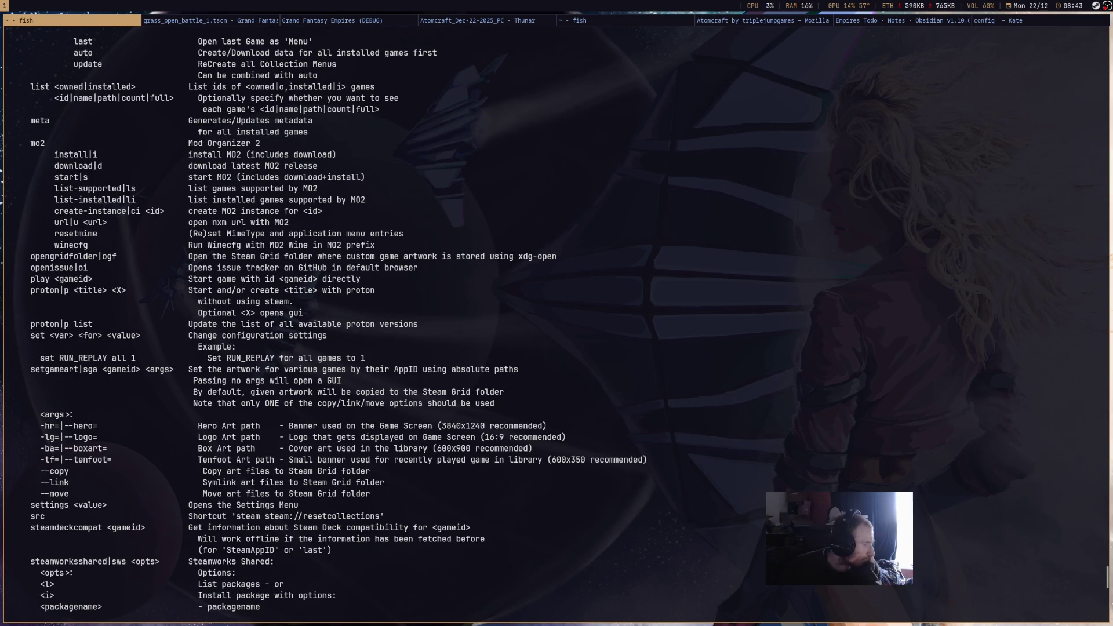
pyautogui.scroll(-3, 97, 180)
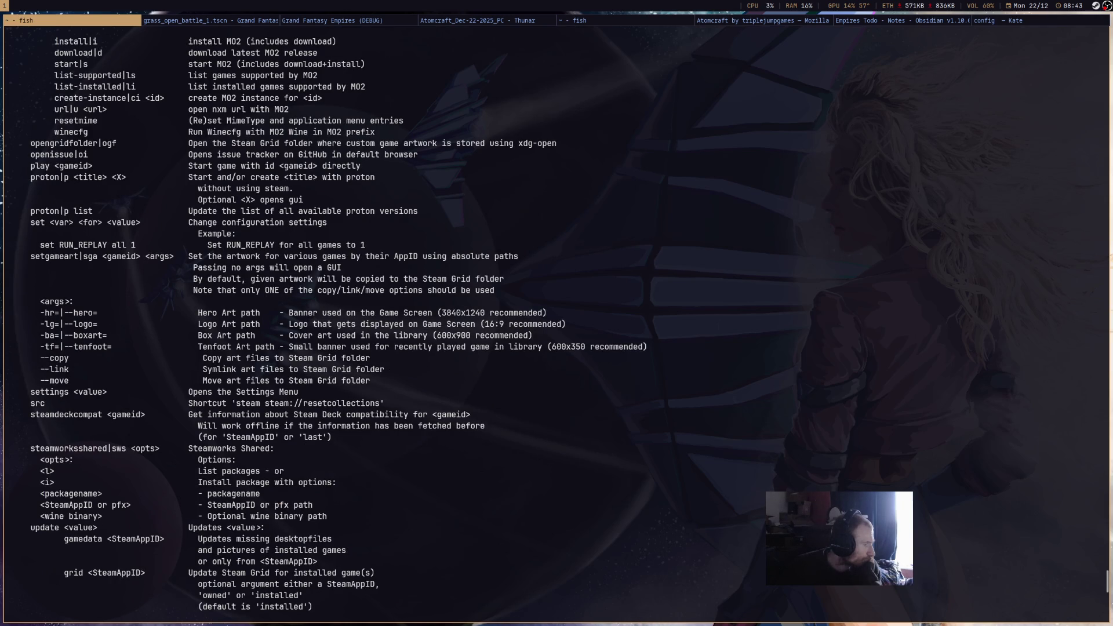
pyautogui.scroll(-2, 98, 180)
pyautogui.scroll(-8, 97, 180)
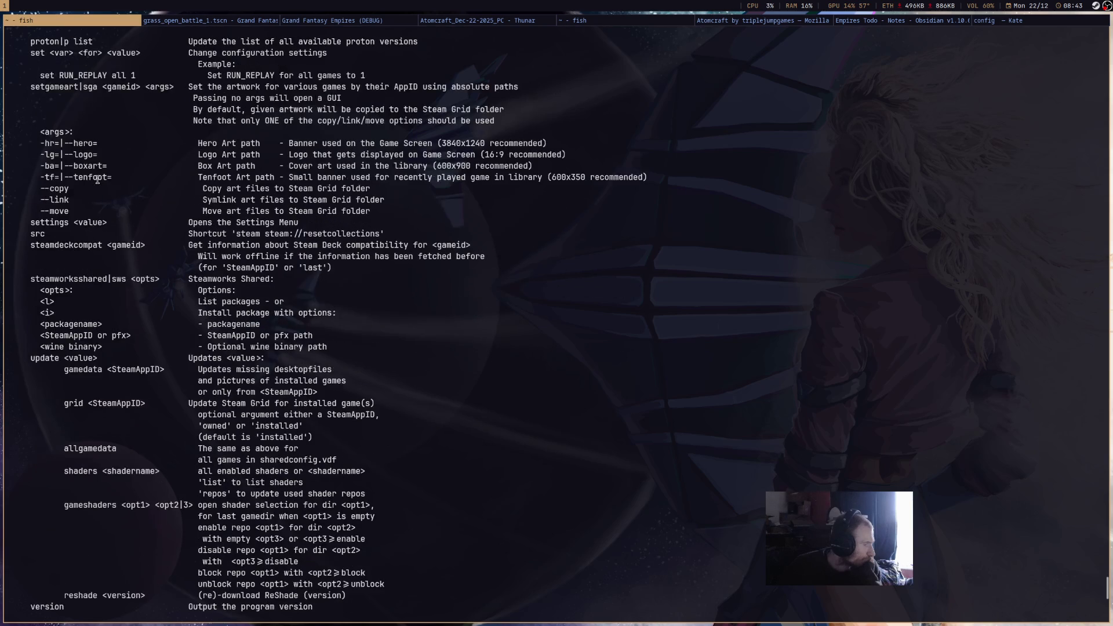
pyautogui.scroll(-5, 97, 179)
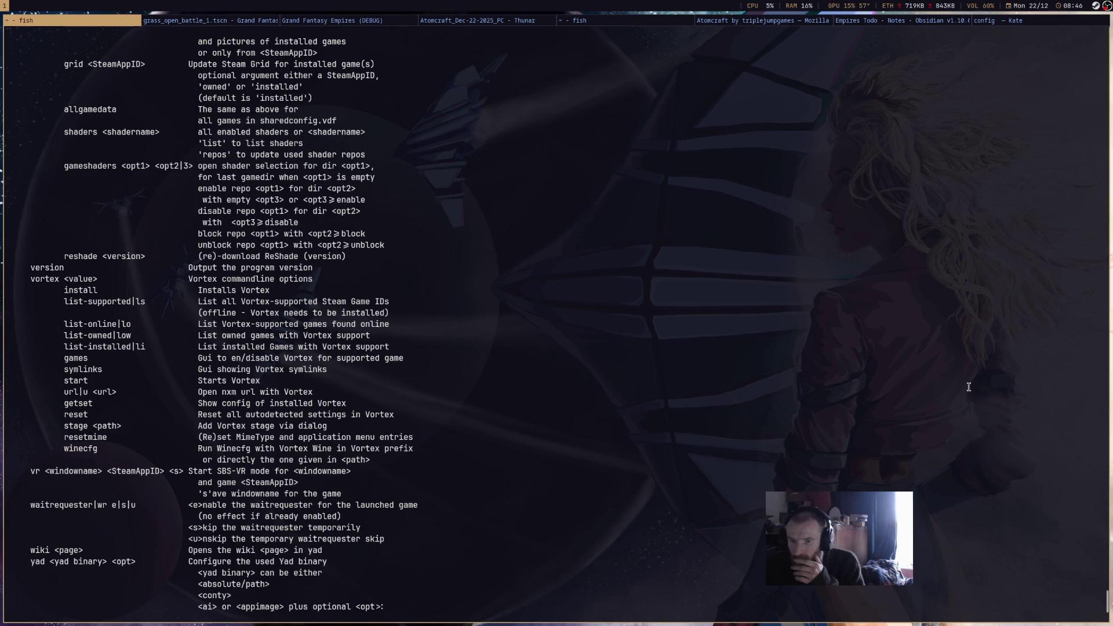
# Recall the AtomCraft add-game command, strip its arguments and run steamtinkerlaunch with no arguments.
pyautogui.scroll(-7, 672, 348)
pyautogui.press('Up')
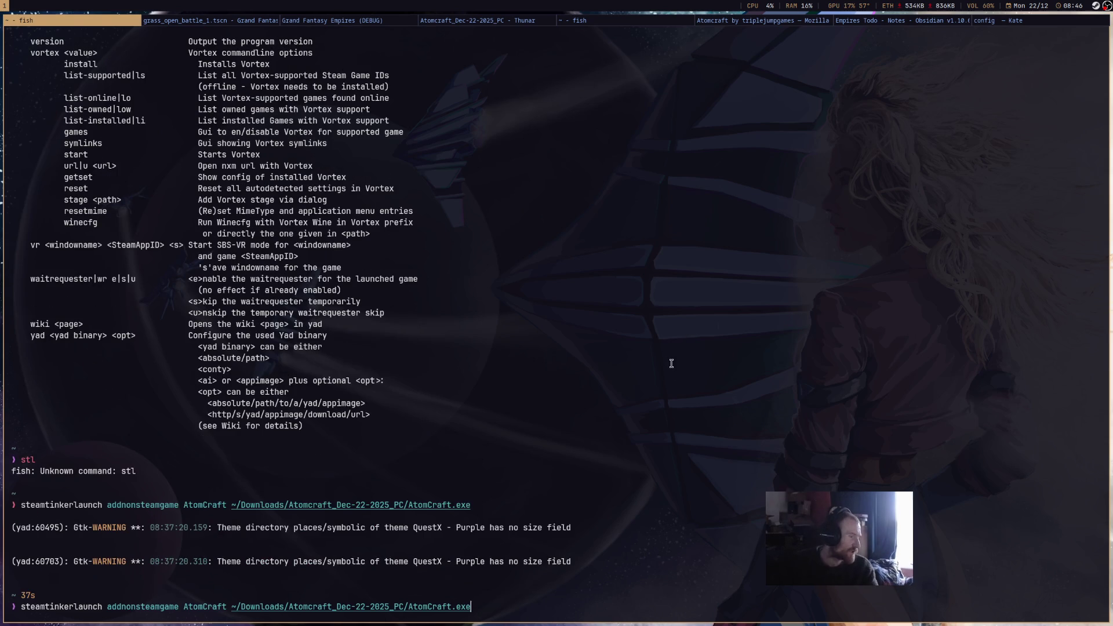
pyautogui.press('BackSpace')
pyautogui.press('BackSpace')
pyautogui.press('BackSpace')
pyautogui.press('BackSpace')
pyautogui.press('BackSpace')
pyautogui.press('BackSpace')
pyautogui.press('BackSpace')
pyautogui.press('BackSpace')
pyautogui.press('BackSpace')
pyautogui.press('Return')
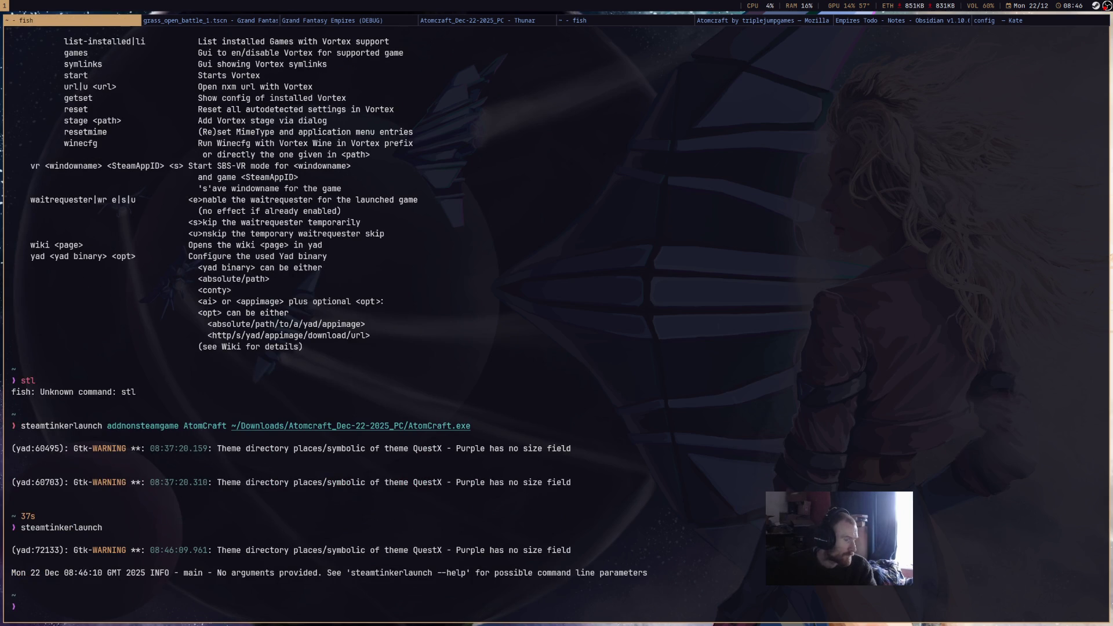
pyautogui.write('stl')
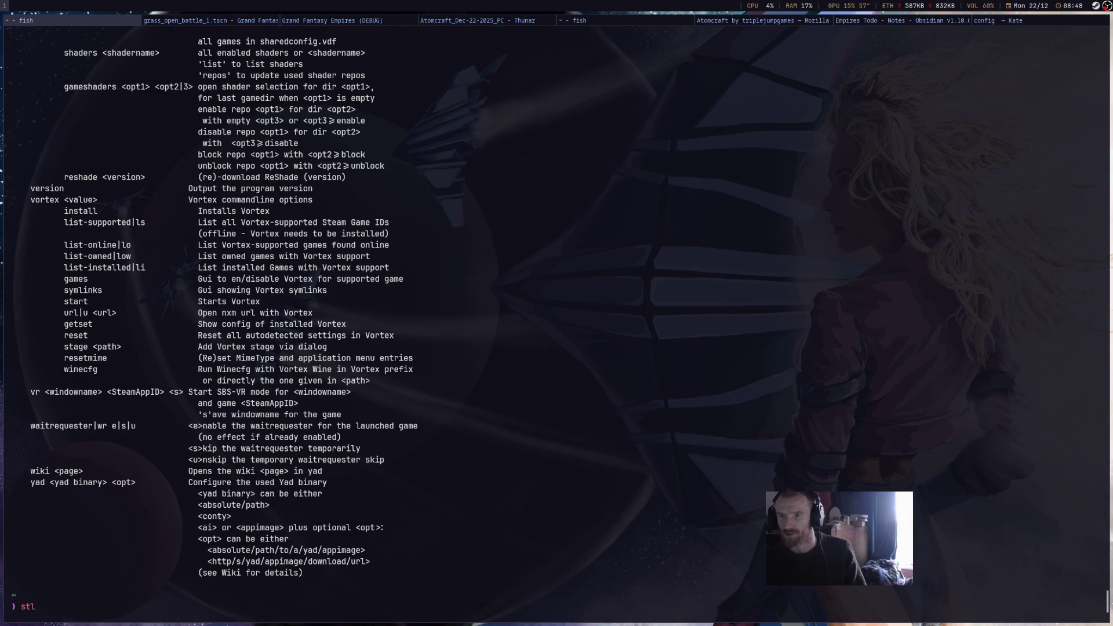
# Rerun the addnonsteamgame AtomCraft command from history and cancel the Add Non-Steam Game form.
pyautogui.click(504, 525)
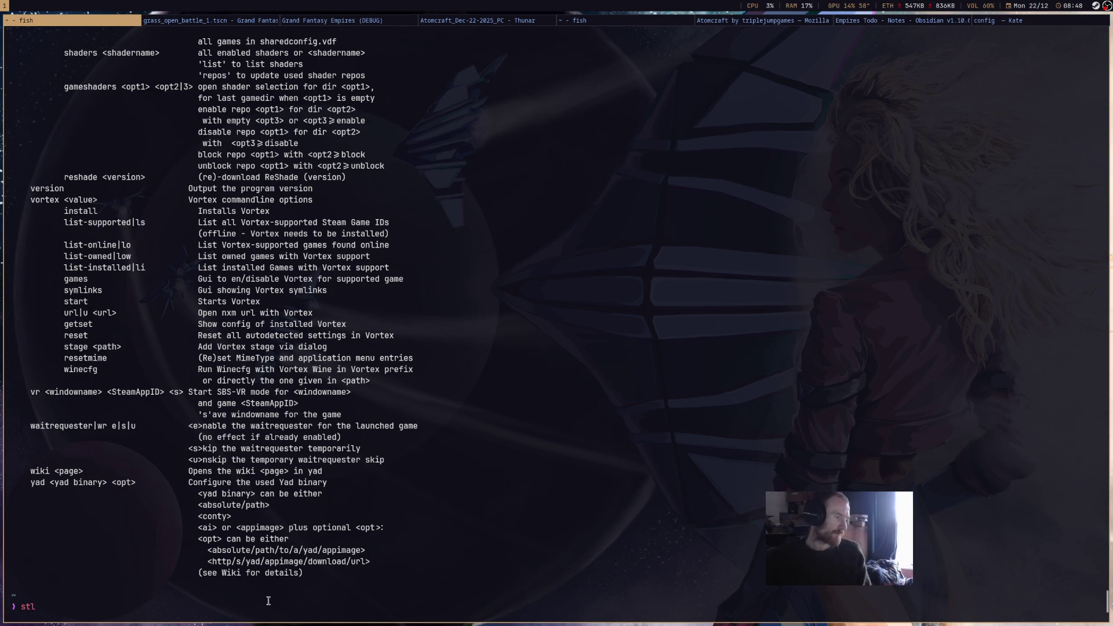
pyautogui.press('Up')
pyautogui.press('Up')
pyautogui.press('Return')
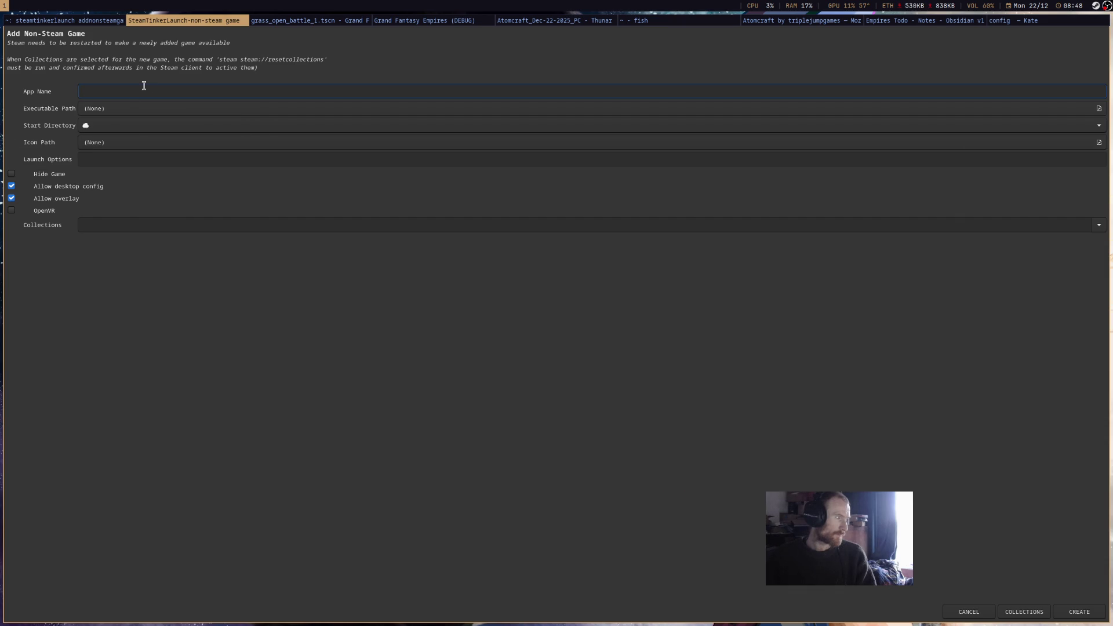
pyautogui.click(976, 613)
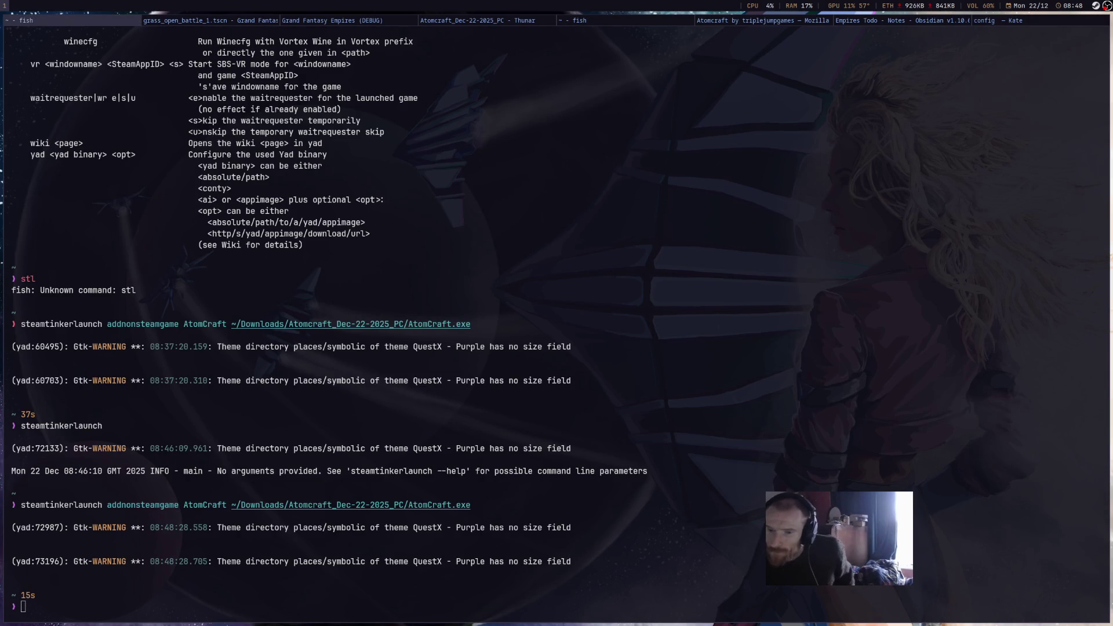
# Edit the recalled add-game command down to 'steamtinkerlaunch Atomcraft' and run it.
pyautogui.click(678, 468)
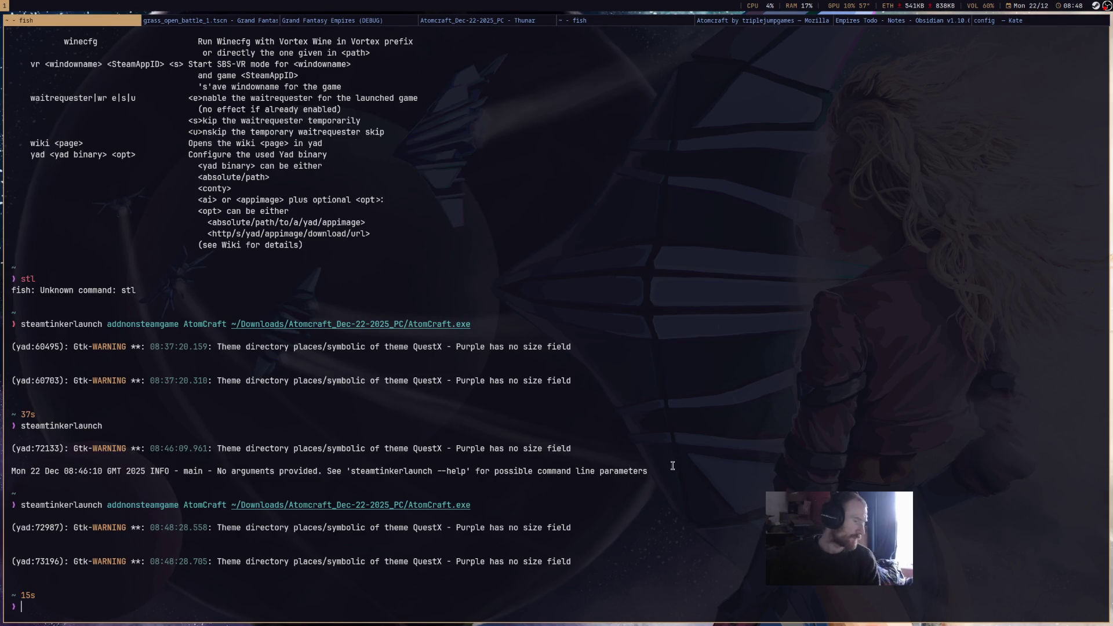
pyautogui.press('Up')
pyautogui.press('BackSpace')
pyautogui.press('BackSpace')
pyautogui.press('BackSpace')
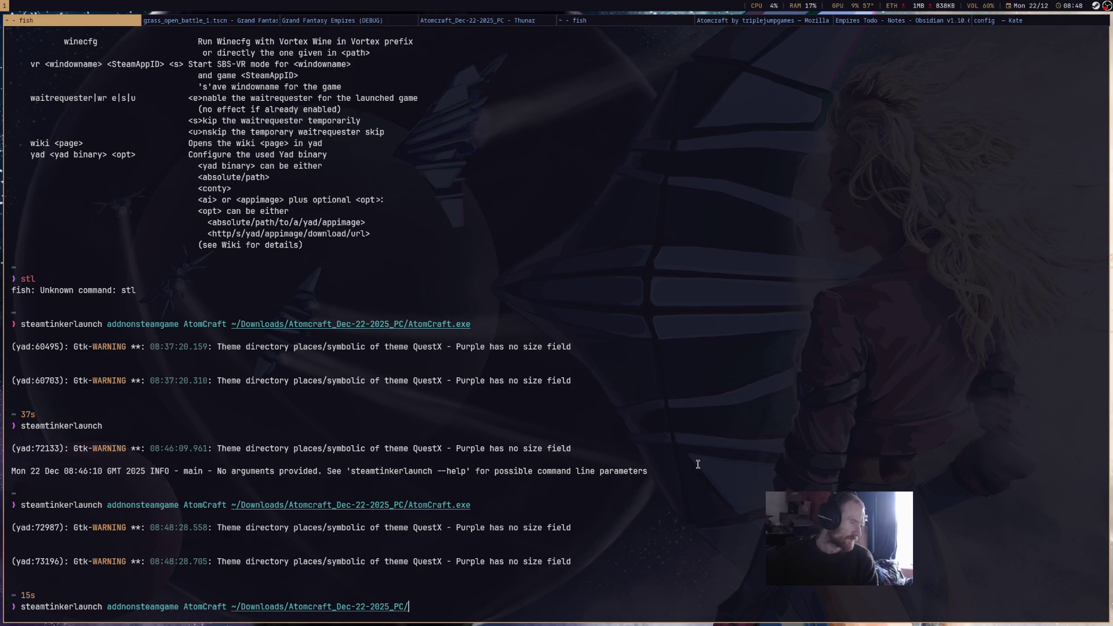
pyautogui.press('BackSpace')
pyautogui.press('BackSpace')
pyautogui.press('BackSpace')
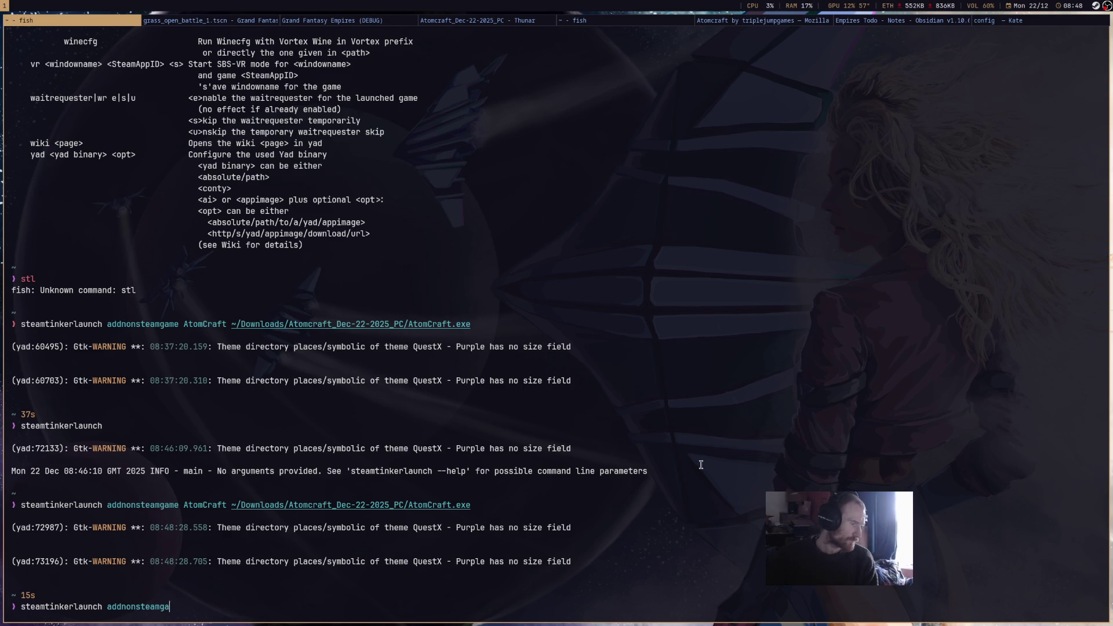
pyautogui.press('BackSpace')
pyautogui.press('BackSpace')
pyautogui.write('Atom')
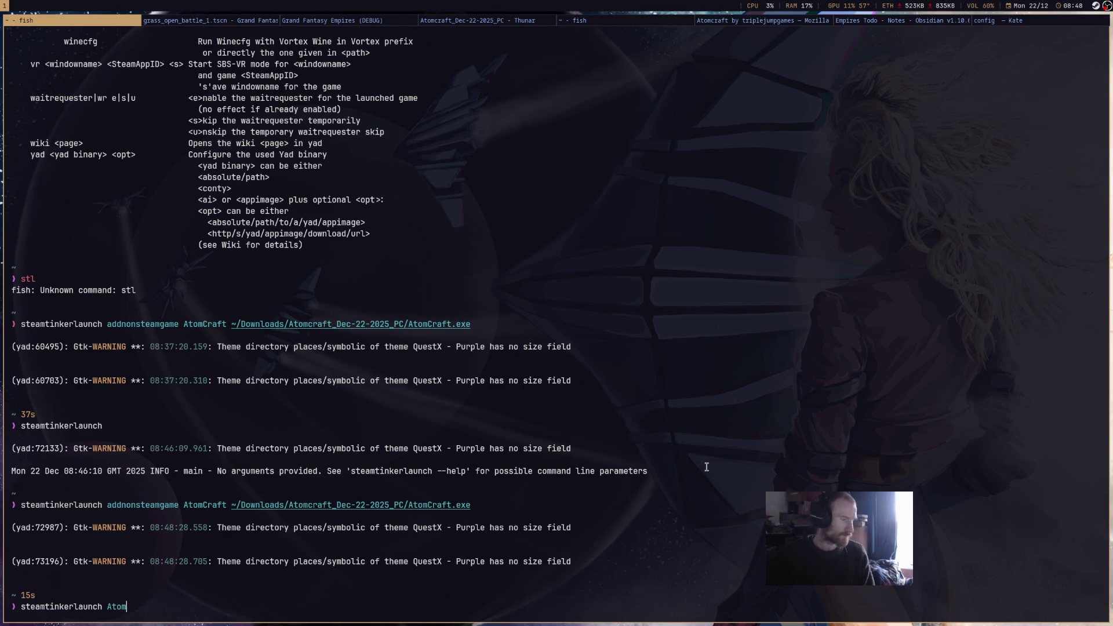
pyautogui.write('craft')
pyautogui.press('Return')
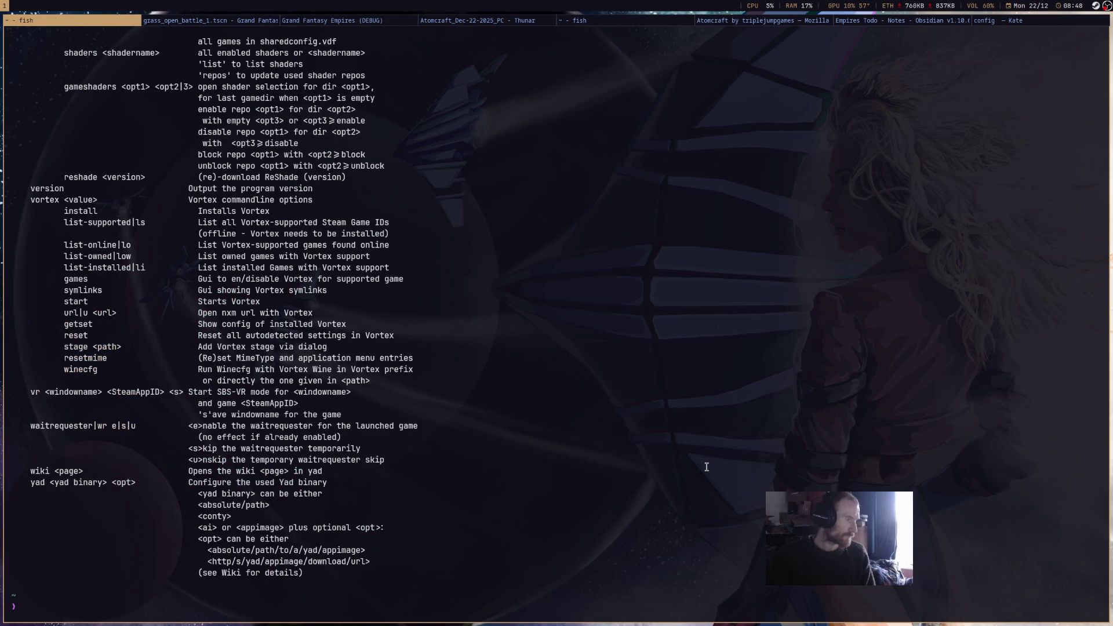
# Rerun SteamTinkerLaunch with the 'settings' argument in place of Atomcraft.
pyautogui.scroll(15, 835, 339)
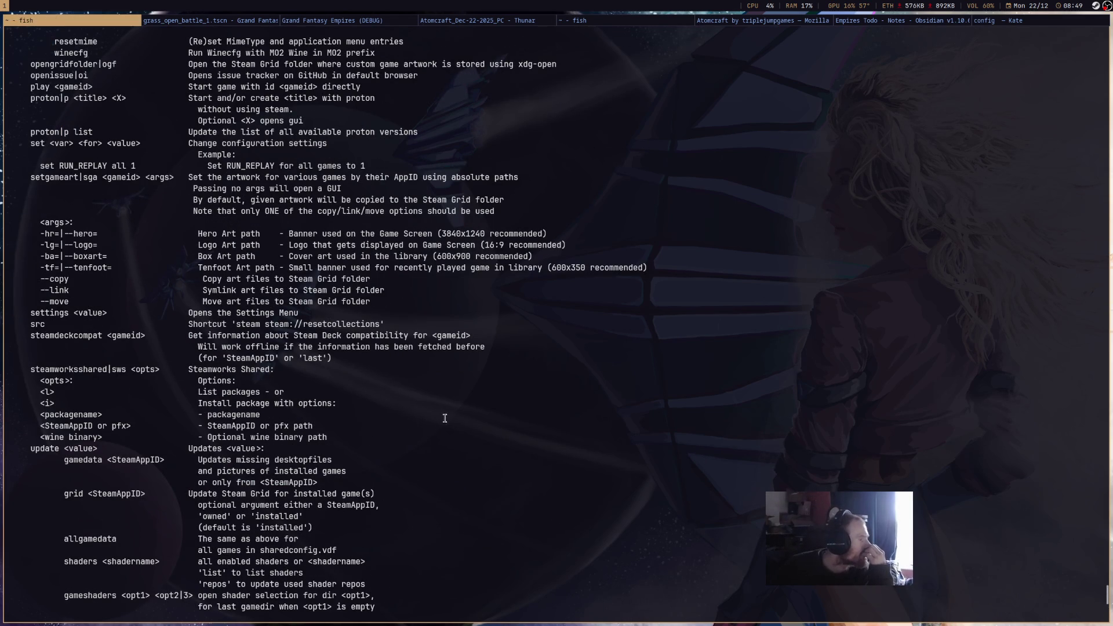
pyautogui.scroll(-10, 575, 418)
pyautogui.scroll(-5, 575, 418)
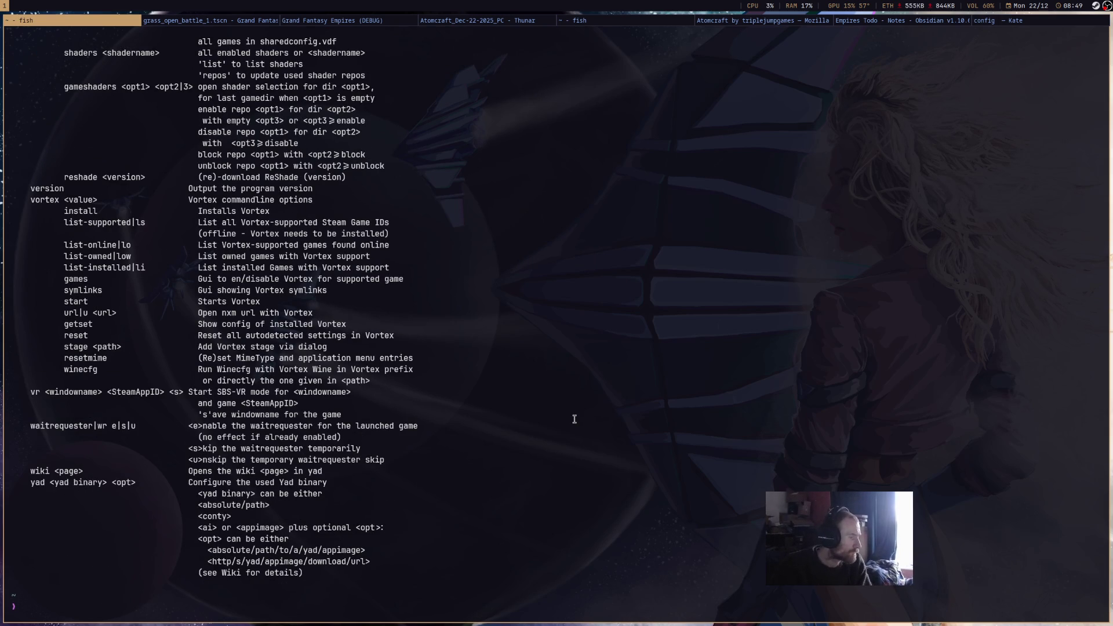
pyautogui.press('Up')
pyautogui.press('BackSpace')
pyautogui.press('BackSpace')
pyautogui.press('BackSpace')
pyautogui.write('settings')
pyautogui.press('Return')
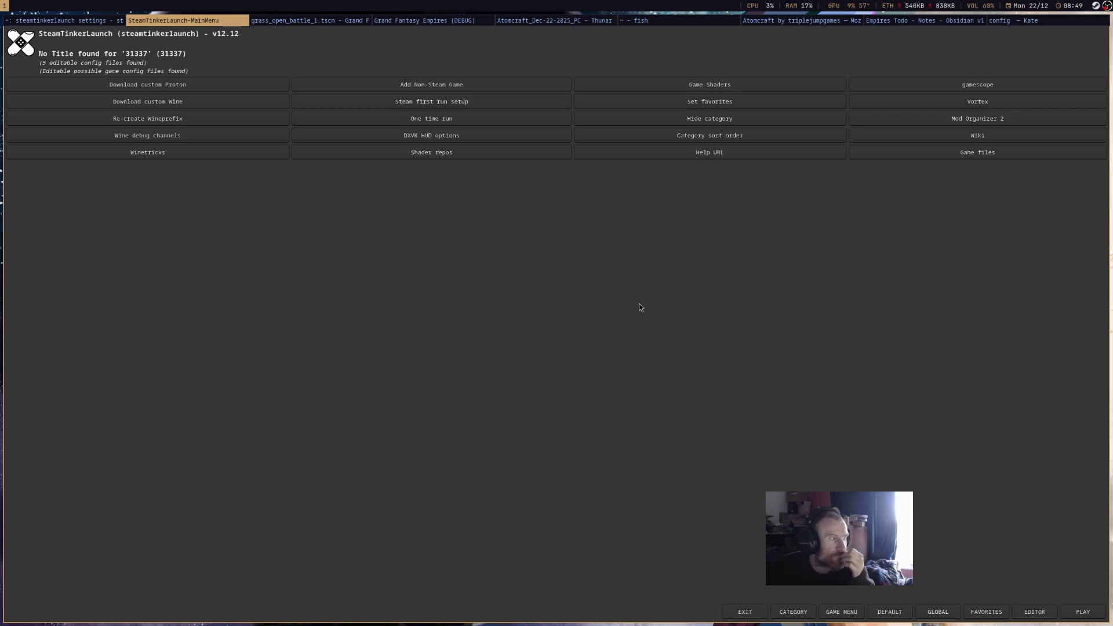
# Look at the Game files list, cancel it, and open the GAME MENU for game 31337.
pyautogui.click(956, 154)
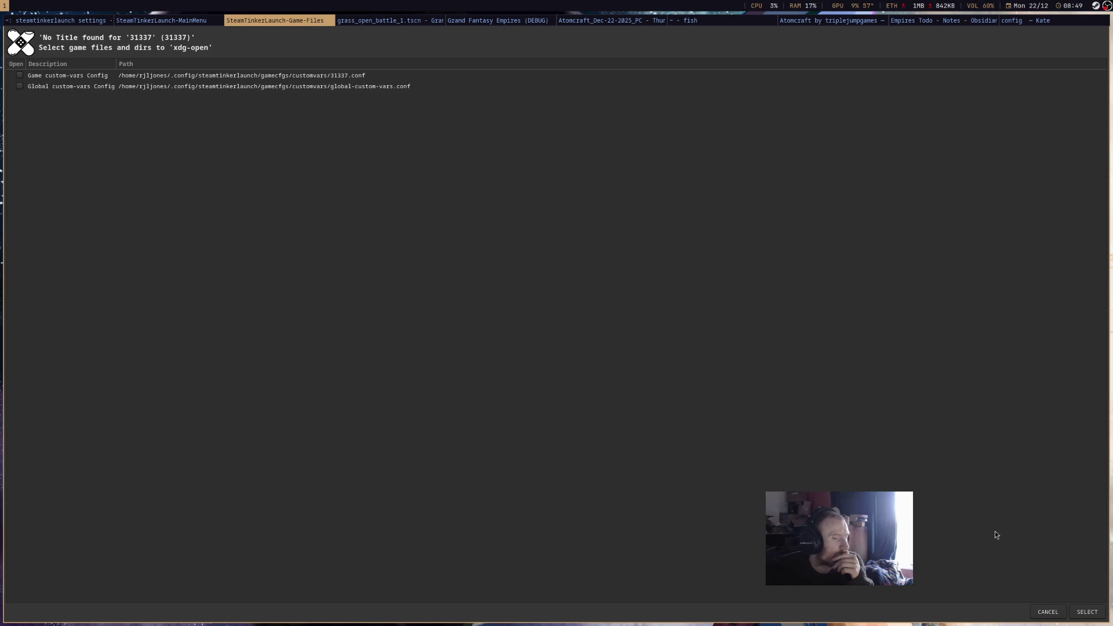
pyautogui.click(1050, 613)
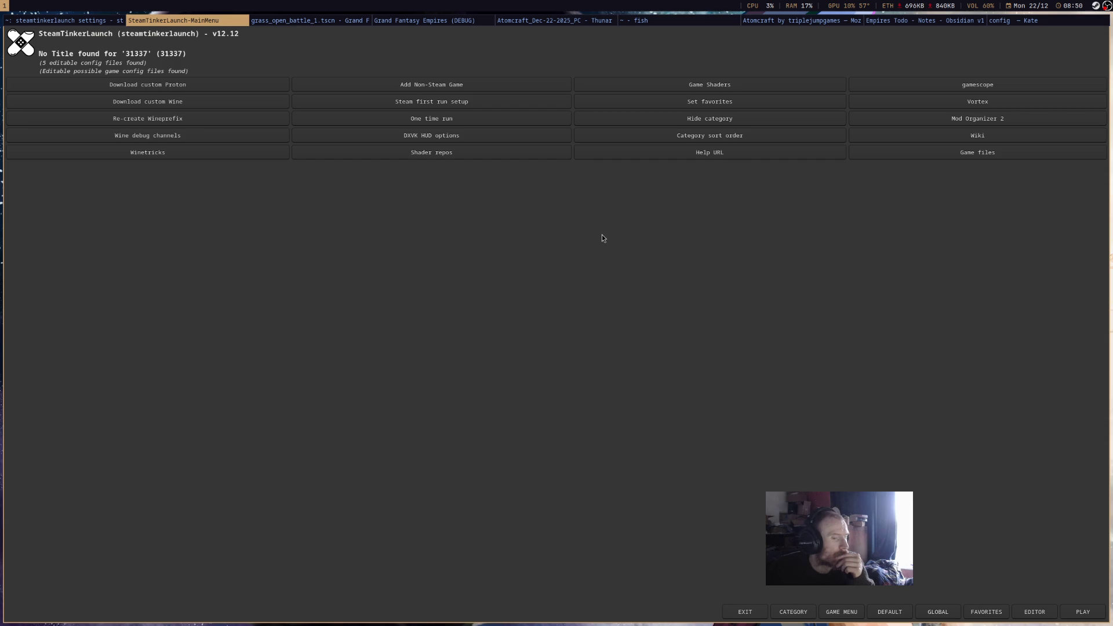
pyautogui.click(850, 616)
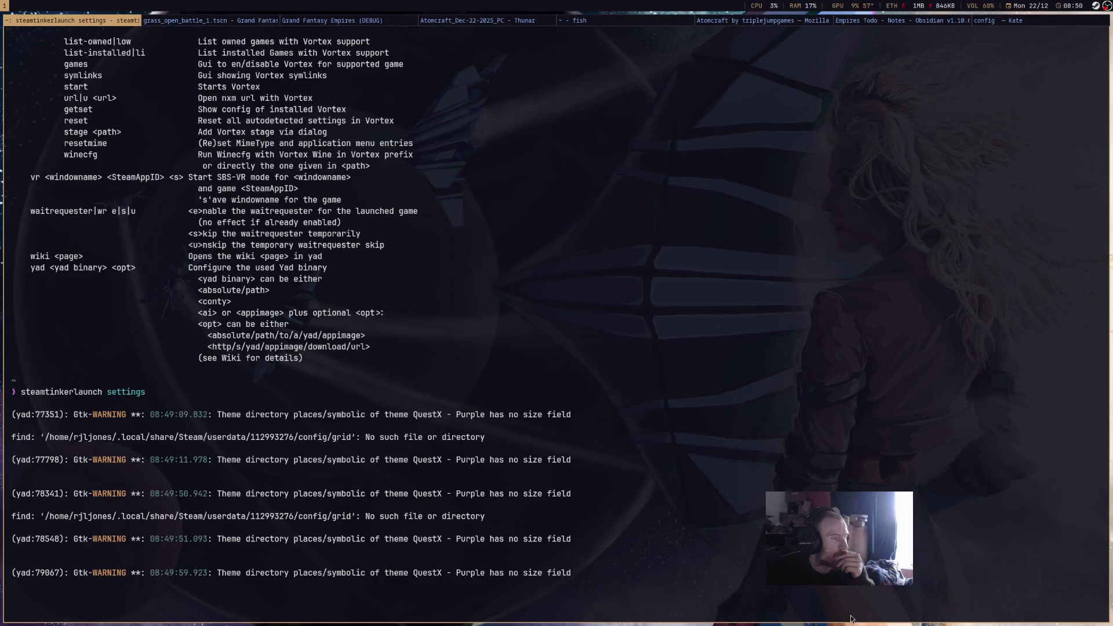
# Pick Proton experimental-10.0-20251208 in the Proton version dropdown, then close the settings window.
pyautogui.scroll(1, 157, 134)
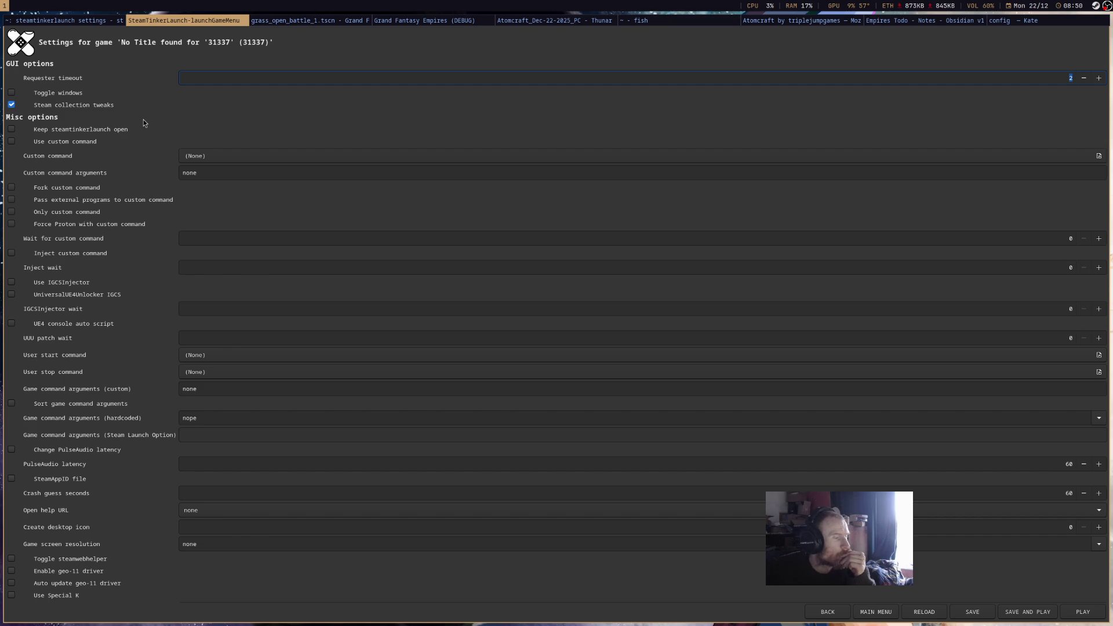
pyautogui.scroll(-3, 143, 119)
pyautogui.scroll(-4, 143, 119)
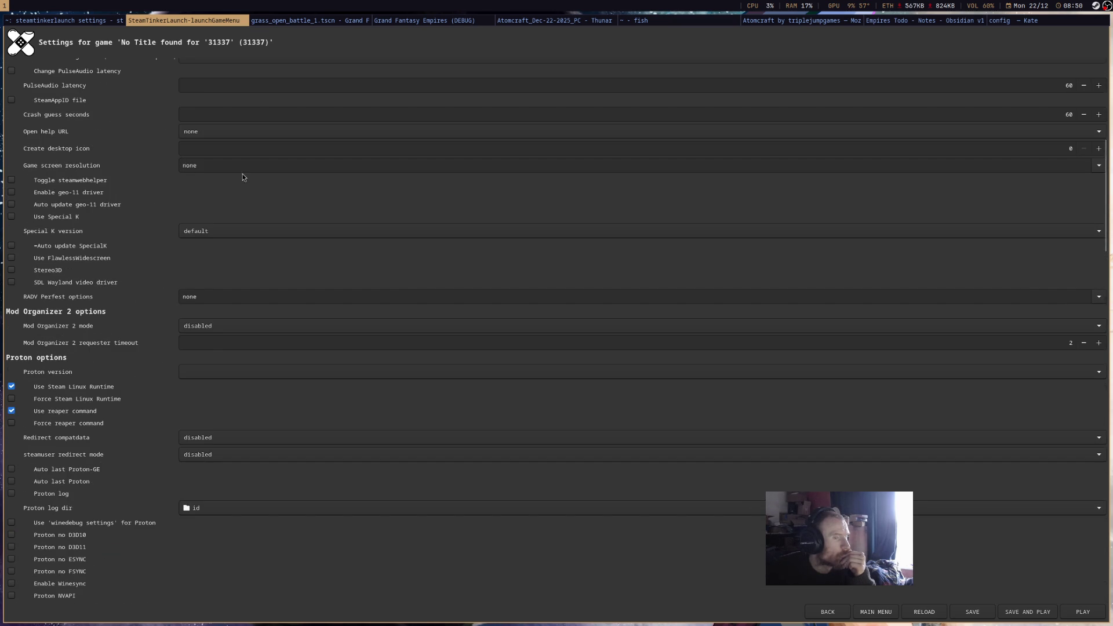
pyautogui.click(426, 376)
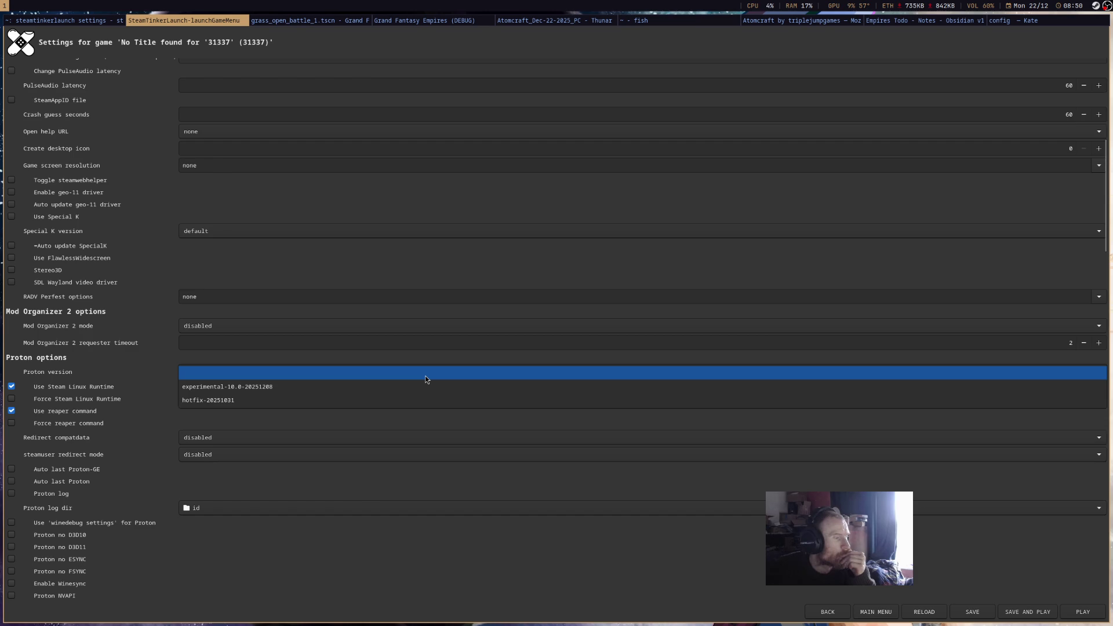
pyautogui.click(425, 390)
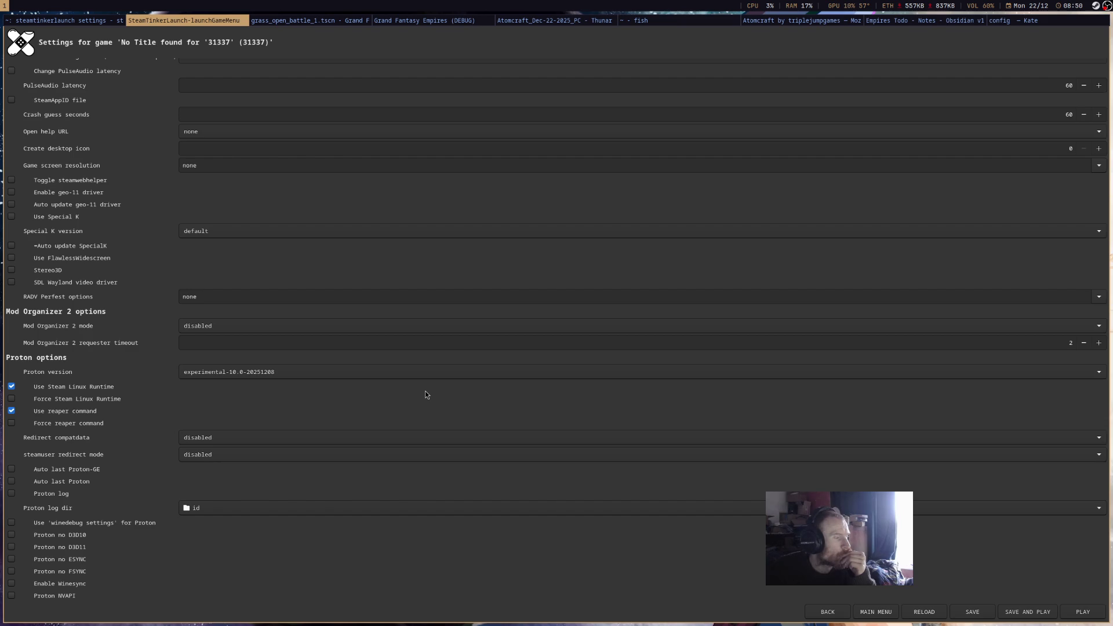
pyautogui.scroll(-5, 425, 392)
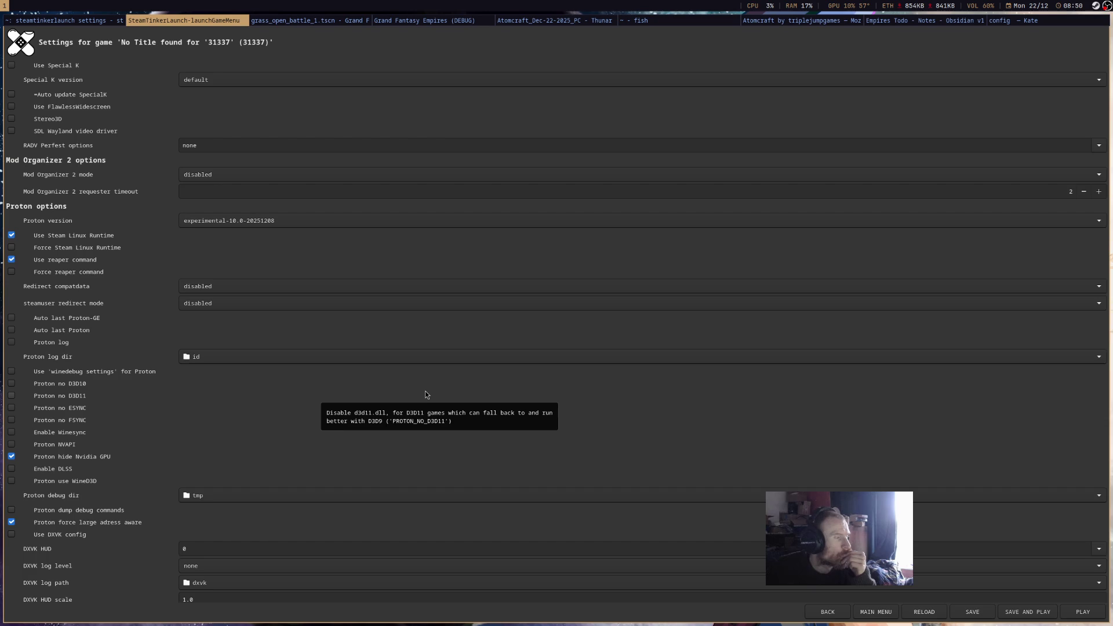
pyautogui.scroll(-3, 426, 391)
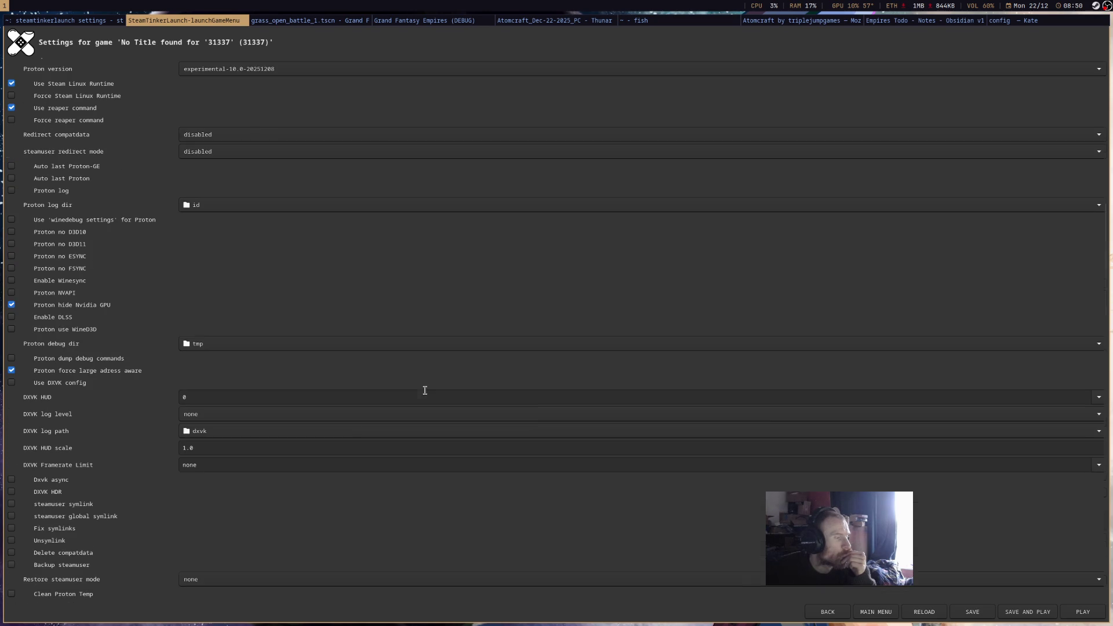
pyautogui.scroll(-4, 426, 392)
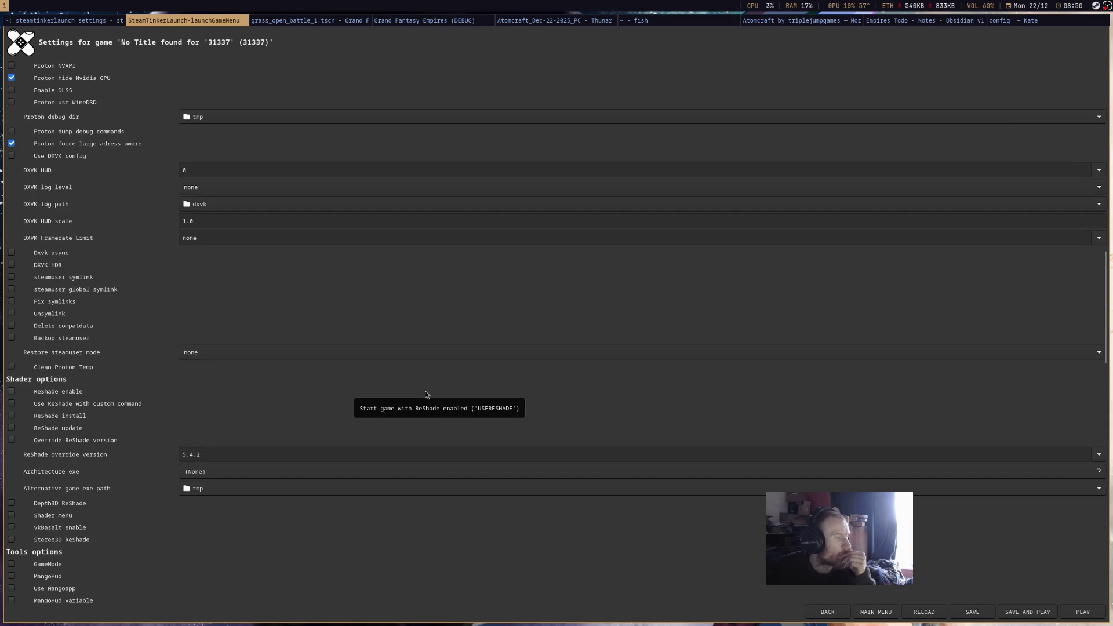
pyautogui.scroll(-12, 425, 391)
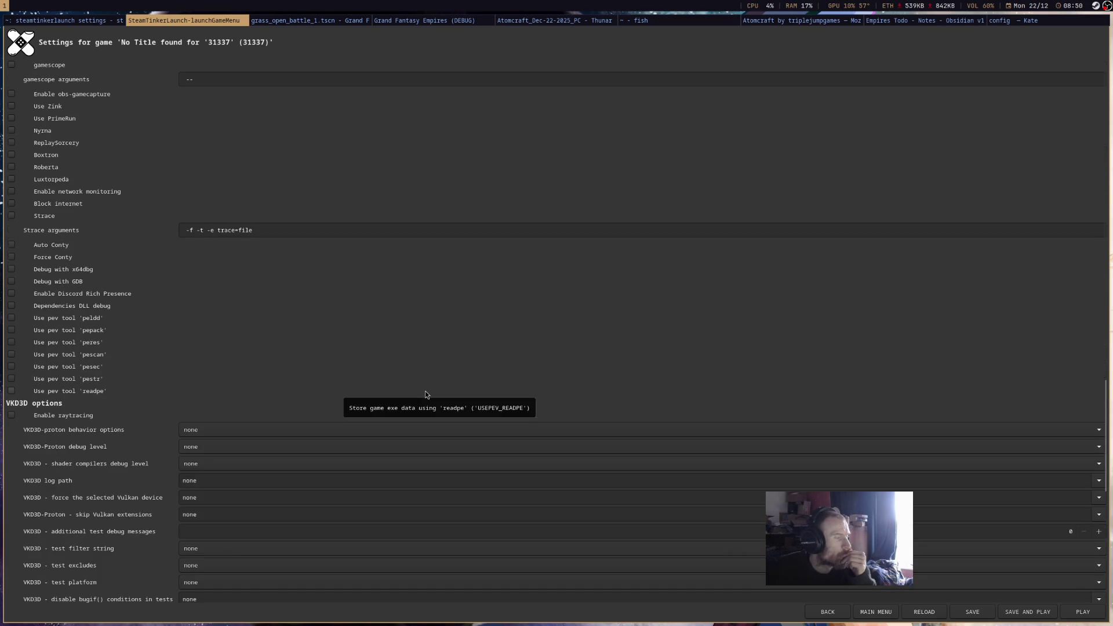
pyautogui.scroll(-1, 426, 391)
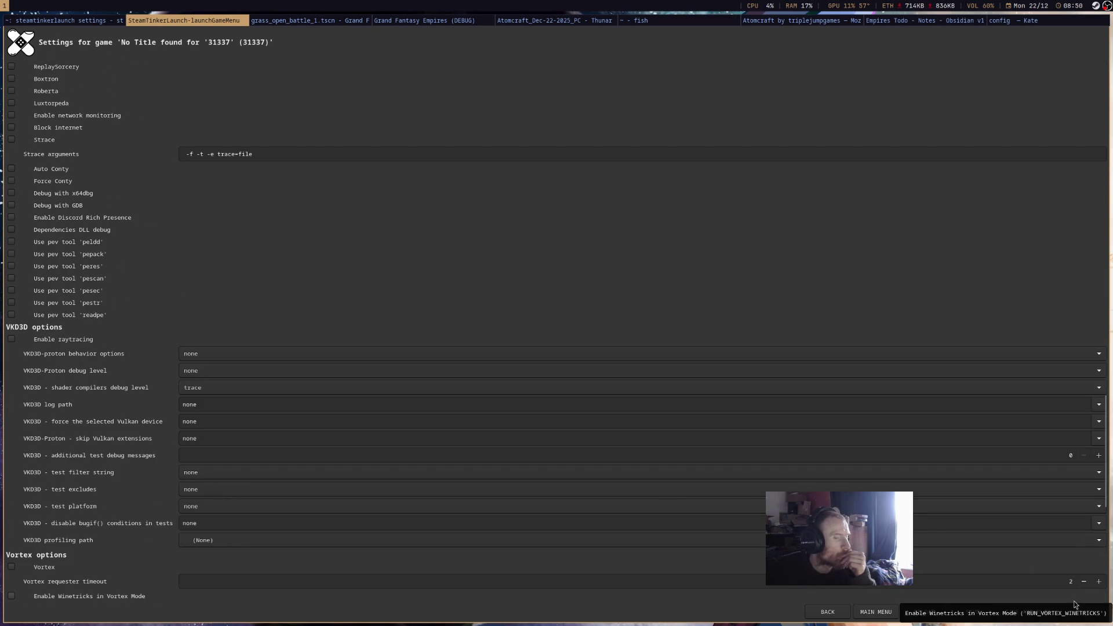
pyautogui.click(1048, 611)
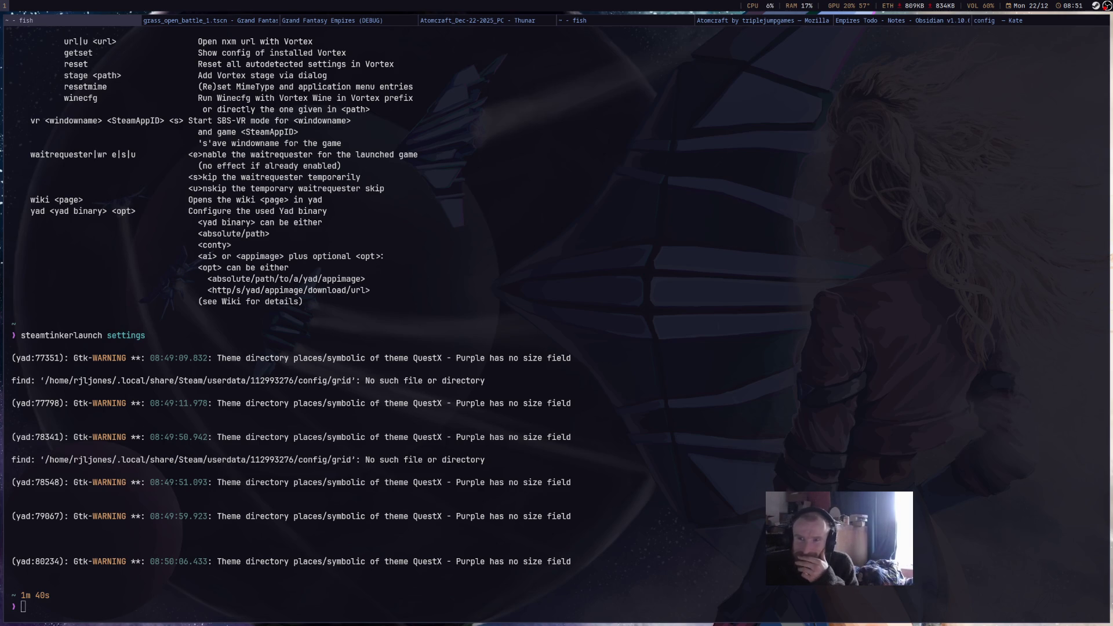
pyautogui.scroll(20, 195, 318)
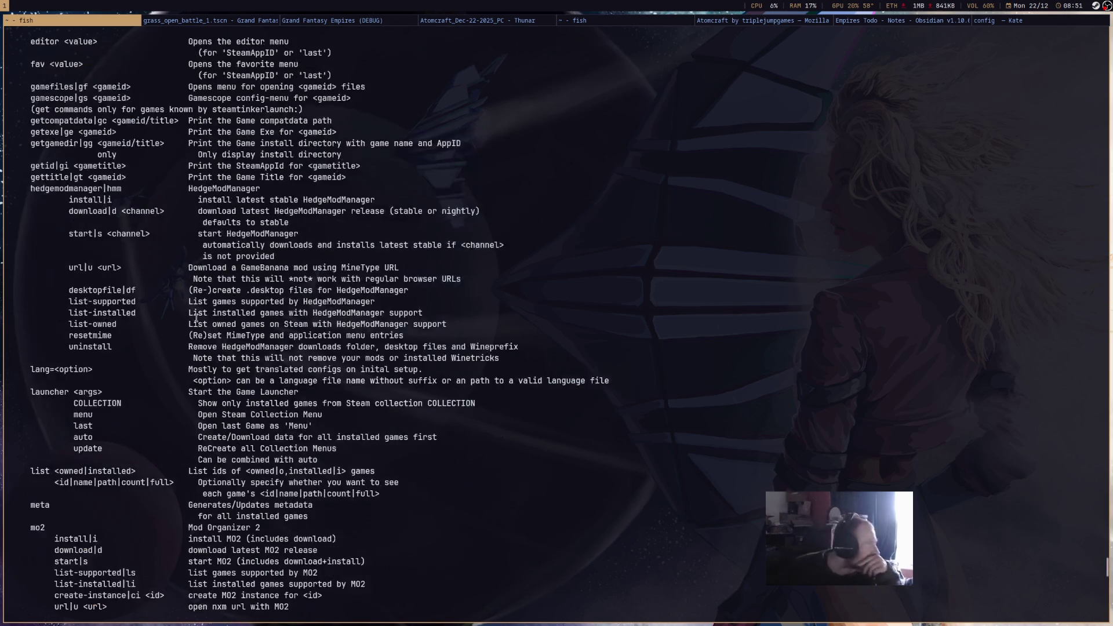
pyautogui.scroll(20, 194, 318)
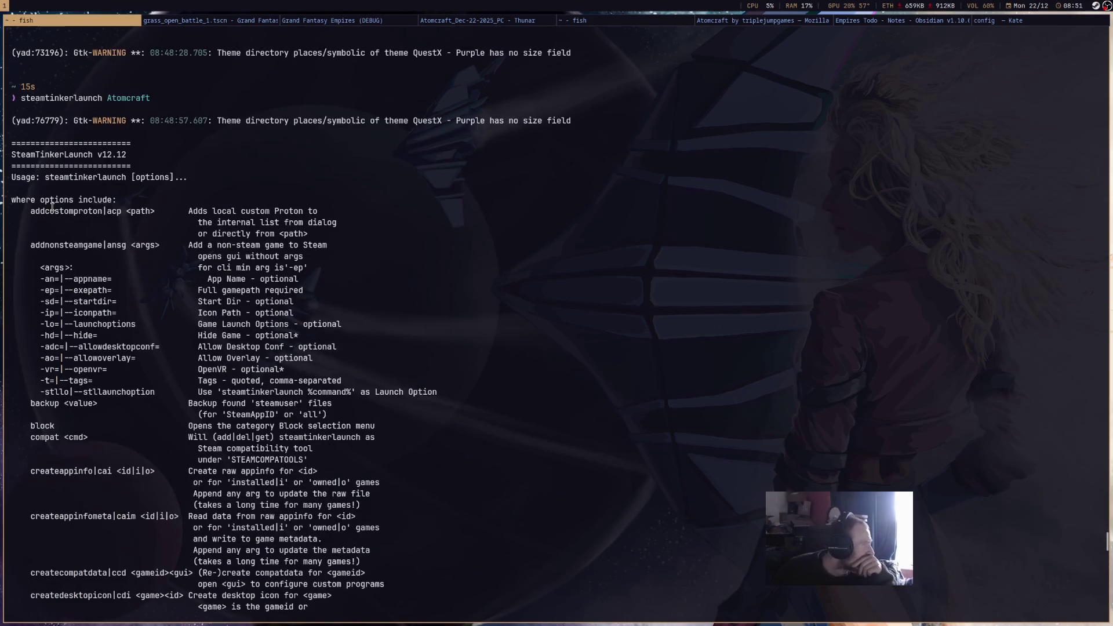
pyautogui.scroll(-2, 51, 233)
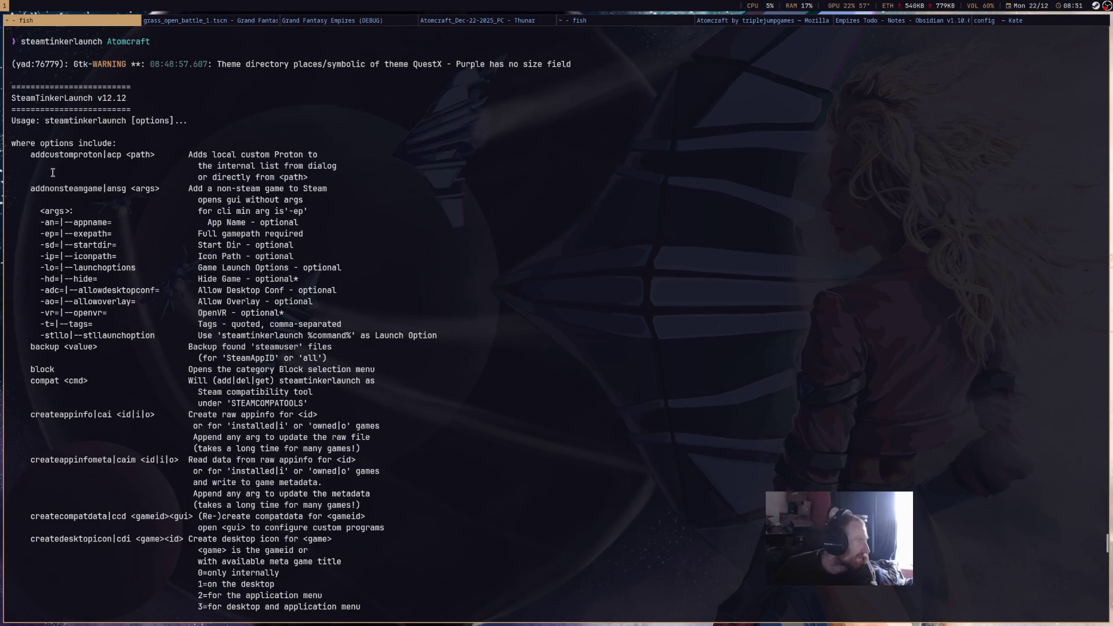
pyautogui.scroll(-2, 48, 351)
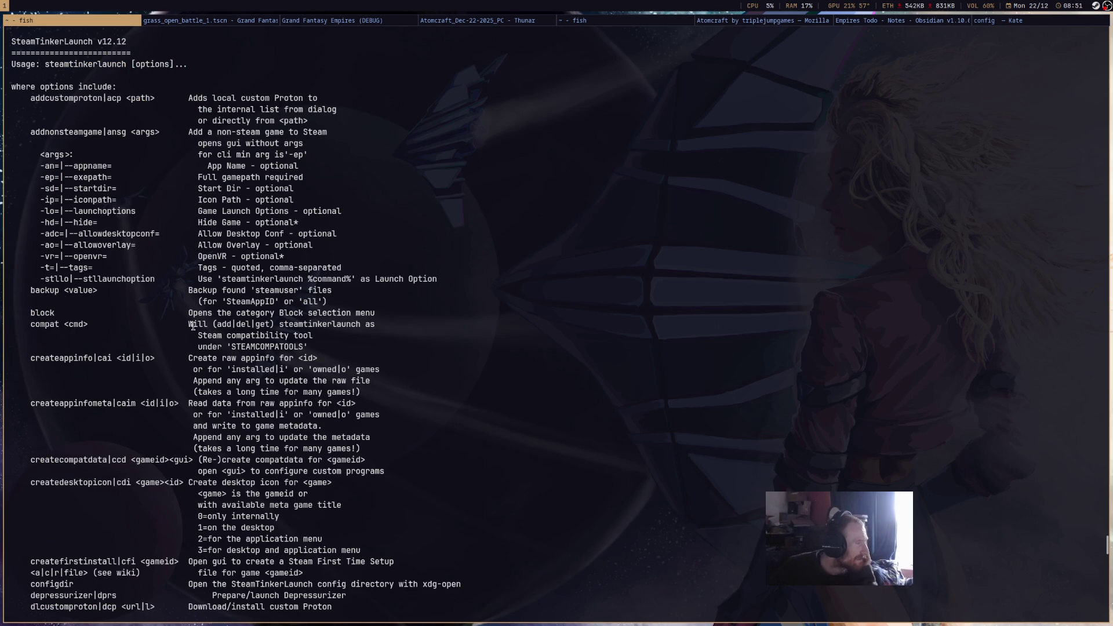
pyautogui.doubleClick(76, 324)
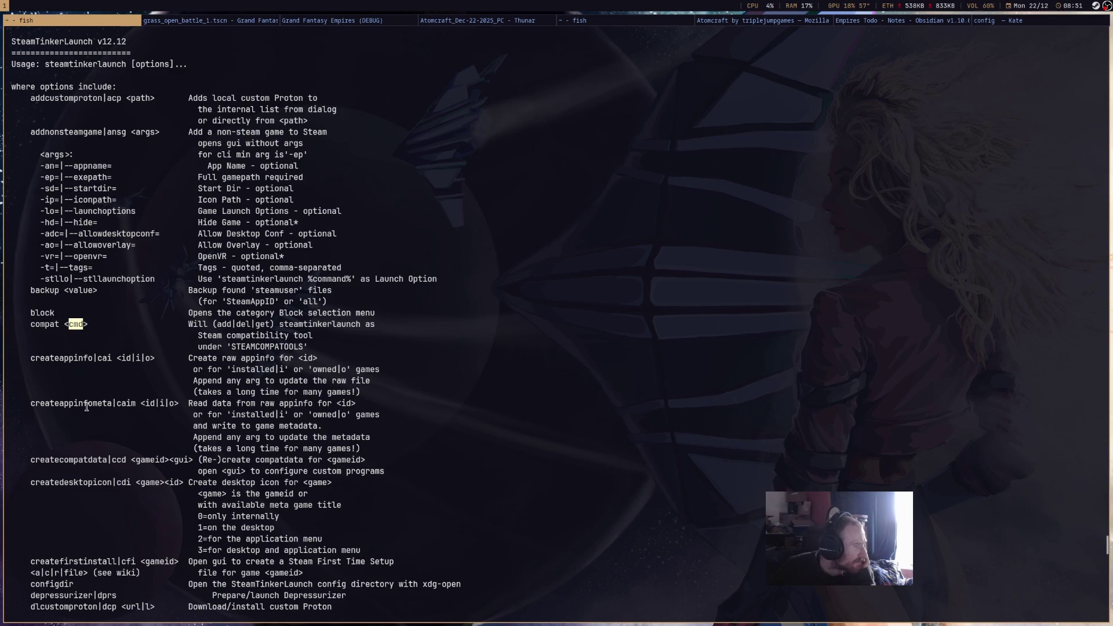
pyautogui.scroll(-5, 87, 408)
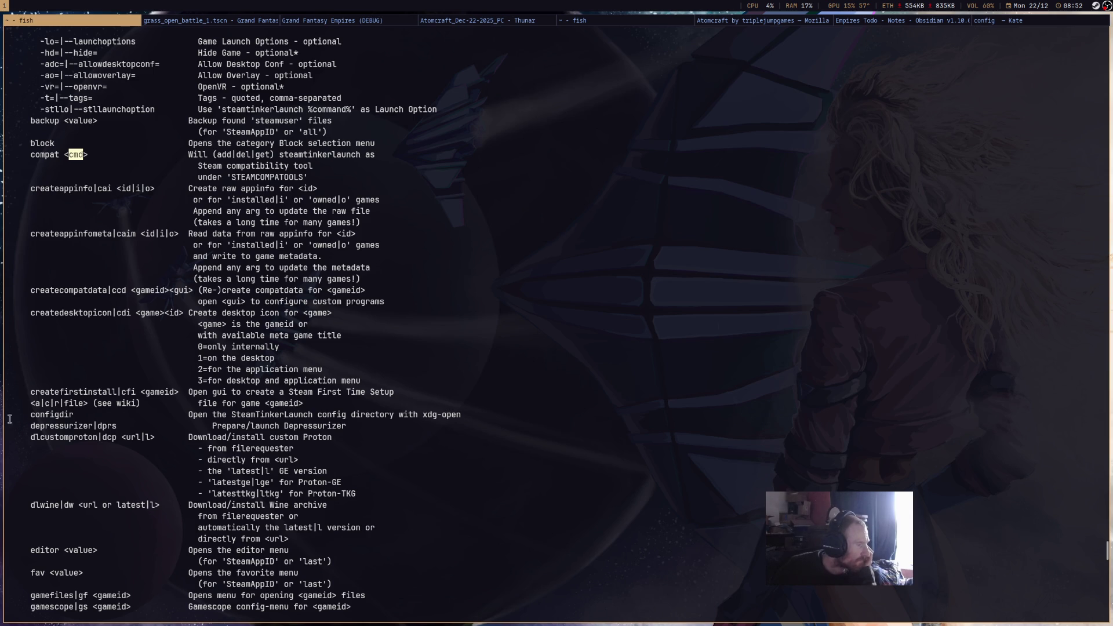
pyautogui.scroll(-2, 51, 423)
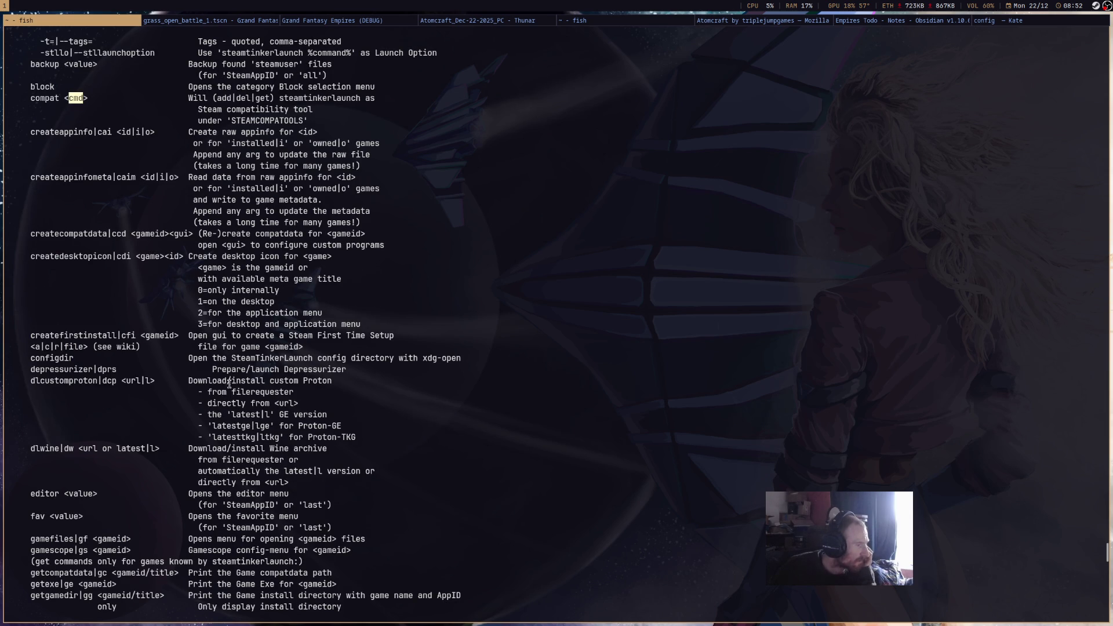
pyautogui.scroll(-2, 82, 386)
pyautogui.scroll(-2, 82, 385)
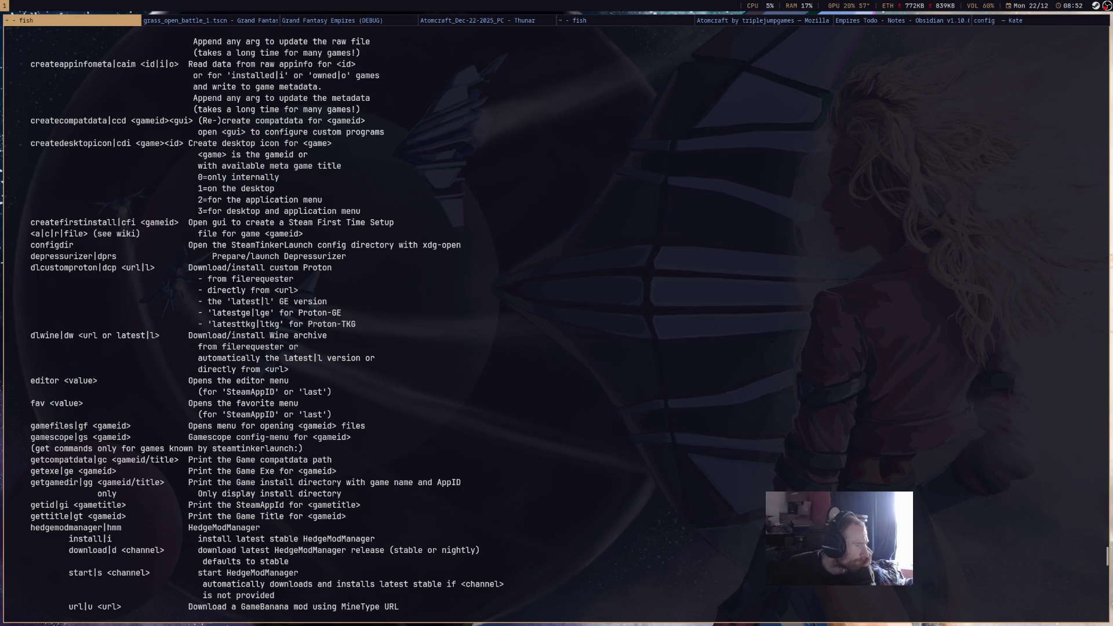
pyautogui.scroll(-3, 85, 386)
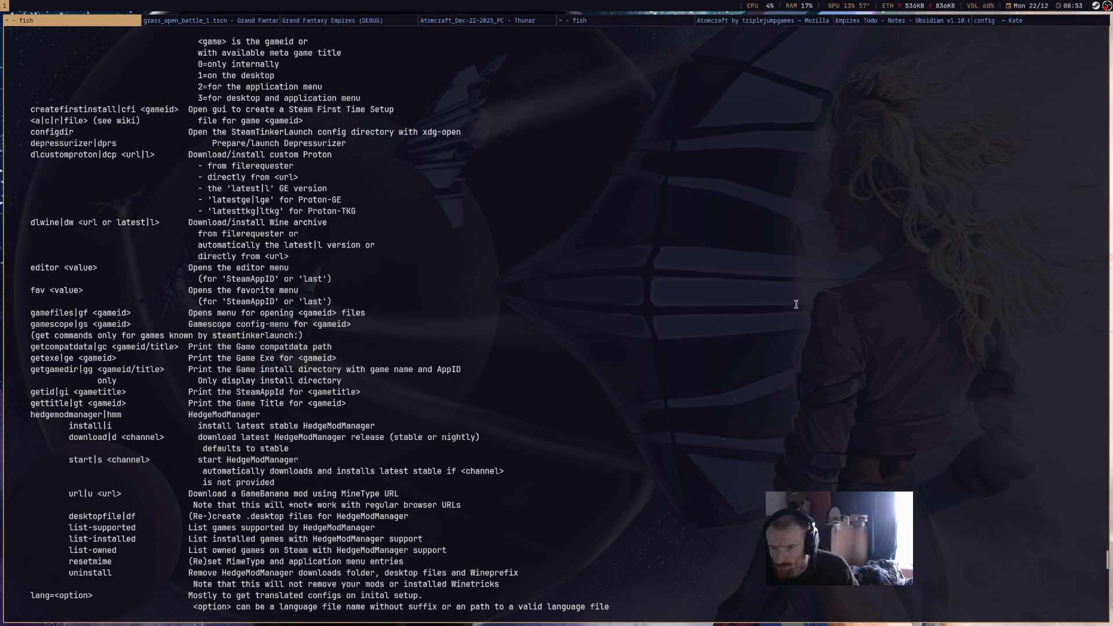
pyautogui.scroll(-15, 627, 412)
pyautogui.scroll(-10, 627, 412)
pyautogui.write('cmd')
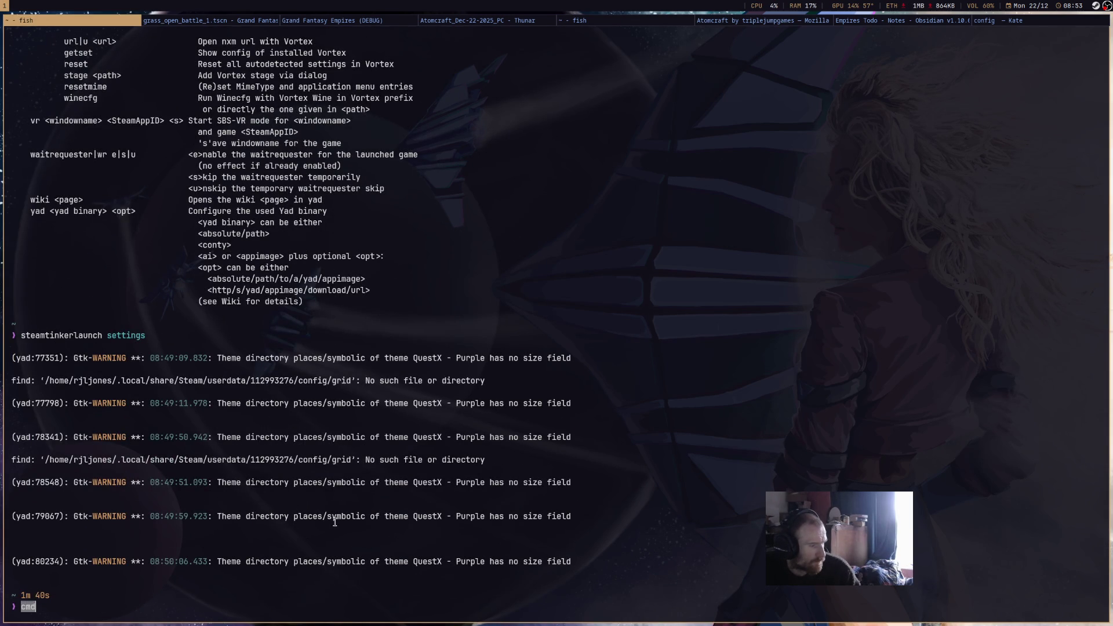
pyautogui.press('BackSpace')
pyautogui.press('BackSpace')
pyautogui.press('BackSpace')
pyautogui.press('Up')
pyautogui.press('Up')
pyautogui.press('Up')
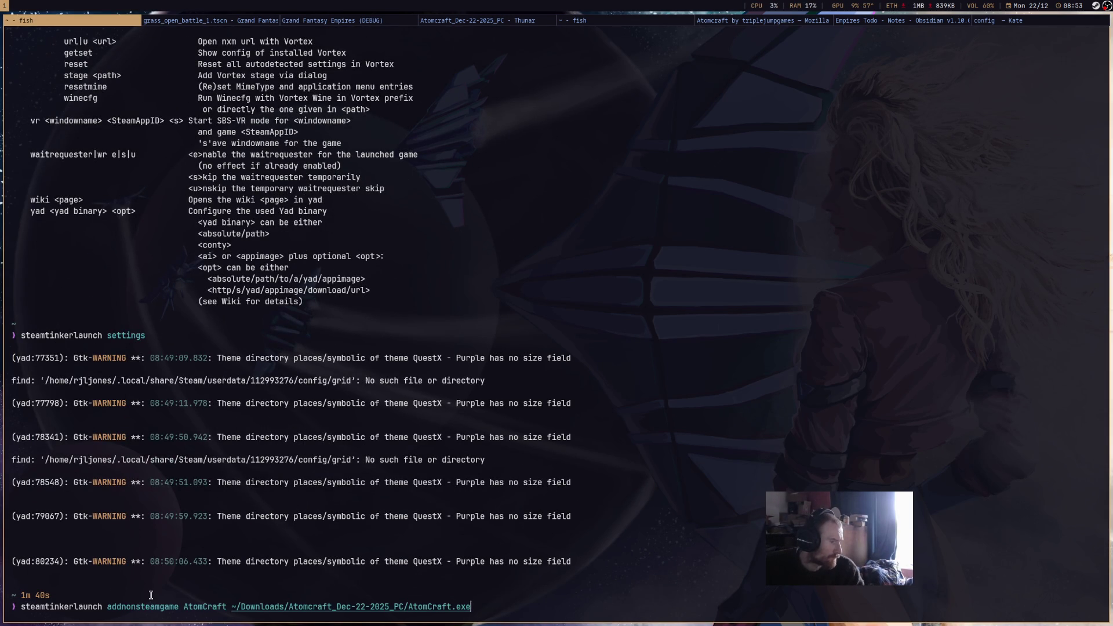
pyautogui.press('Up')
pyautogui.press('BackSpace')
pyautogui.press('BackSpace')
pyautogui.press('BackSpace')
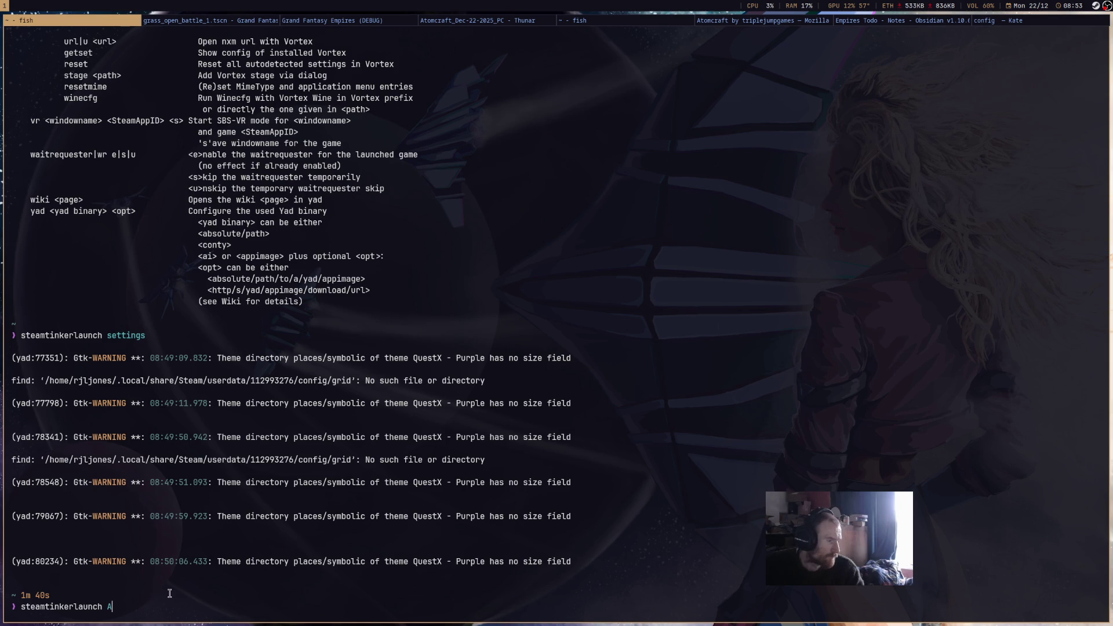
pyautogui.press('BackSpace')
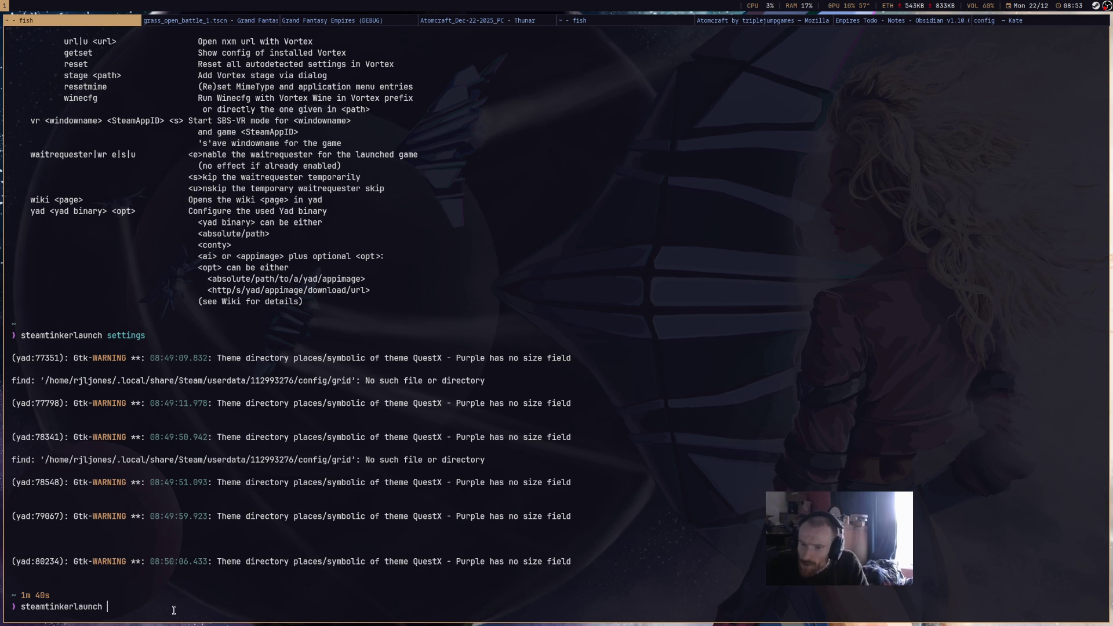
pyautogui.write('ansg')
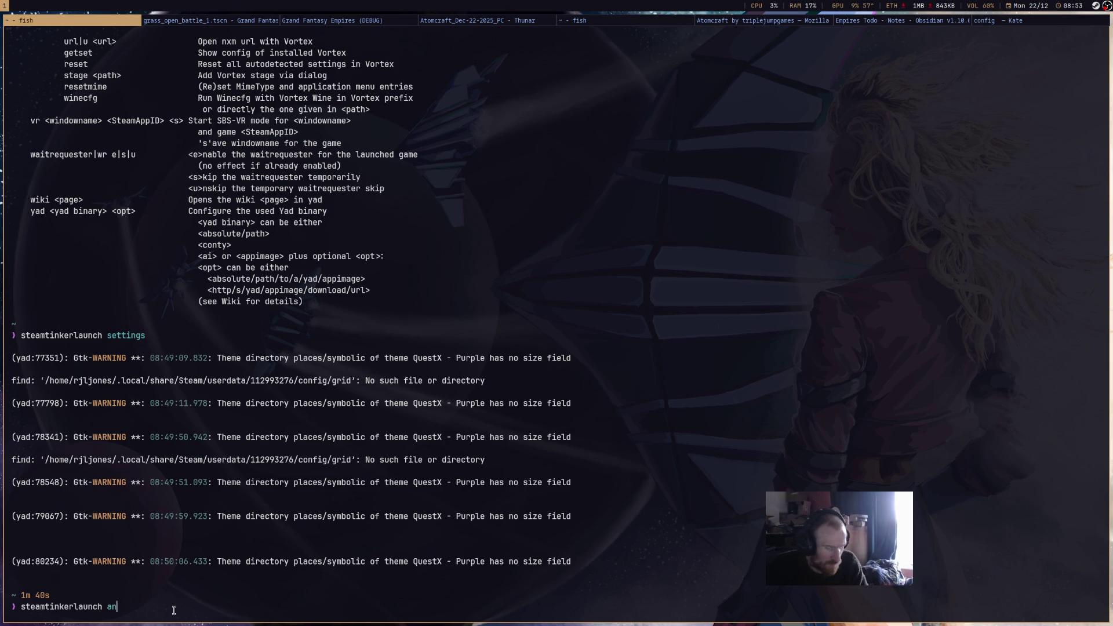
pyautogui.press('Return')
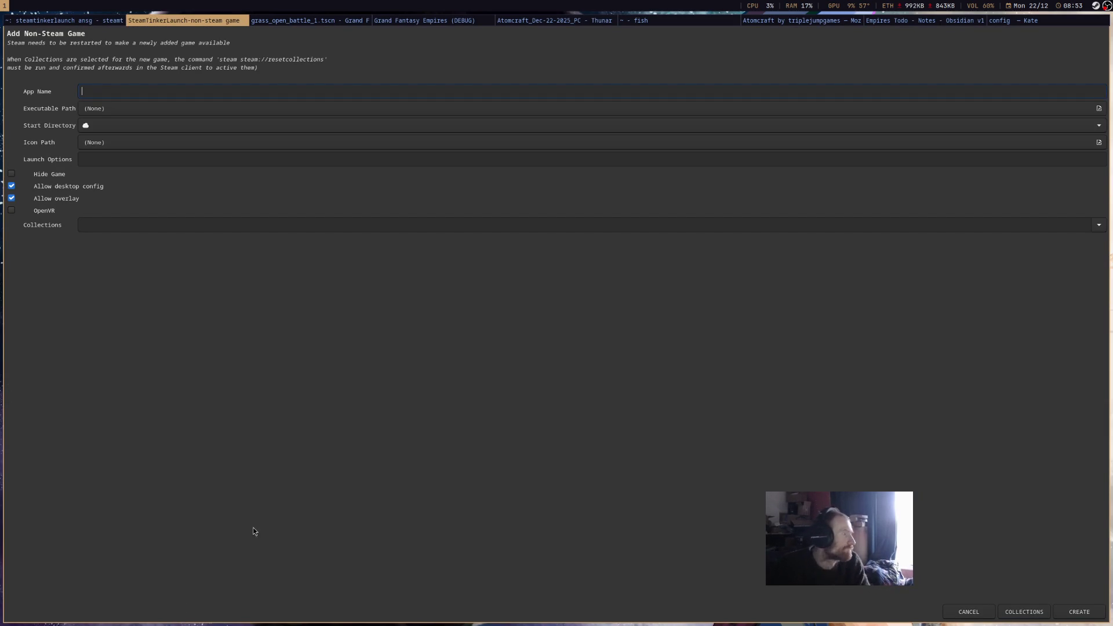
pyautogui.click(83, 158)
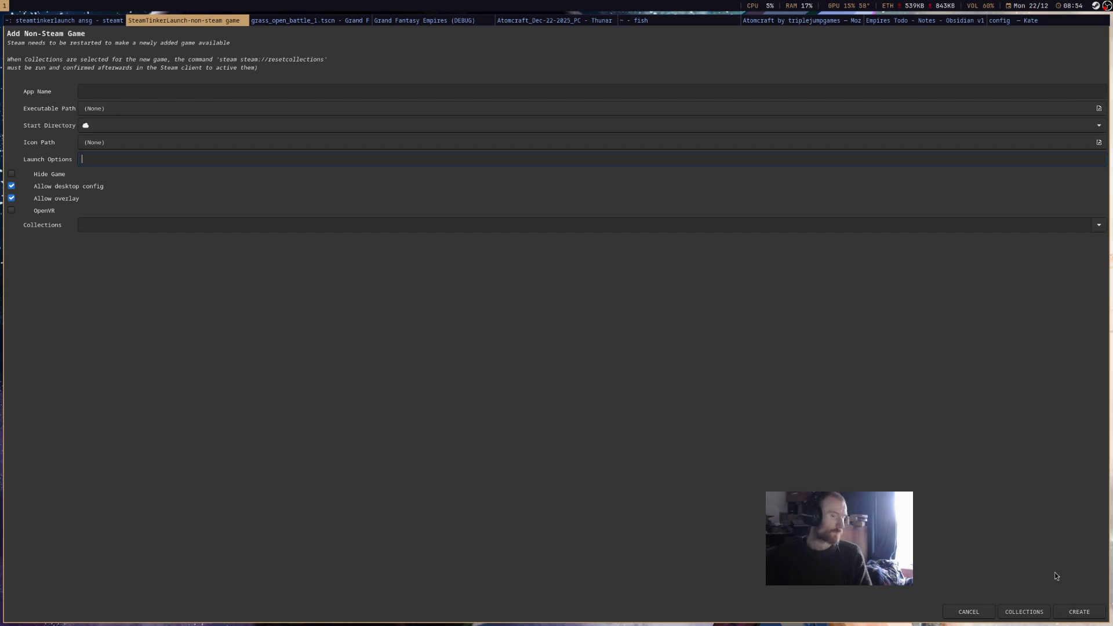
pyautogui.click(951, 612)
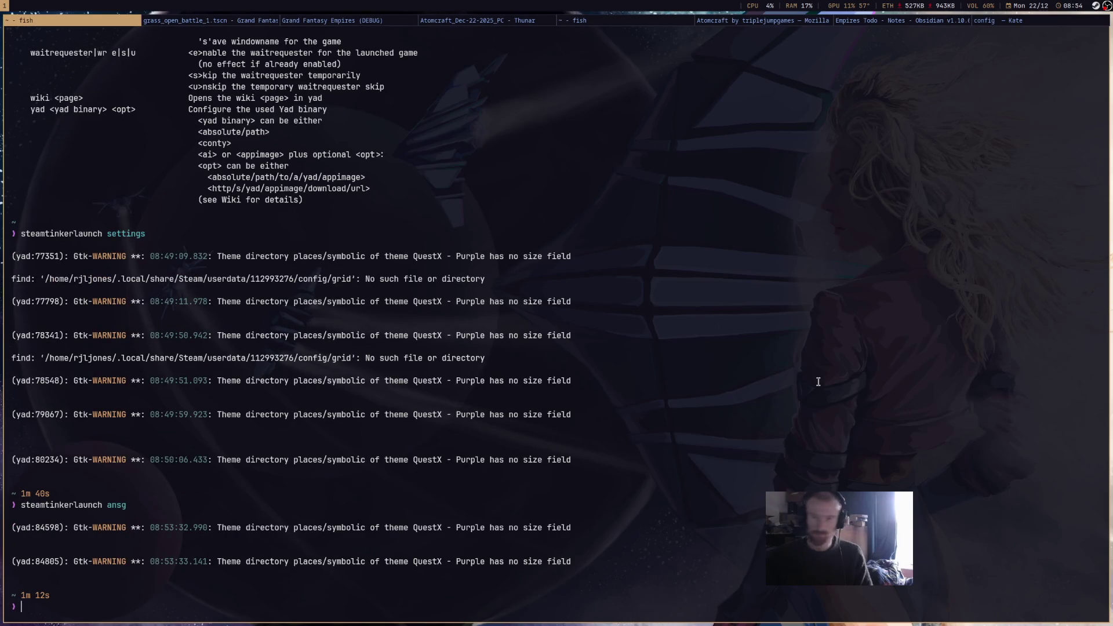
# Register SteamTinkerLaunch as a compatibility tool with 'steamtinkerlaunch compat add'.
pyautogui.write('steam')
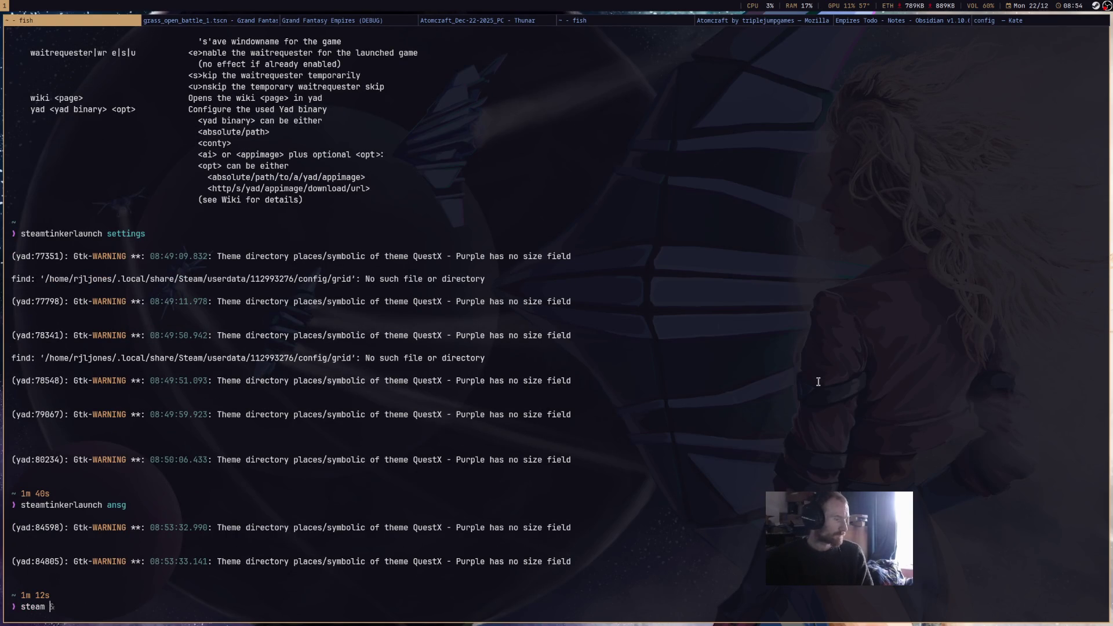
pyautogui.write('tinkerlaunch a')
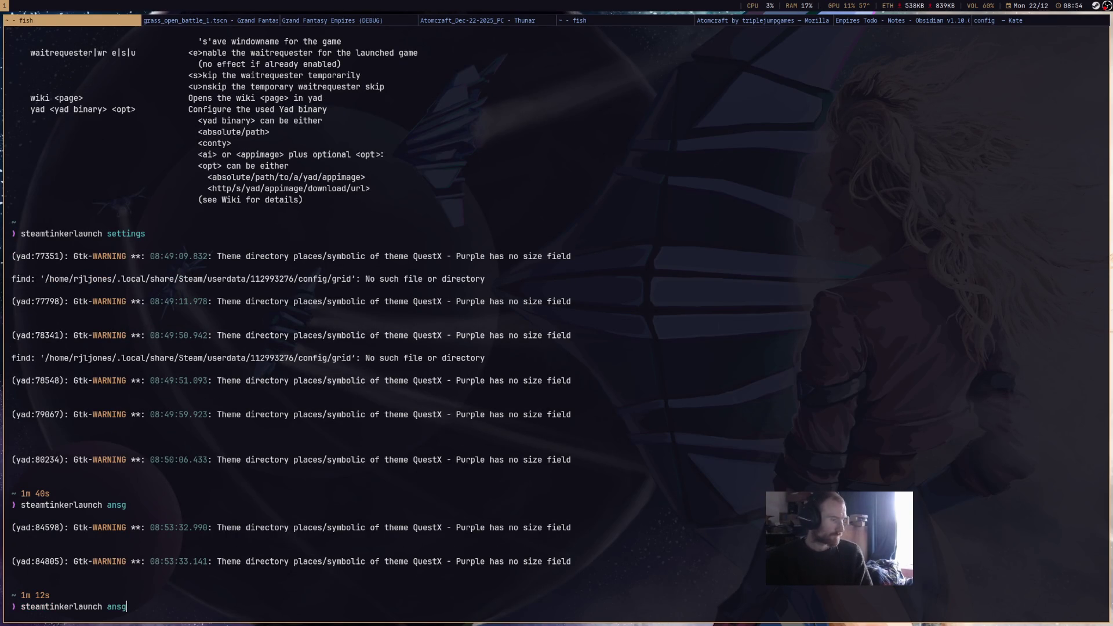
pyautogui.press('BackSpace')
pyautogui.write('com')
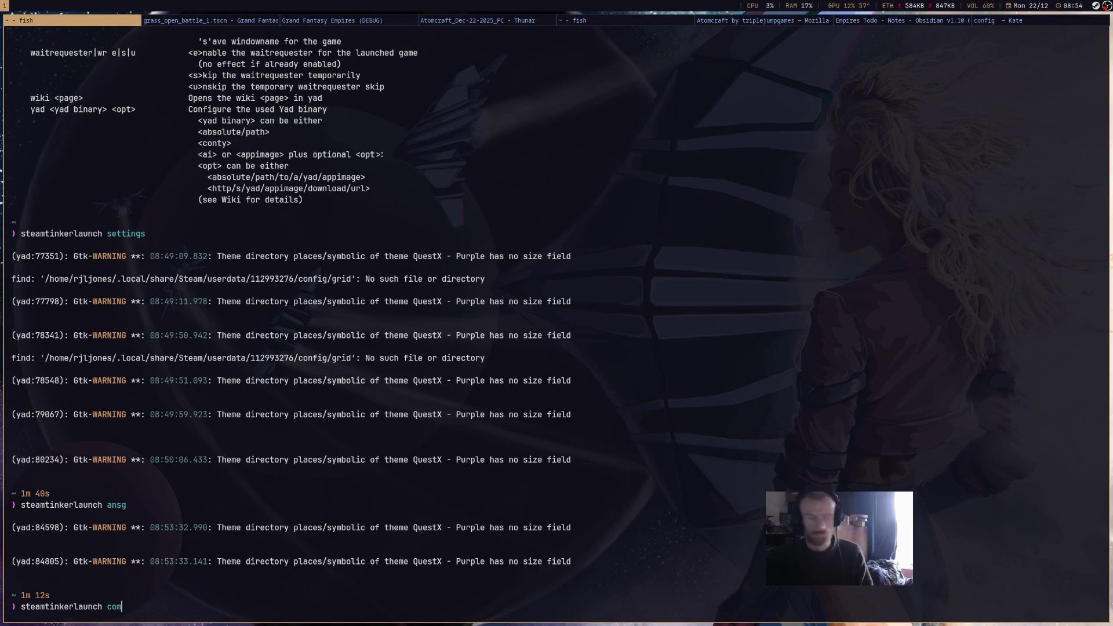
pyautogui.write('pat add')
pyautogui.press('Return')
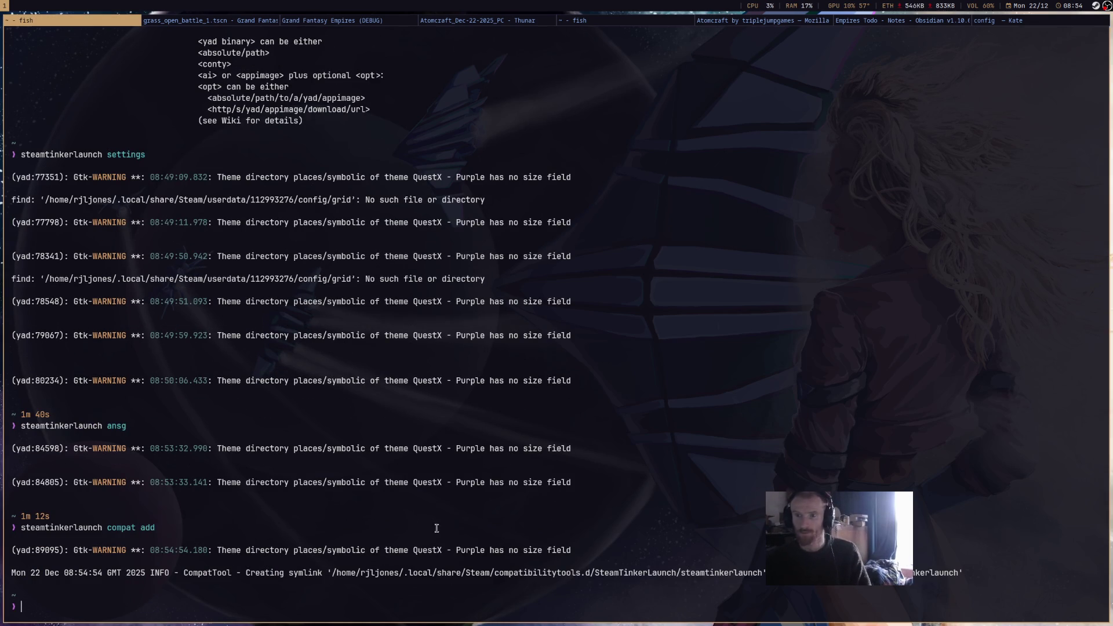
# Restart Steam using 'pkill steam' followed by 'steam &'.
pyautogui.write('pkill steam')
pyautogui.press('Return')
pyautogui.write('steam &')
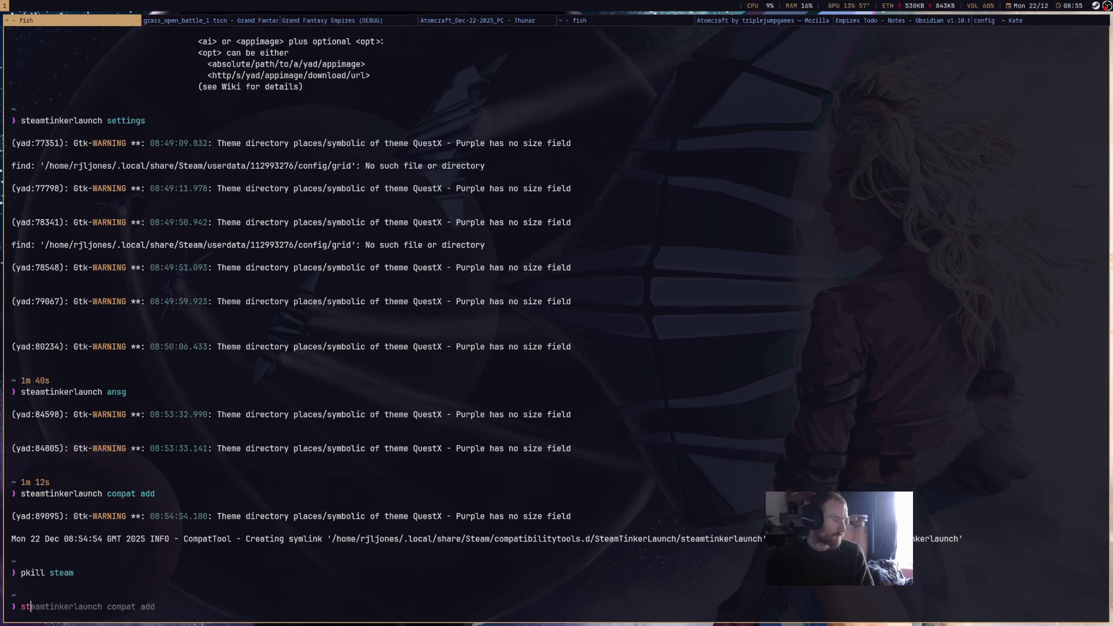
pyautogui.press('Return')
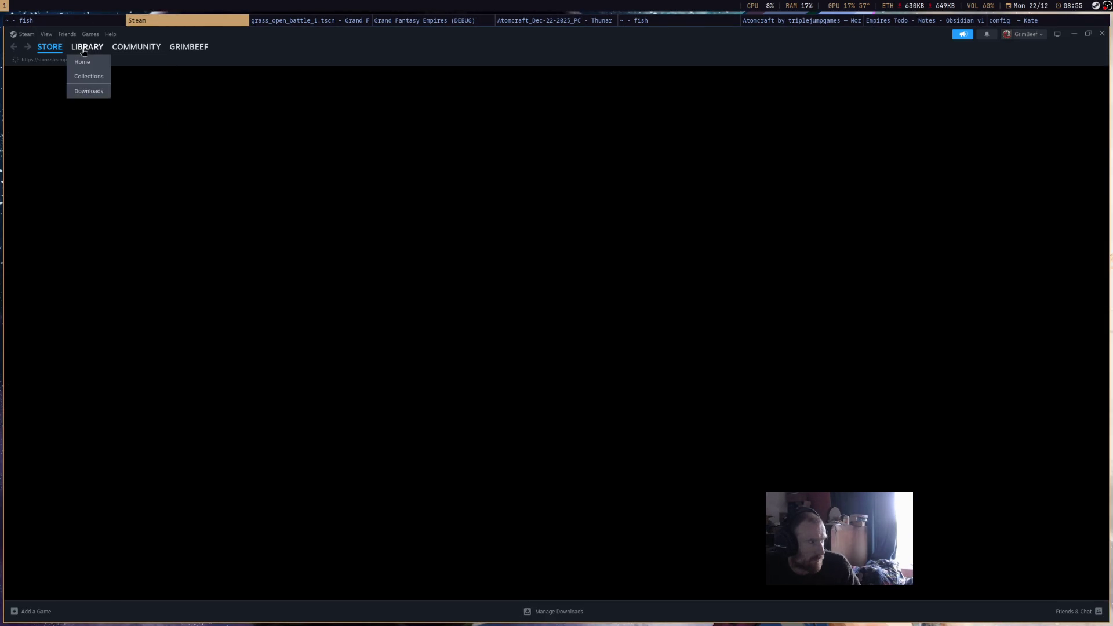
# Go to Steam's LIBRARY and open Atomcraft's game page.
pyautogui.click(87, 46)
pyautogui.click(92, 132)
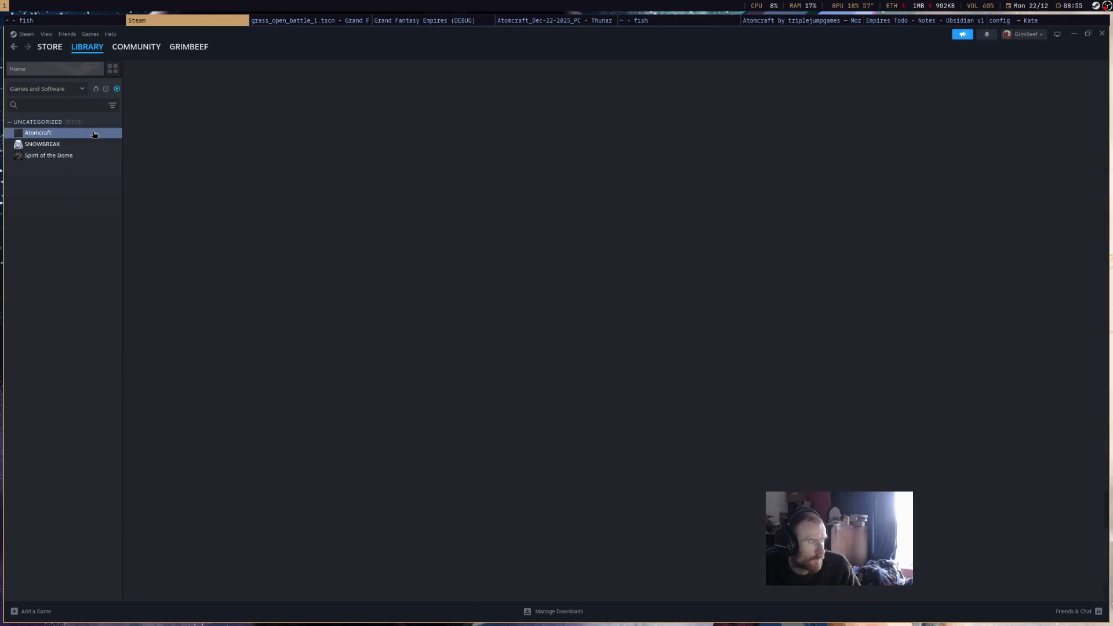
# In Atomcraft's Properties > Compatibility, tick Force the use of a specific compatibility tool.
pyautogui.click(174, 214)
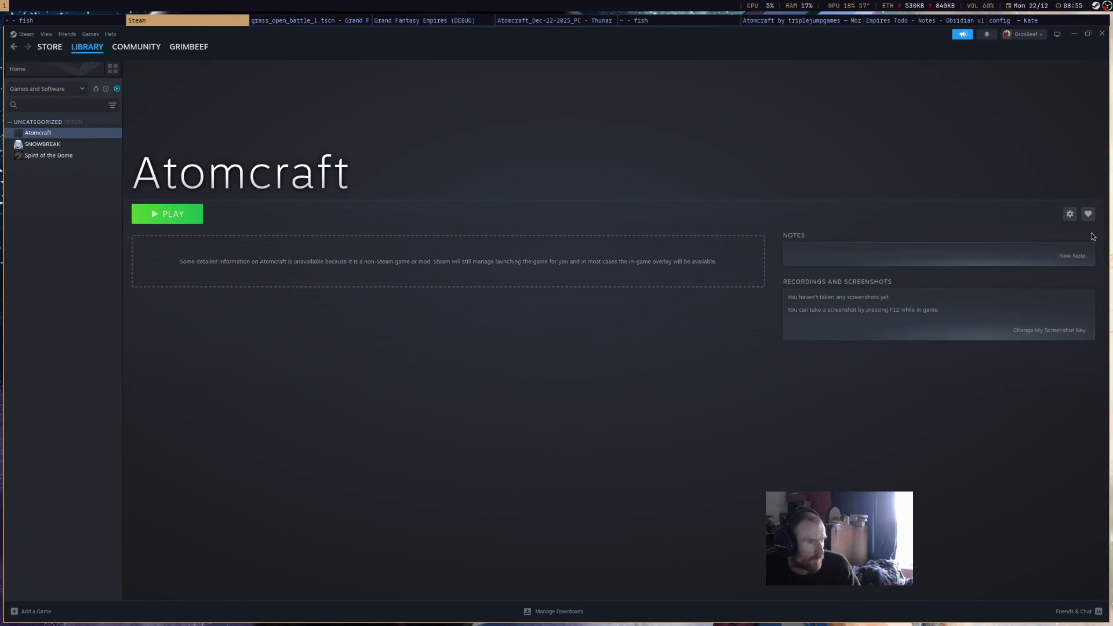
pyautogui.click(1068, 216)
pyautogui.click(1042, 275)
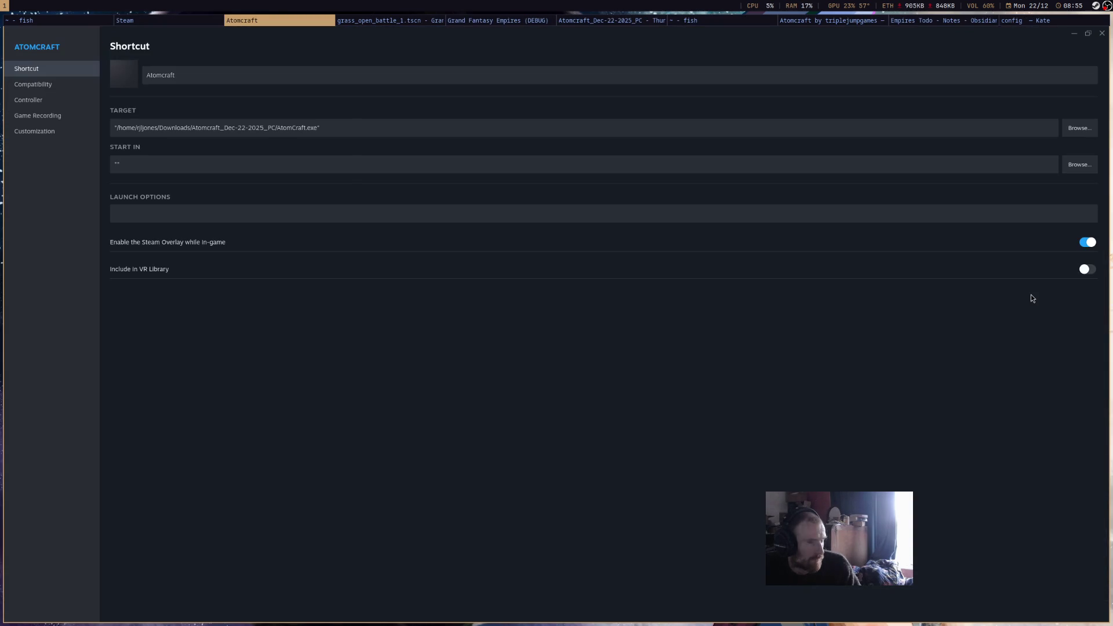
pyautogui.click(38, 89)
pyautogui.click(391, 75)
pyautogui.click(356, 91)
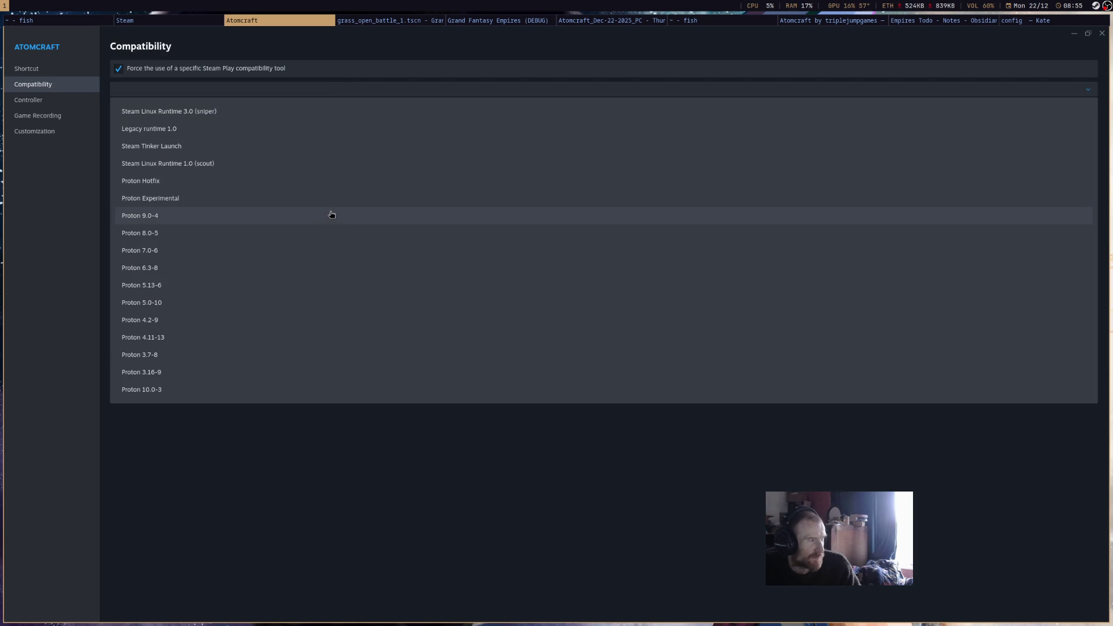
pyautogui.press('Escape')
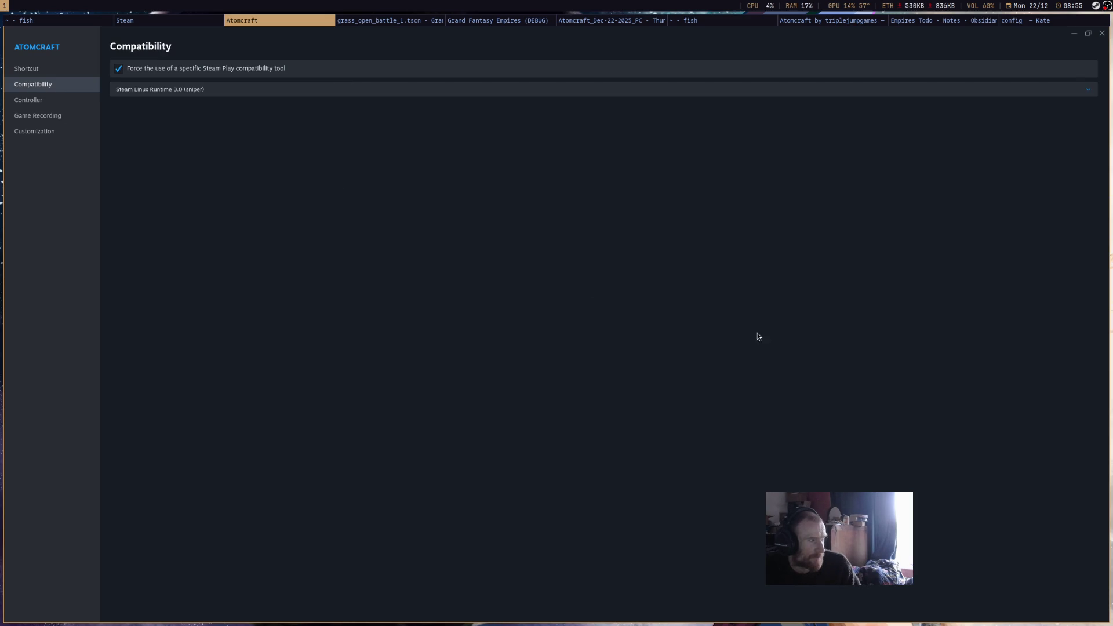
# Choose Proton Hotfix as the tool, close Properties, and launch Atomcraft.
pyautogui.click(219, 92)
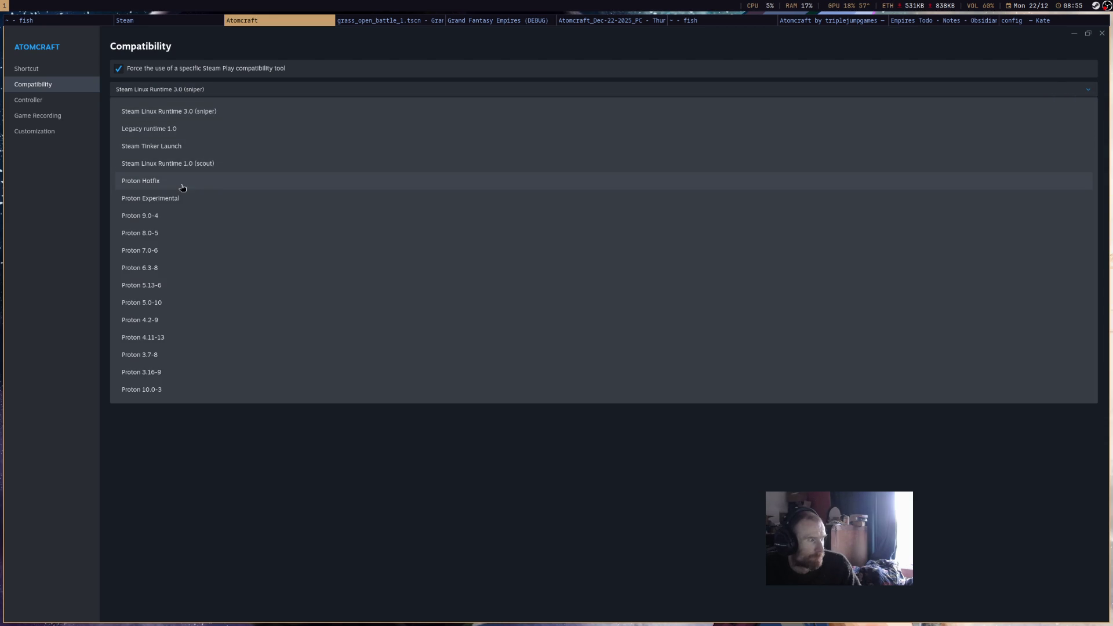
pyautogui.click(181, 185)
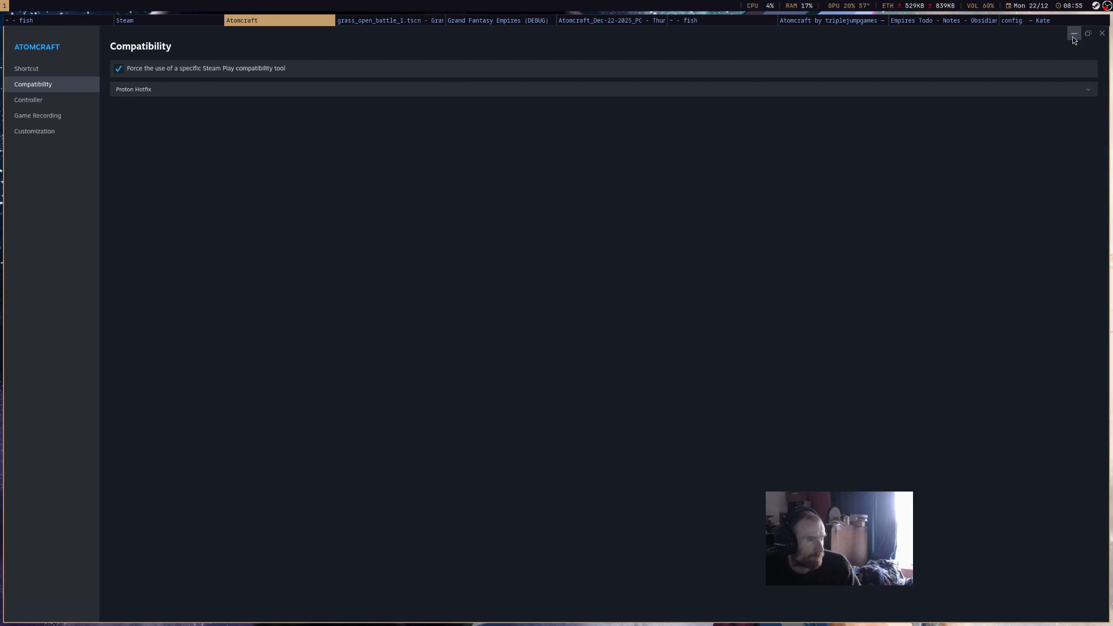
pyautogui.click(1102, 34)
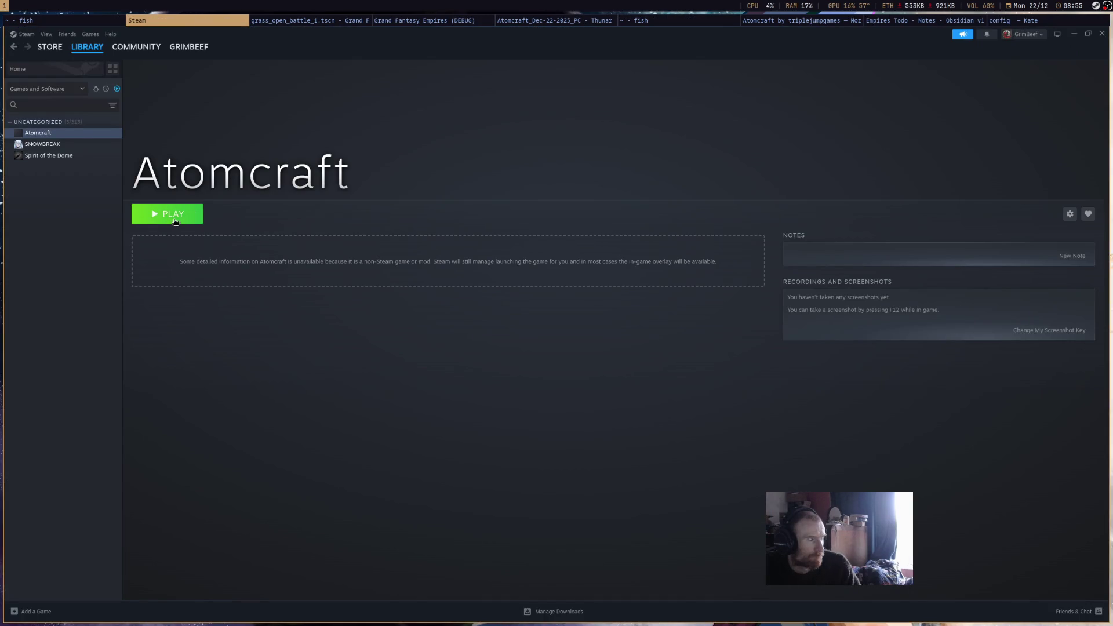
pyautogui.click(173, 217)
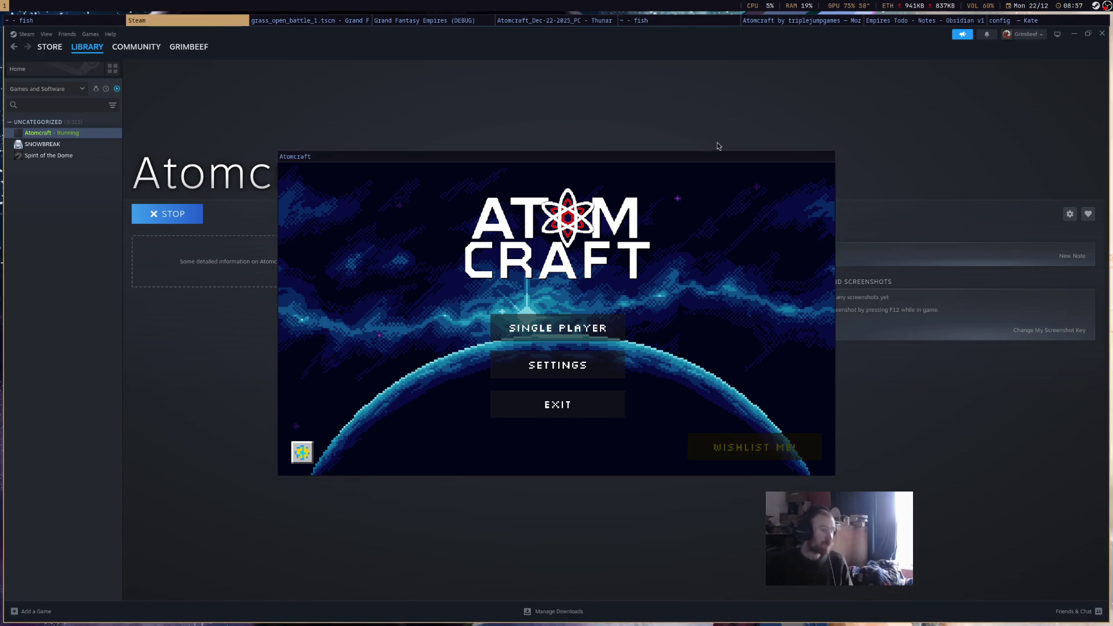
pyautogui.click(721, 168)
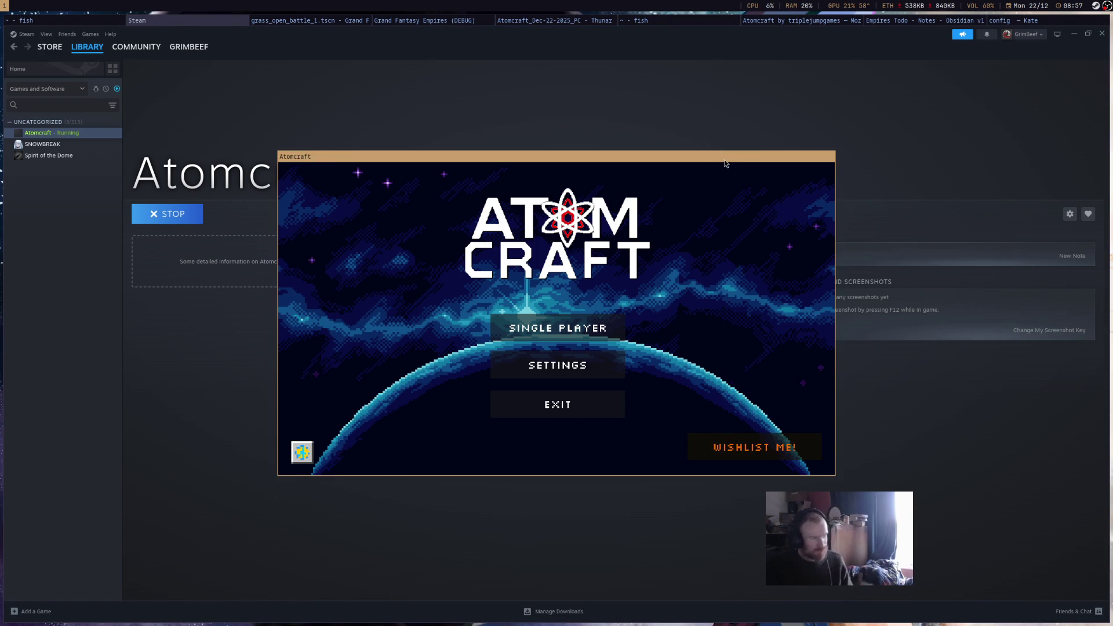
pyautogui.hotkey('alt', 'F4')
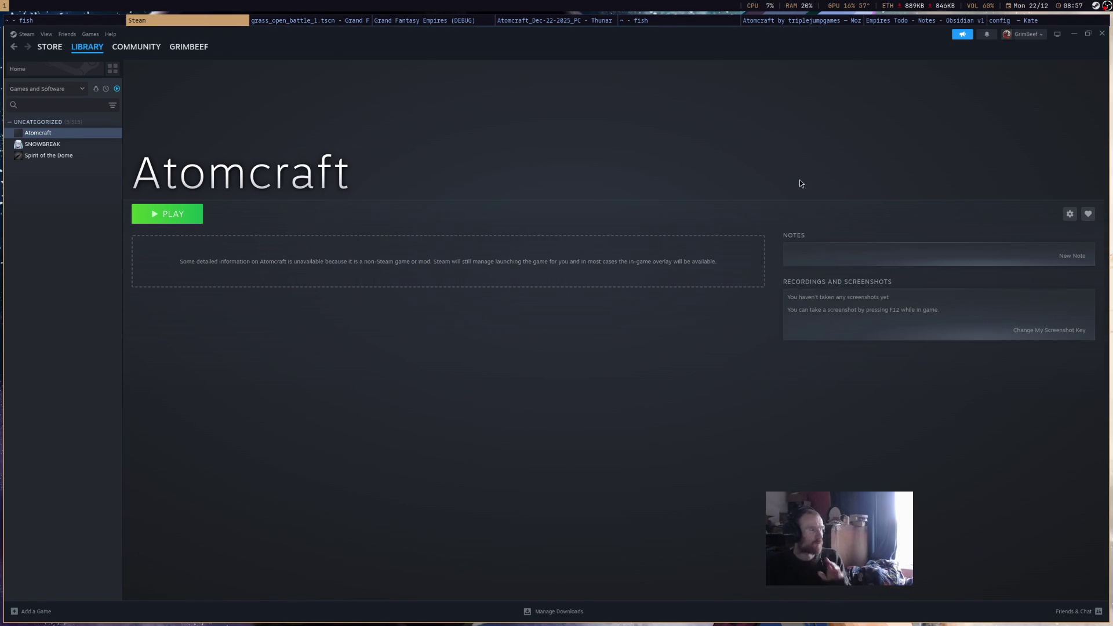
# Check the running Grand Fantasy Empires battle map, then return to the Godot editor.
pyautogui.click(447, 22)
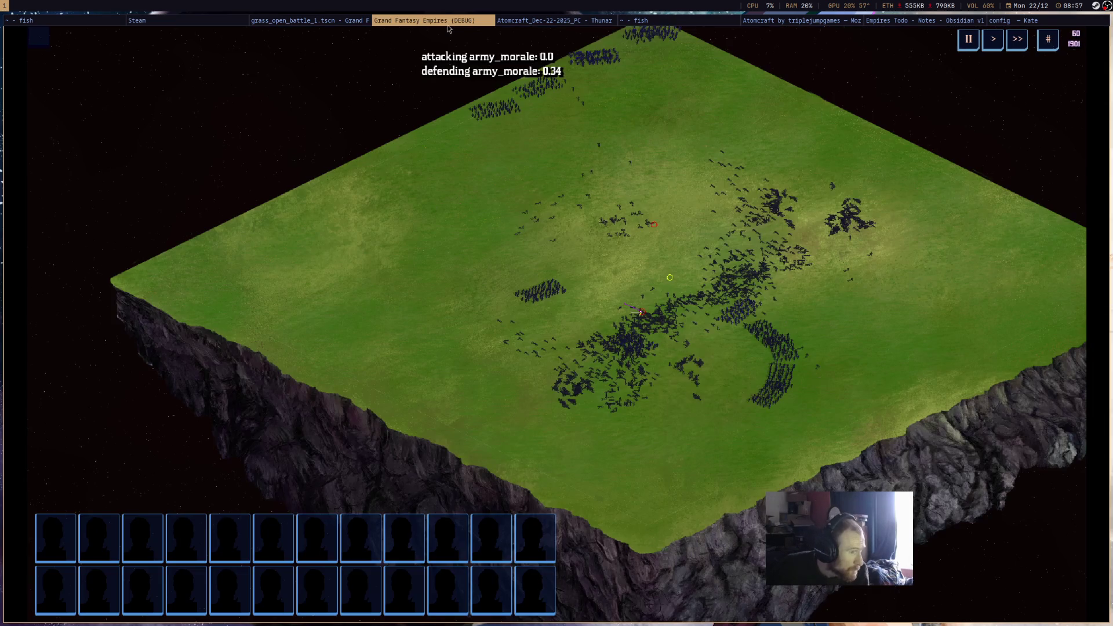
pyautogui.scroll(3, 671, 224)
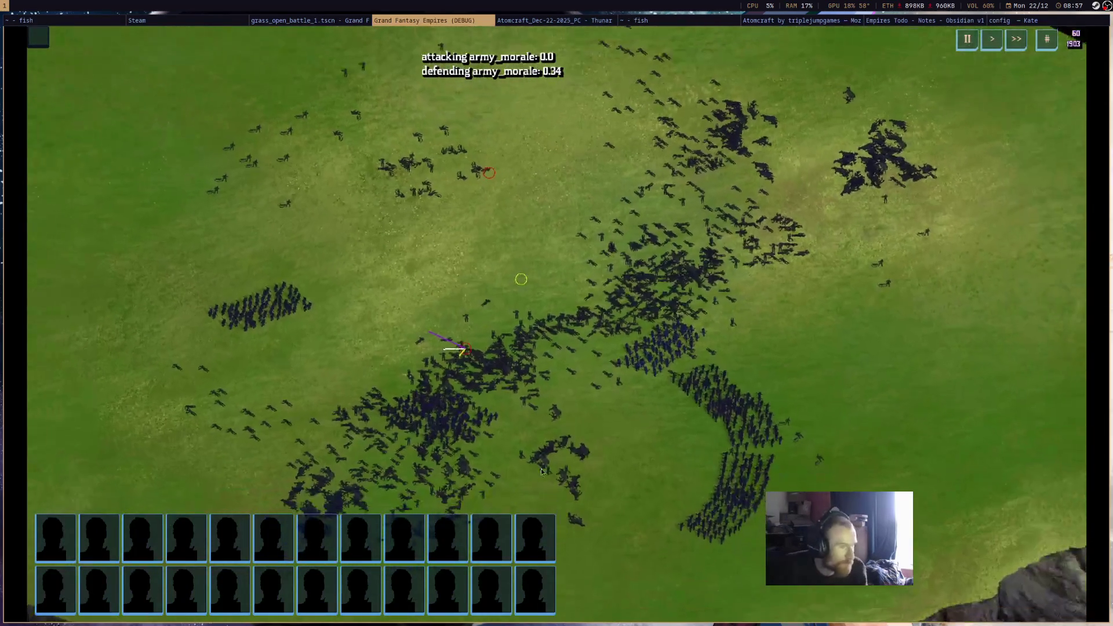
pyautogui.scroll(-5, 587, 274)
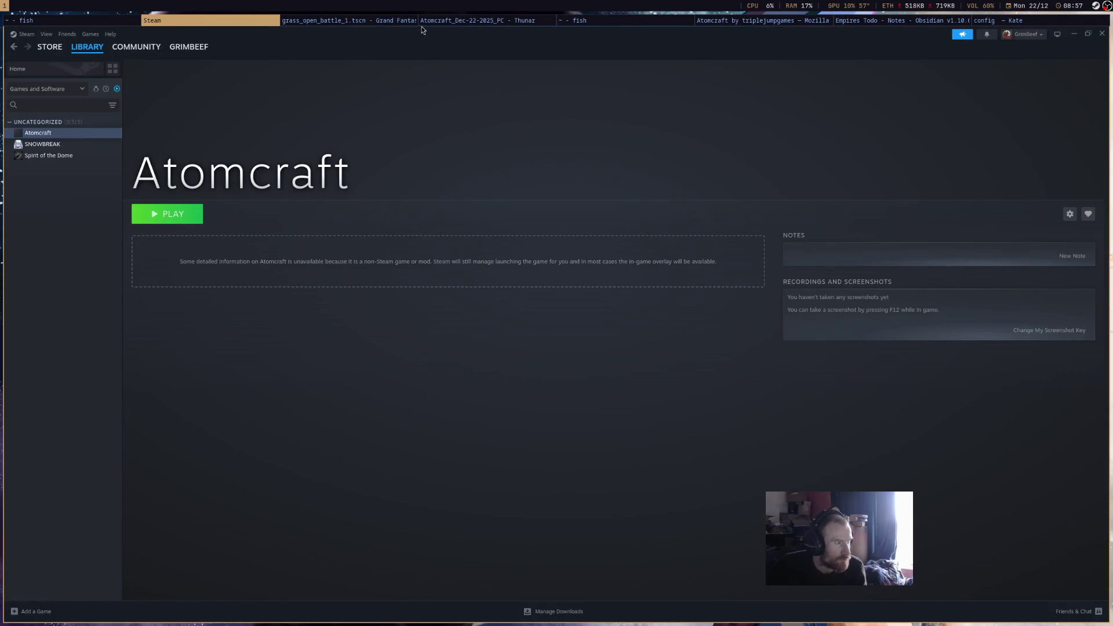
pyautogui.click(409, 22)
pyautogui.scroll(5, 485, 242)
pyautogui.scroll(3, 459, 238)
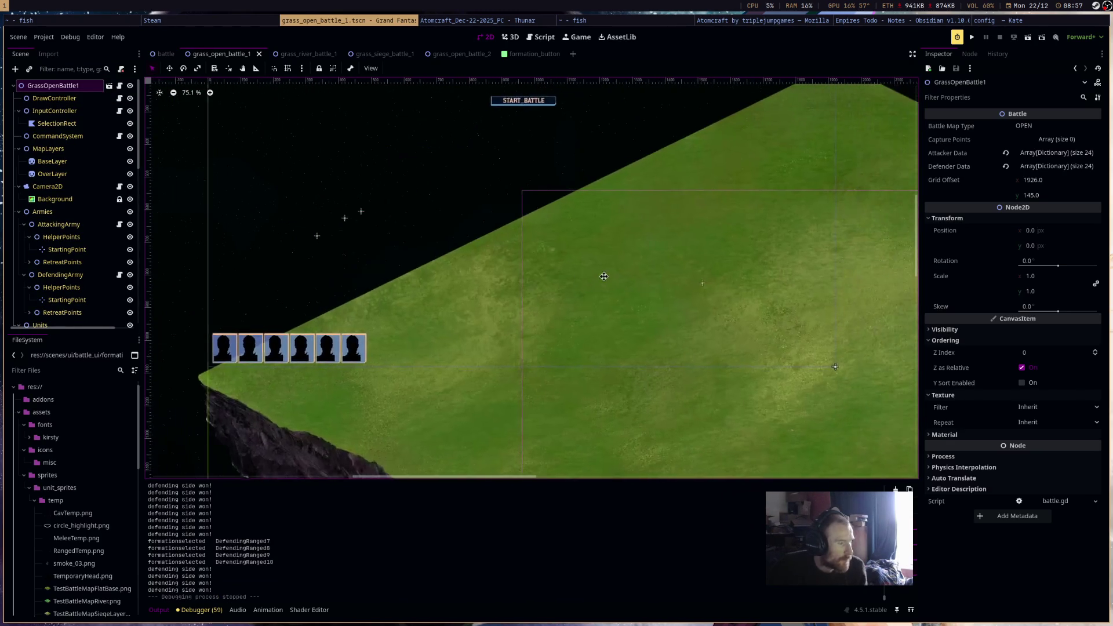
# In the battle scene tree, collapse MarginContainer and select PlayerFormationDecorationPanel.
pyautogui.scroll(1, 725, 307)
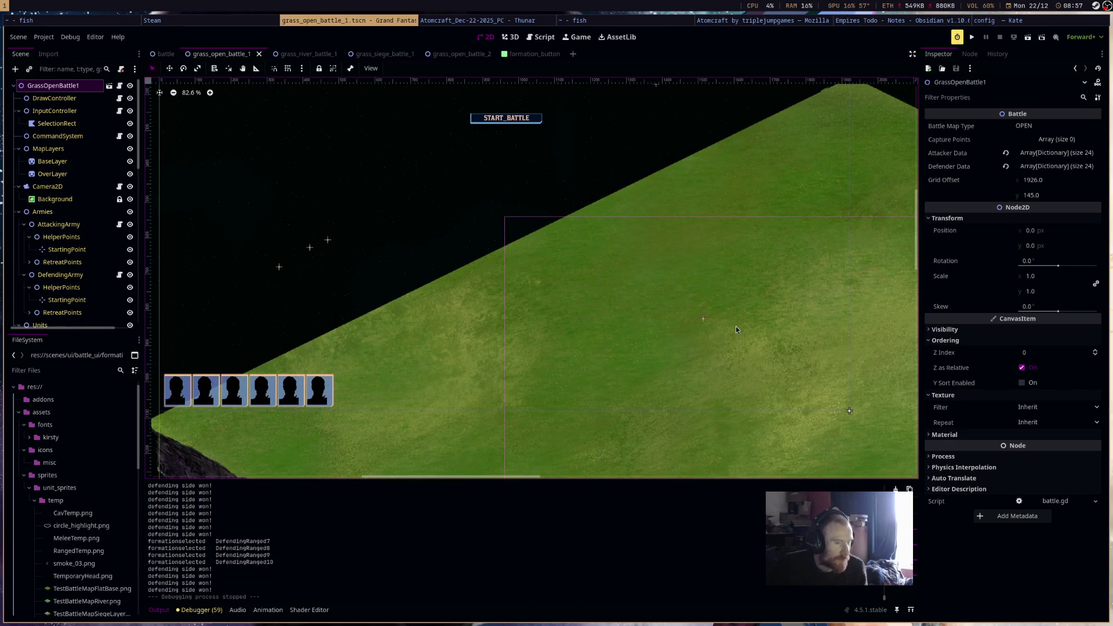
pyautogui.click(774, 371)
pyautogui.click(164, 54)
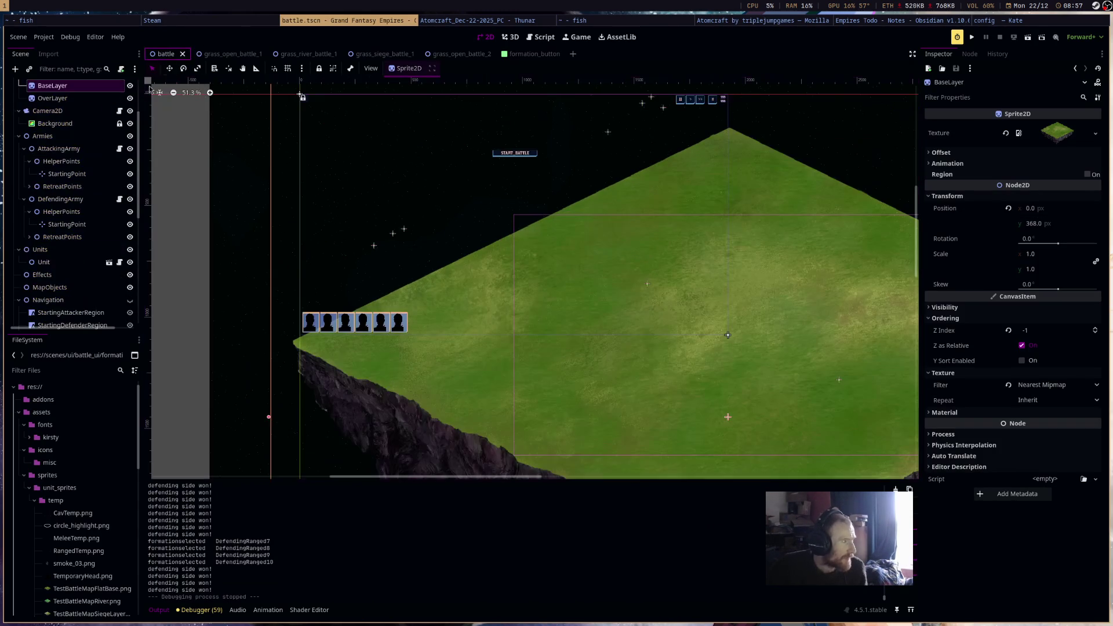
pyautogui.scroll(-4, 51, 300)
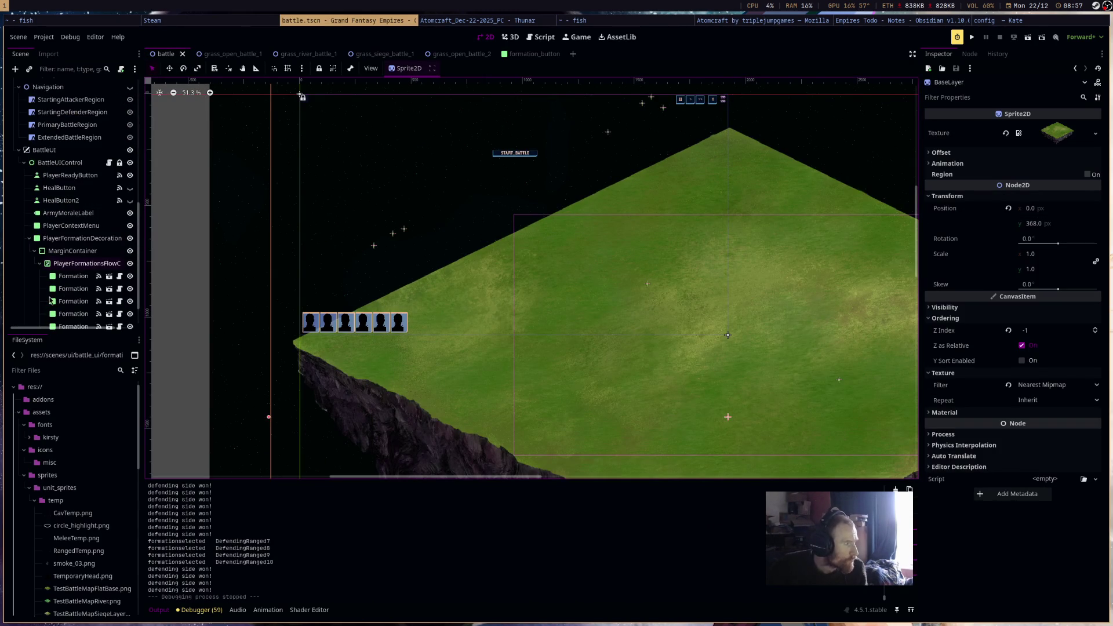
pyautogui.click(69, 265)
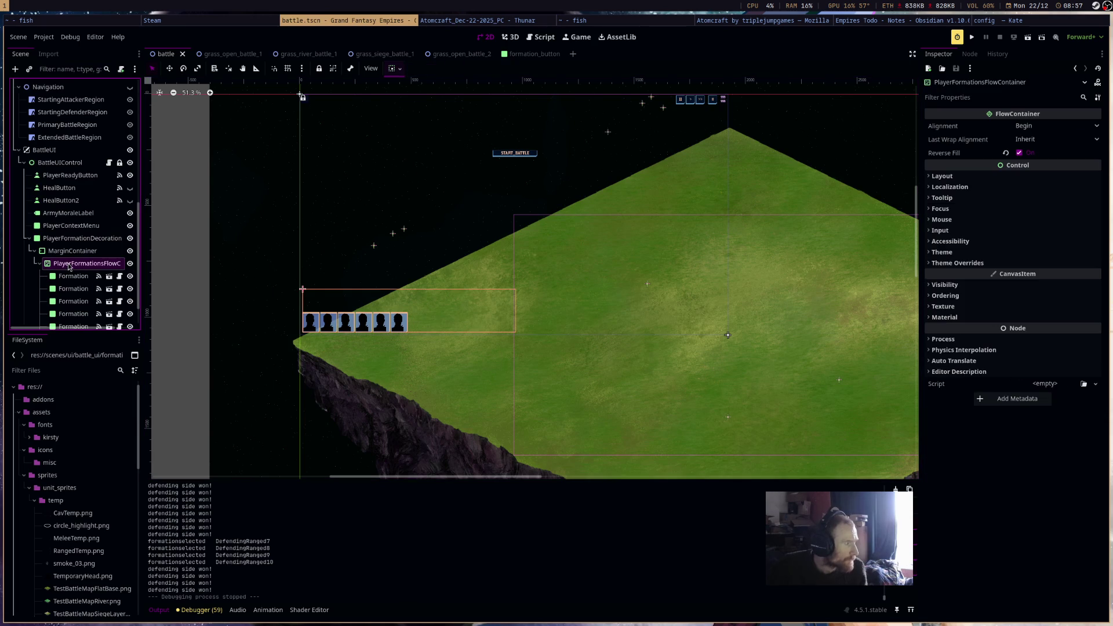
pyautogui.click(34, 251)
pyautogui.click(80, 294)
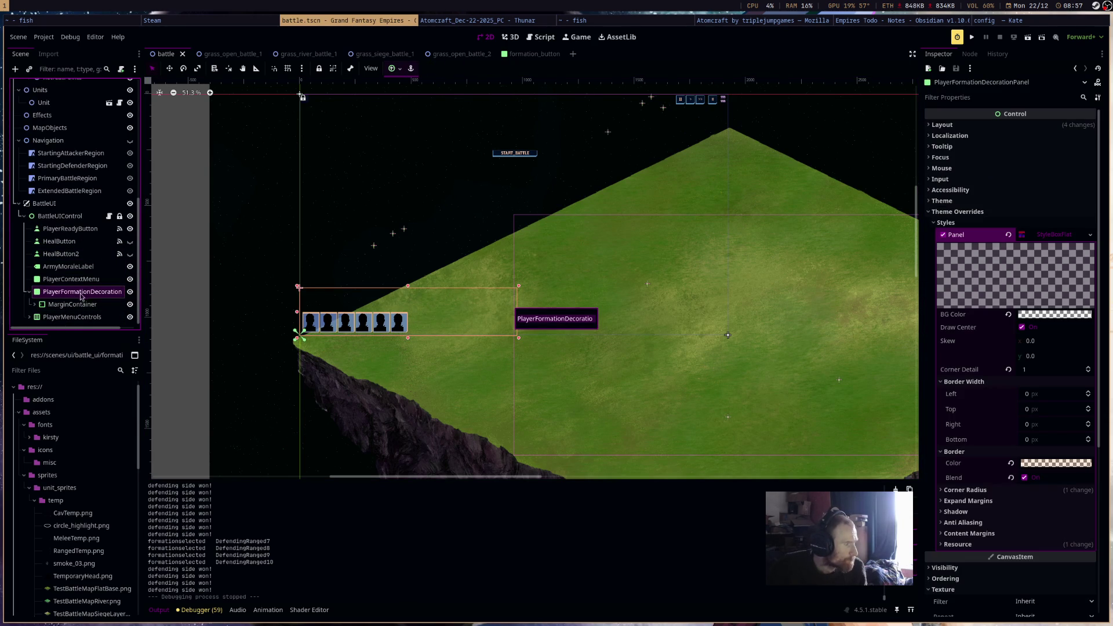
# Rename the panel to PlayerFormationMenu and save the scene.
pyautogui.moveTo(569, 318); pyautogui.dragTo(639, 320)
pyautogui.write('Menus')
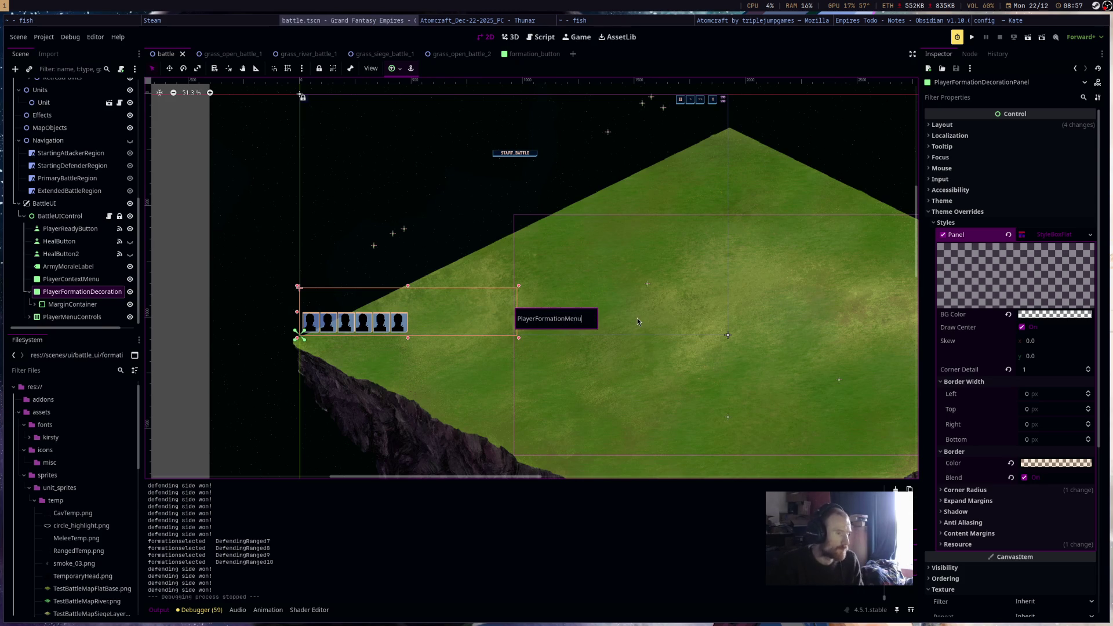
pyautogui.press('Return')
pyautogui.click(115, 298)
pyautogui.press('F2')
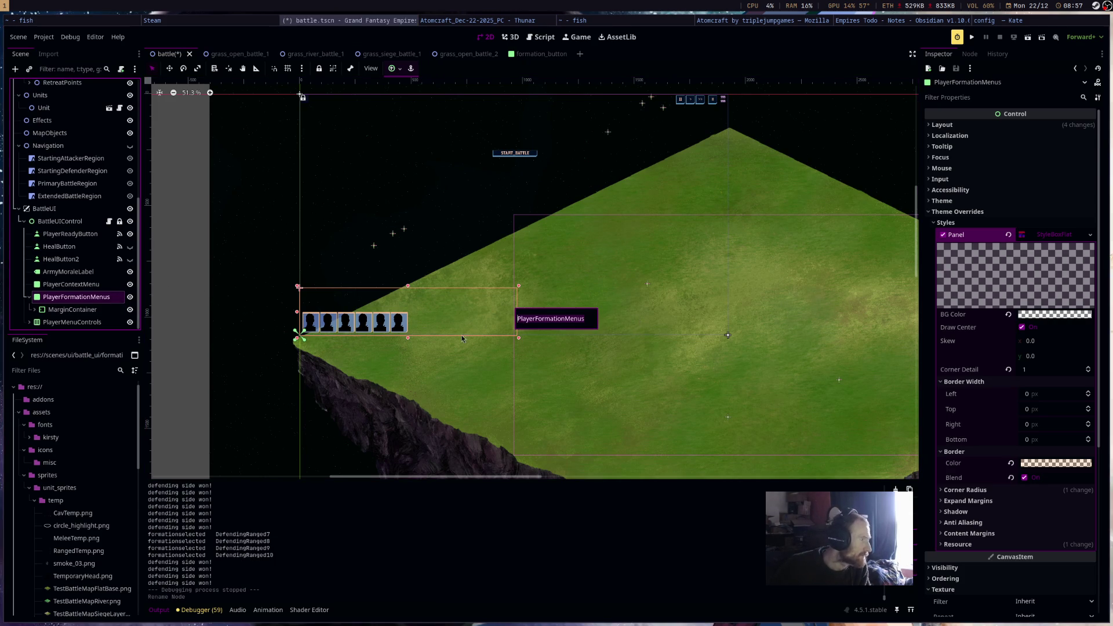
pyautogui.press('BackSpace')
pyautogui.press('Return')
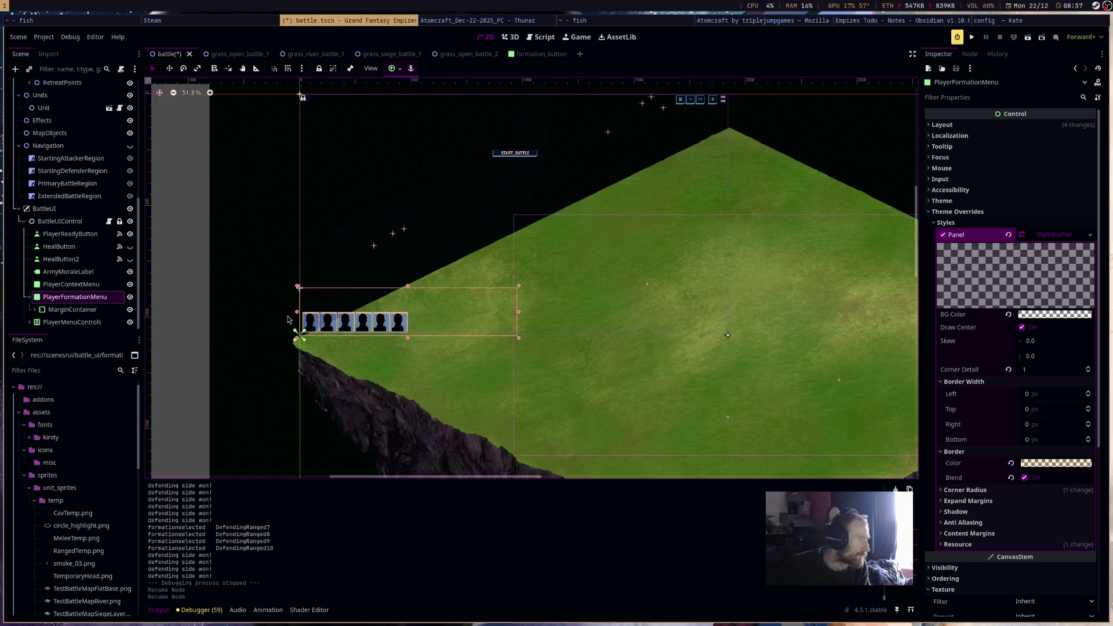
pyautogui.hotkey('ctrl', 's')
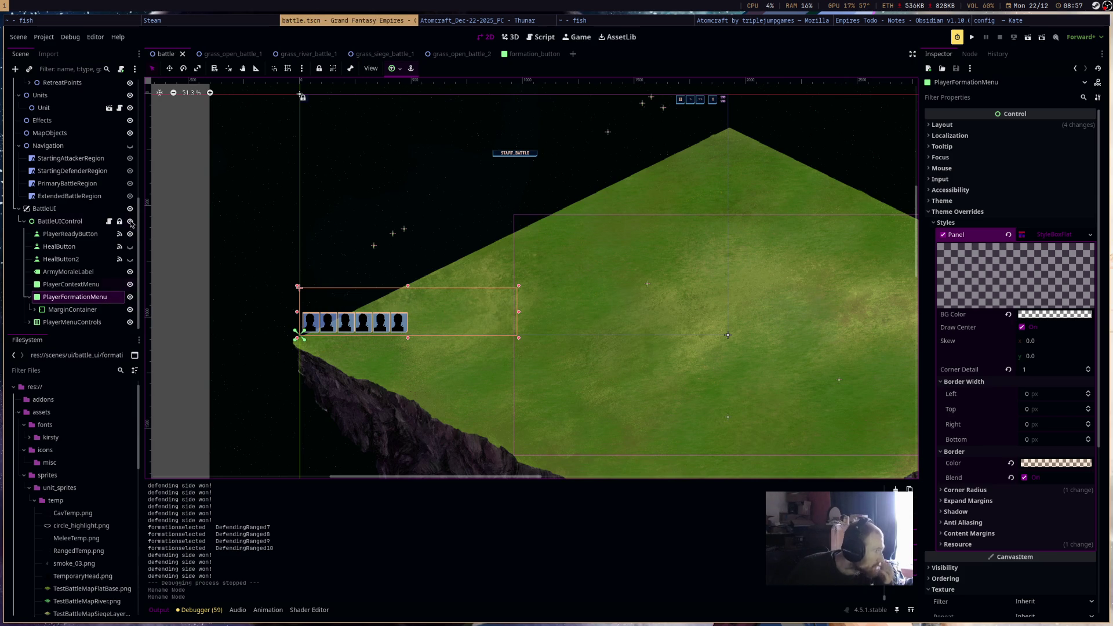
# Set PlayerFormationsFlowContainer to Access as Unique Name and open battle_ui_control.gd.
pyautogui.scroll(5, 114, 153)
pyautogui.scroll(4, 114, 153)
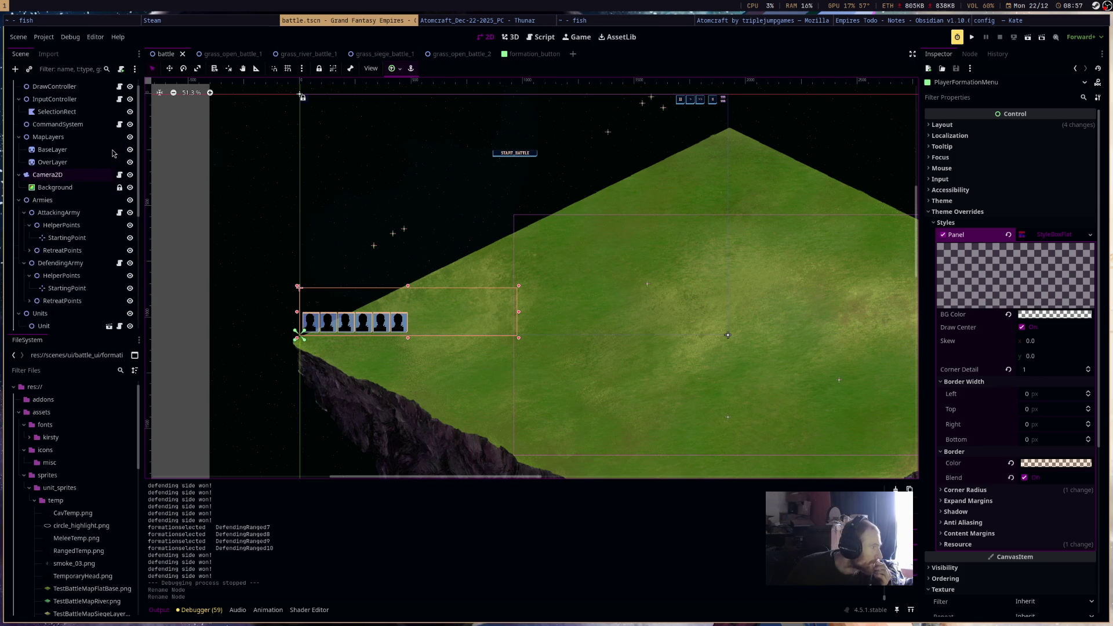
pyautogui.scroll(-8, 105, 234)
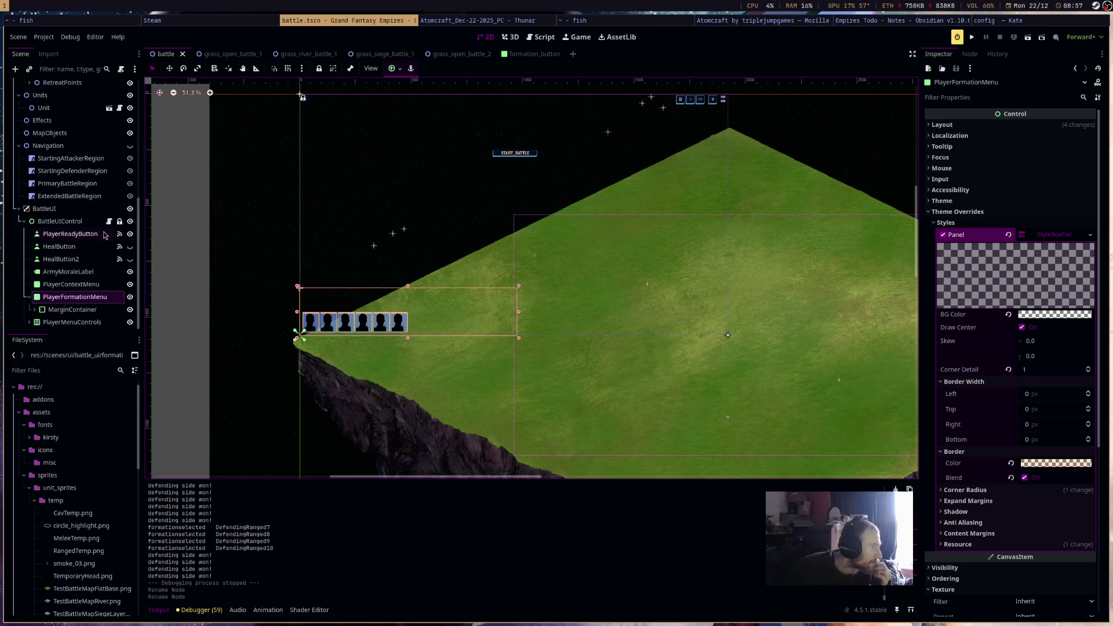
pyautogui.click(33, 310)
pyautogui.scroll(-3, 80, 314)
pyautogui.rightClick(99, 232)
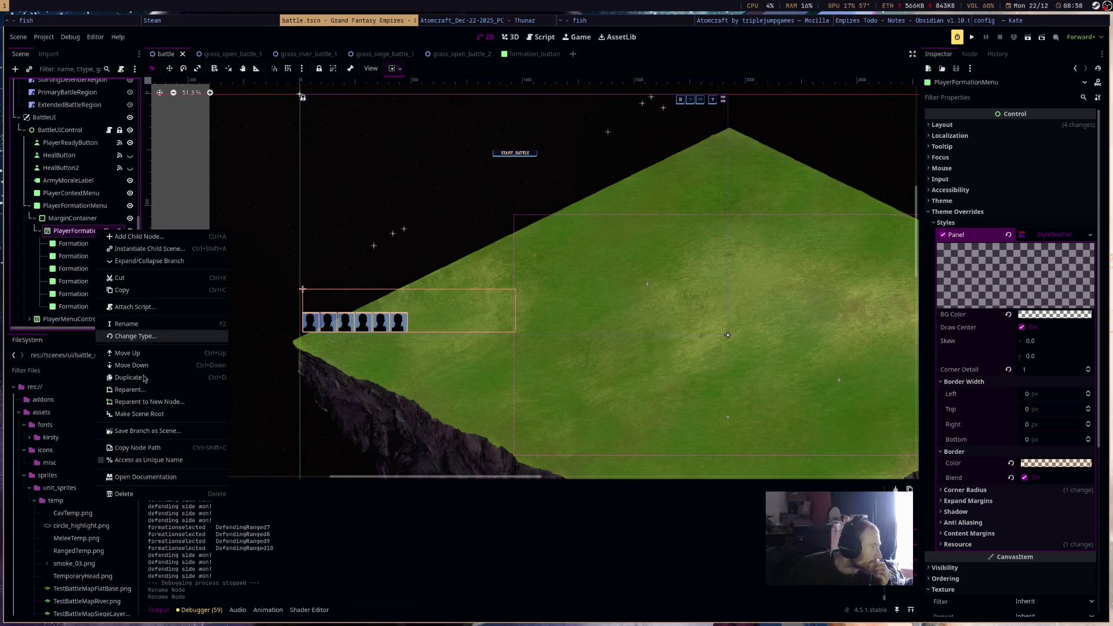
pyautogui.click(145, 460)
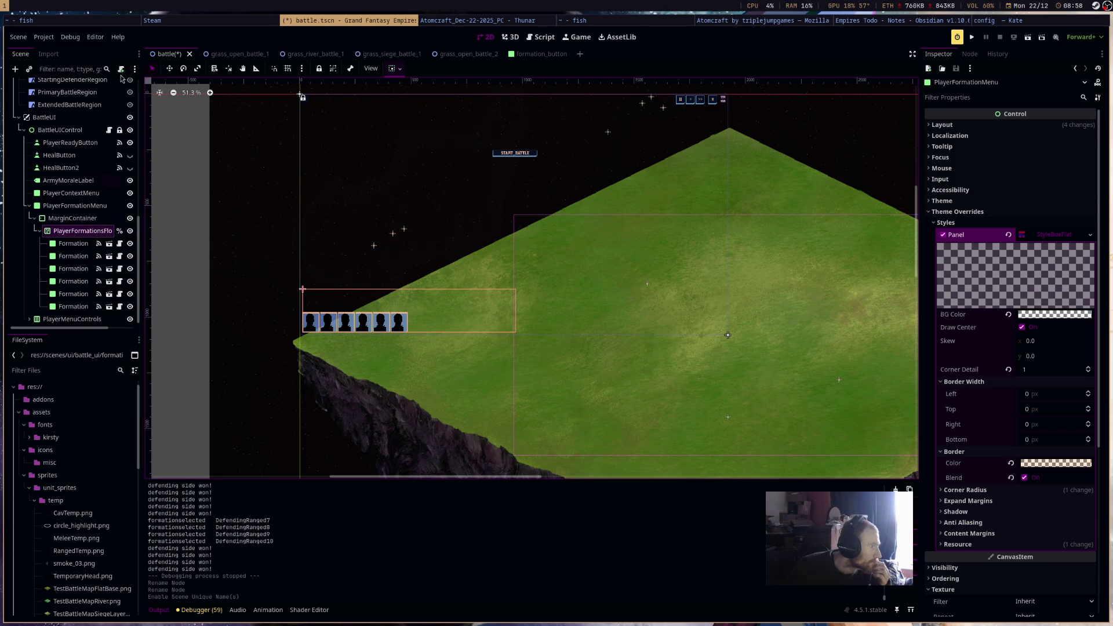
pyautogui.scroll(5, 84, 129)
pyautogui.scroll(-3, 110, 197)
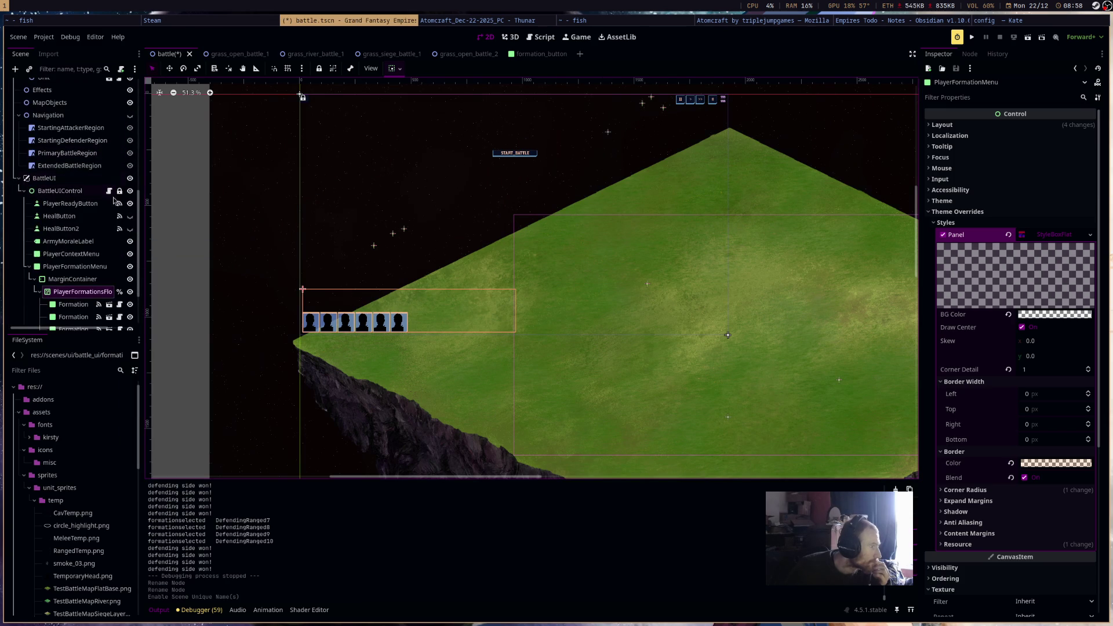
pyautogui.click(109, 191)
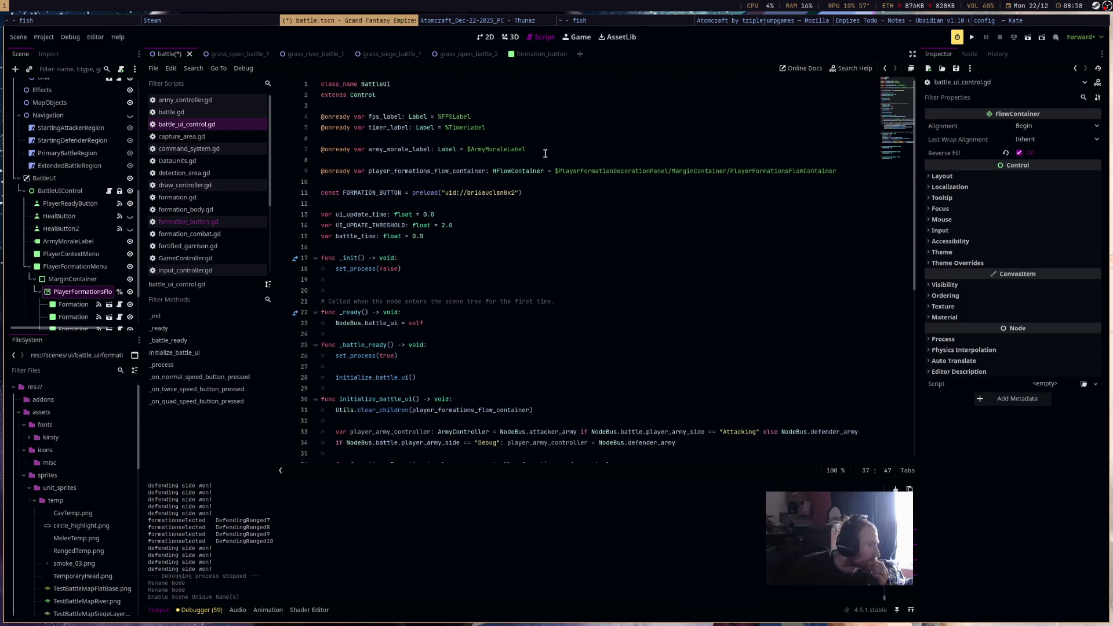
# Replace line 9 with a %PlayerFormationsFlowContainer reference and save the script.
pyautogui.moveTo(837, 171); pyautogui.dragTo(254, 172)
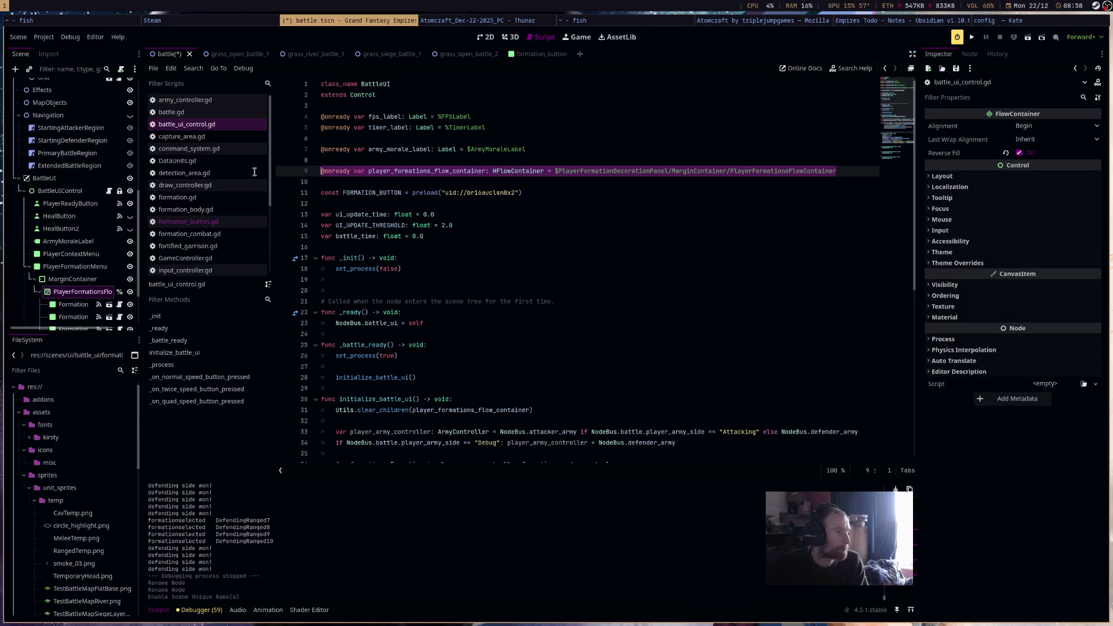
pyautogui.moveTo(81, 291)
pyautogui.mouseDown()
pyautogui.moveTo(398, 145)
pyautogui.moveTo(400, 172)
pyautogui.mouseUp()
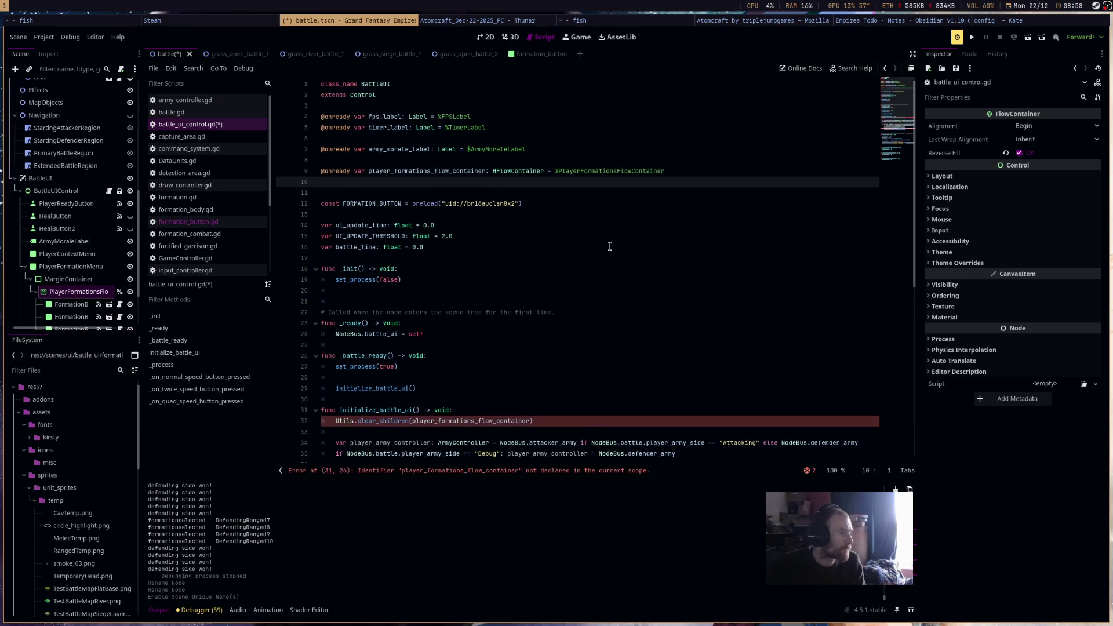
pyautogui.hotkey('ctrl', 's')
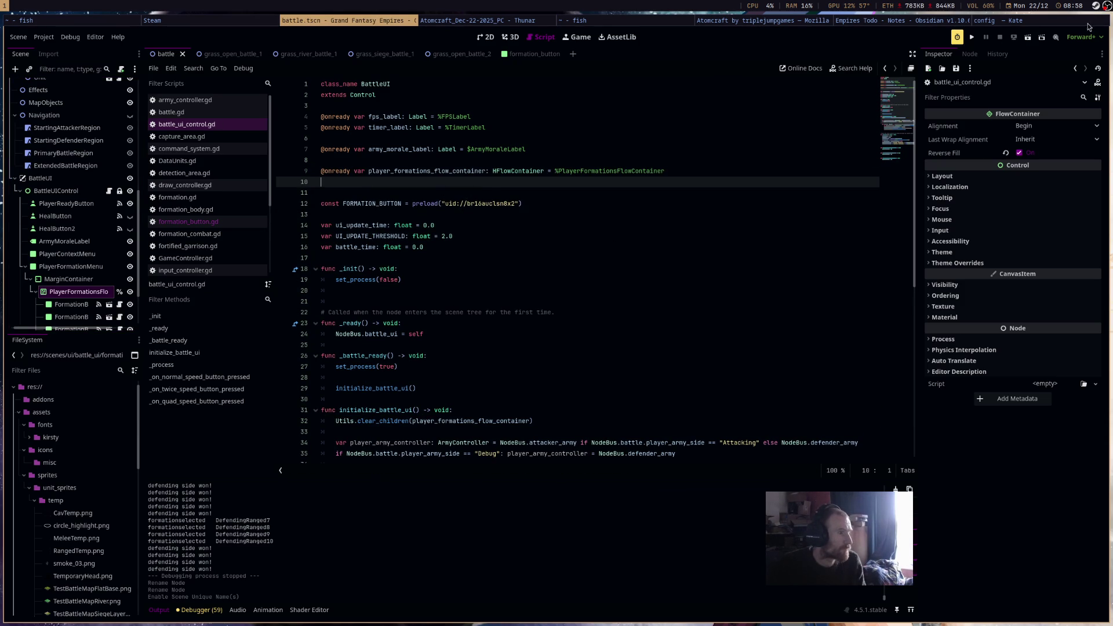
# Test-run the game, close it, and scroll further down the script.
pyautogui.click(1028, 37)
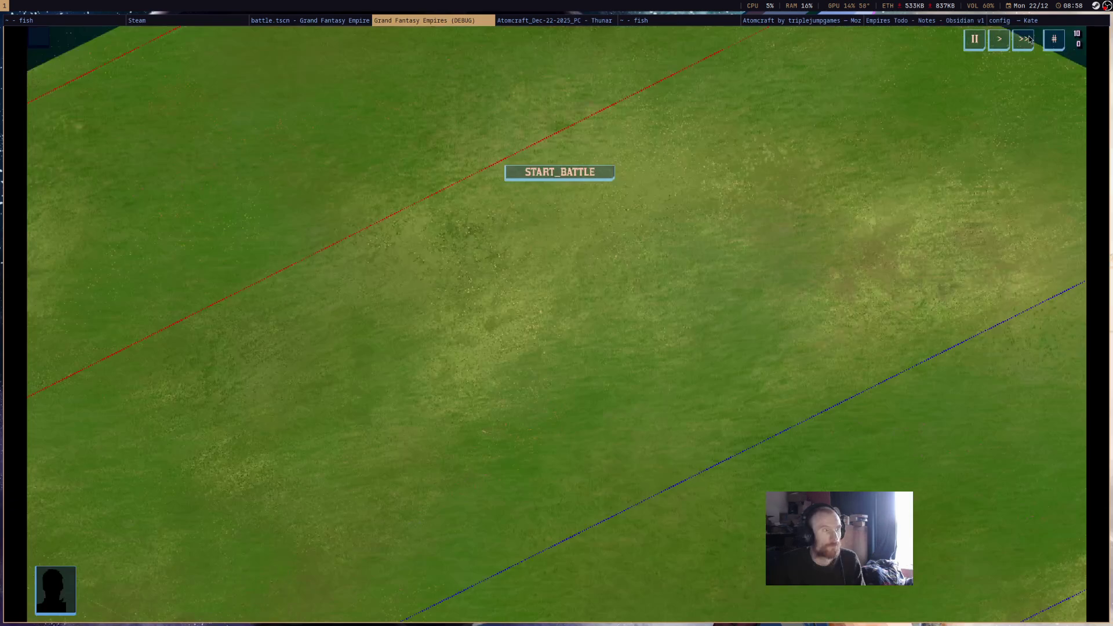
pyautogui.middleClick(413, 21)
pyautogui.click(489, 257)
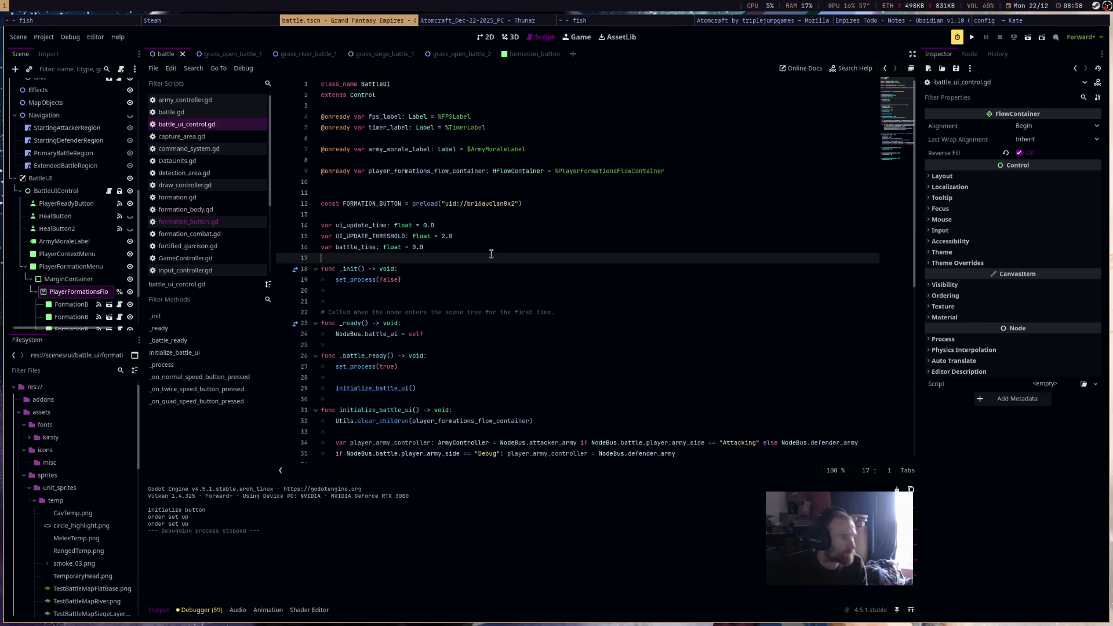
pyautogui.scroll(-10, 481, 261)
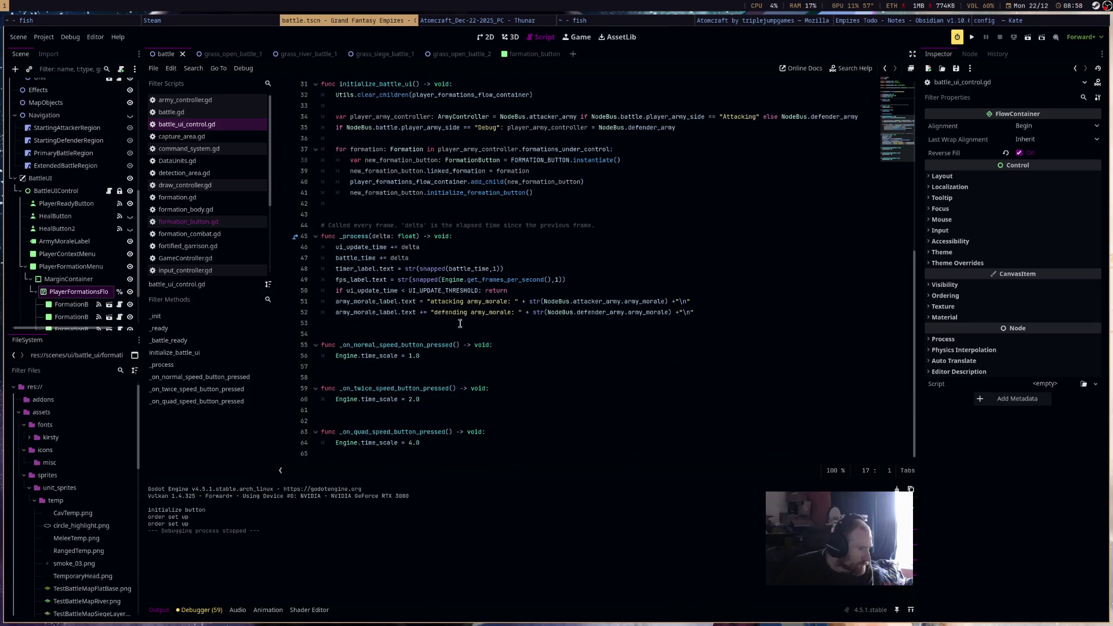
pyautogui.scroll(-3, 80, 286)
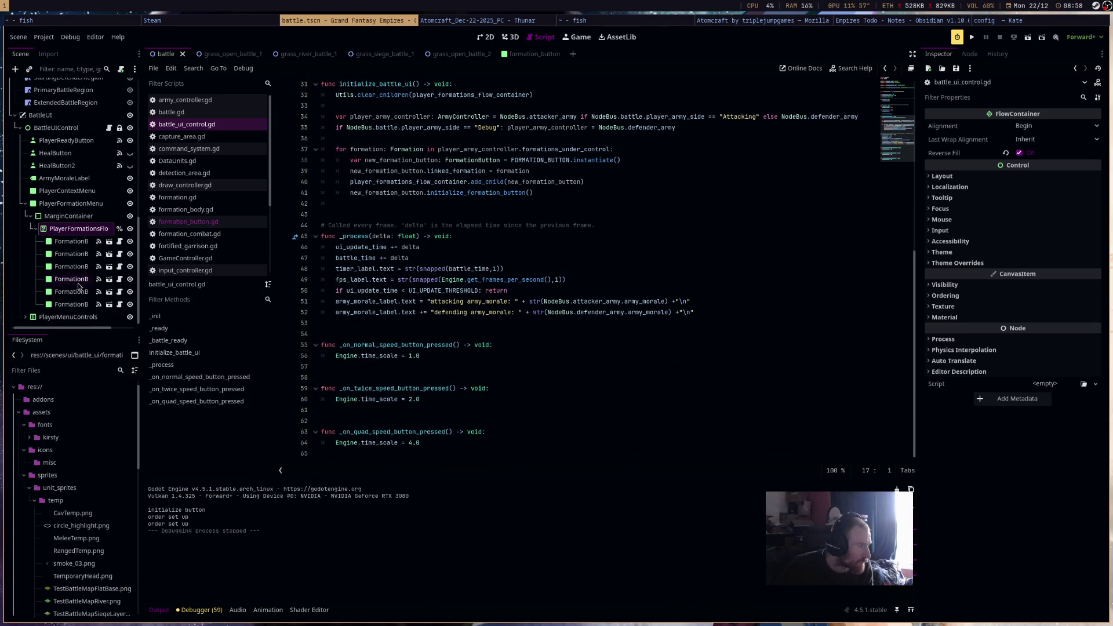
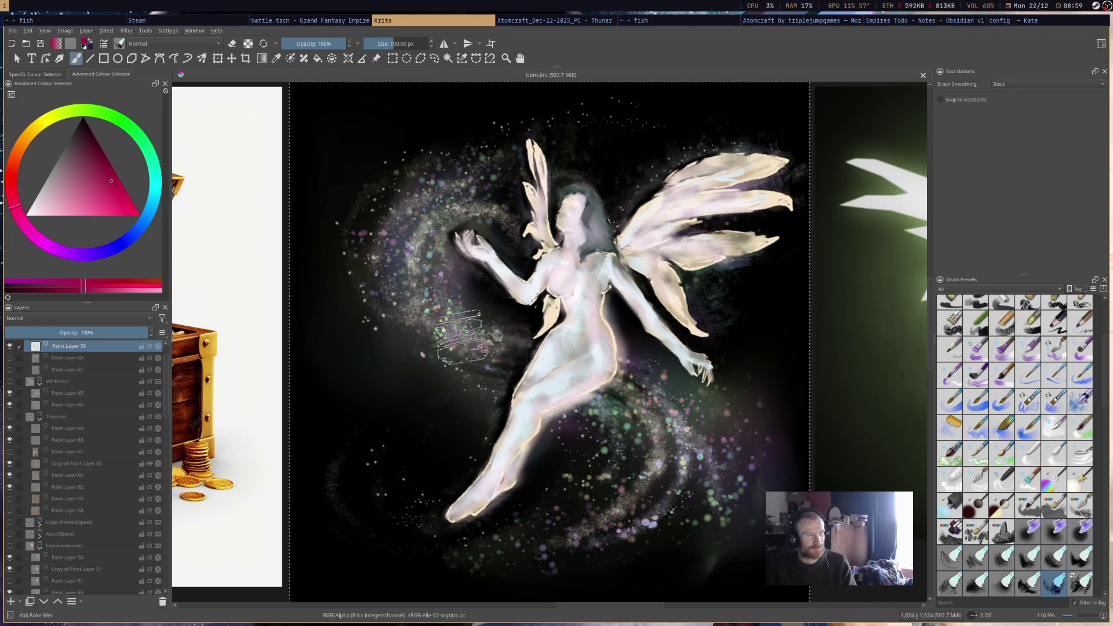
# Hide the FairyBoost icon group and show the WhitePlus icon centred on the canvas.
pyautogui.scroll(1, 56, 408)
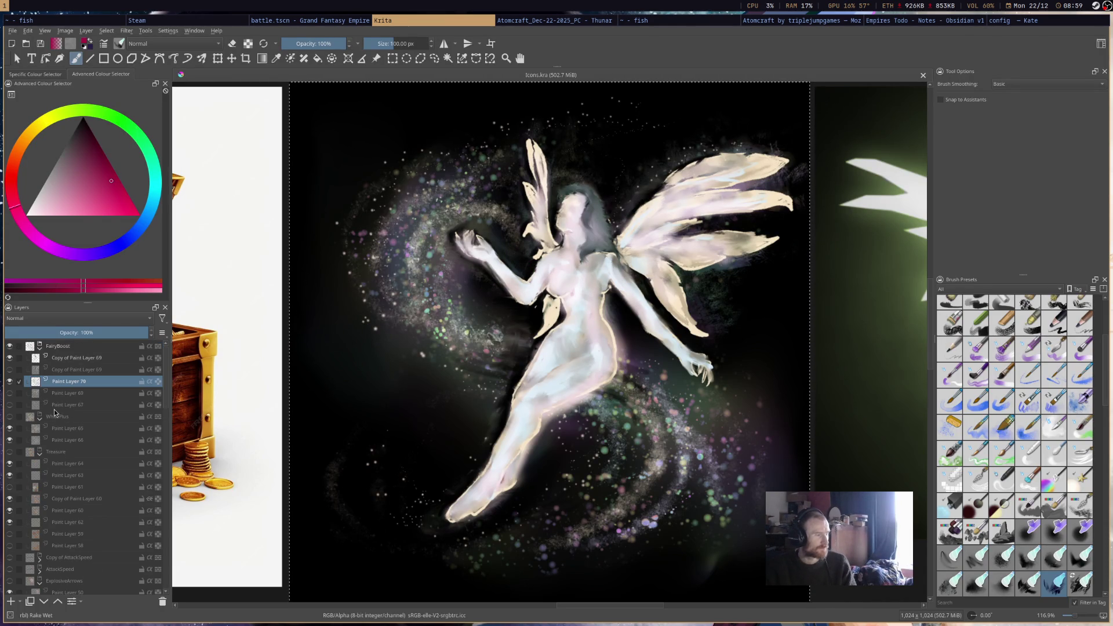
pyautogui.press('-')
pyautogui.press('-')
pyautogui.press('-')
pyautogui.press('+')
pyautogui.press('+')
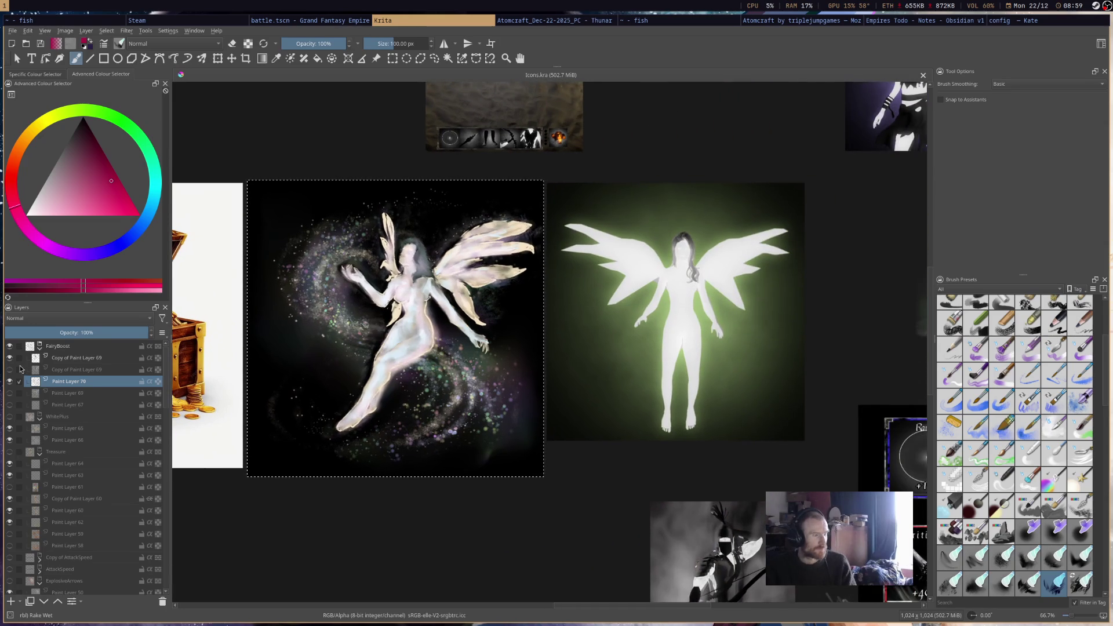
pyautogui.moveTo(19, 356)
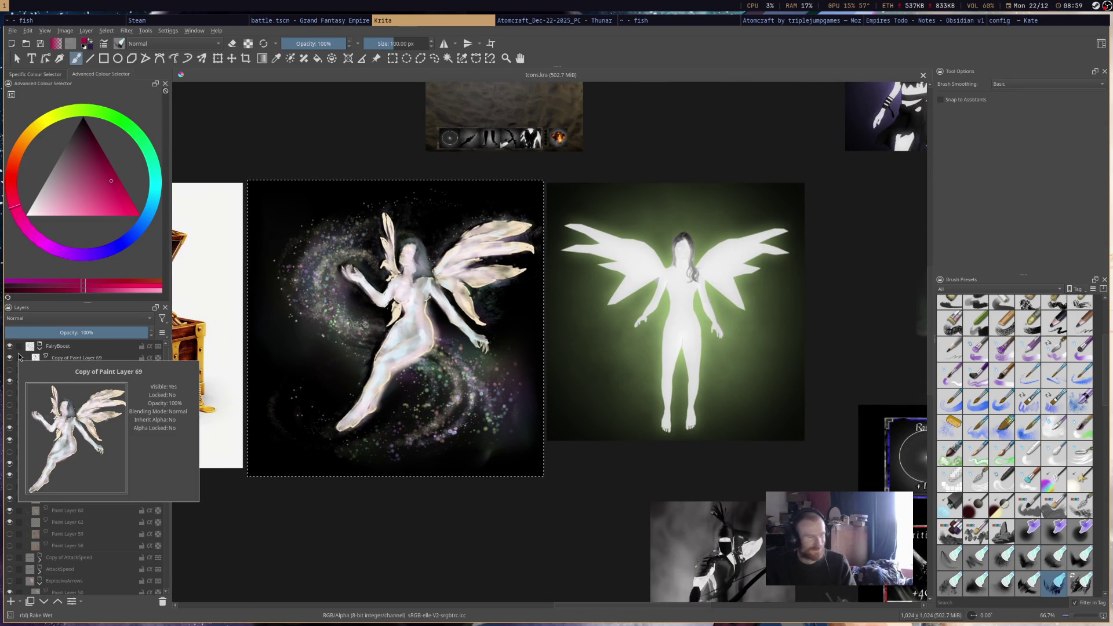
pyautogui.click(9, 346)
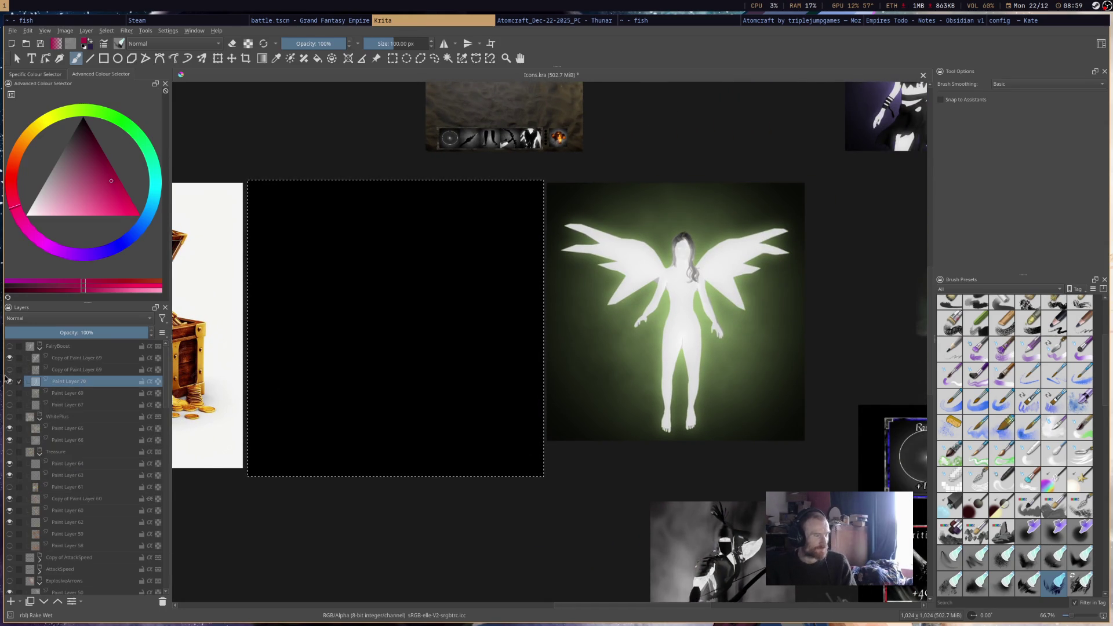
pyautogui.click(9, 416)
pyautogui.moveTo(402, 304); pyautogui.dragTo(475, 278)
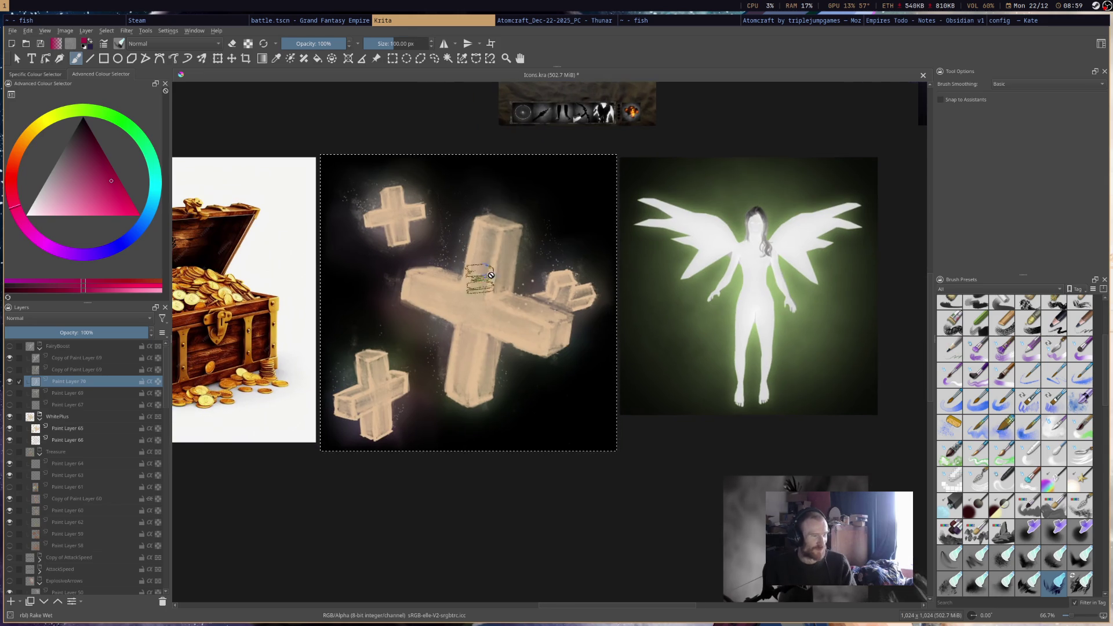
pyautogui.scroll(-5, 493, 325)
pyautogui.scroll(3, 493, 355)
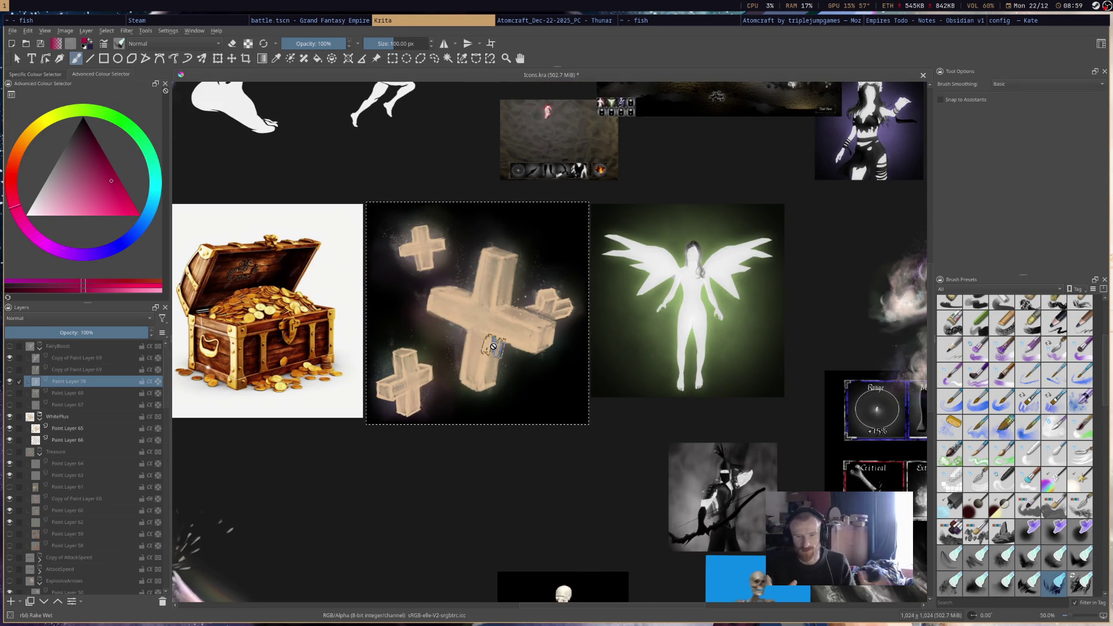
# Swap WhitePlus for the Treasure coin icon group, inspect its layers, then hide it.
pyautogui.click(9, 416)
pyautogui.click(10, 451)
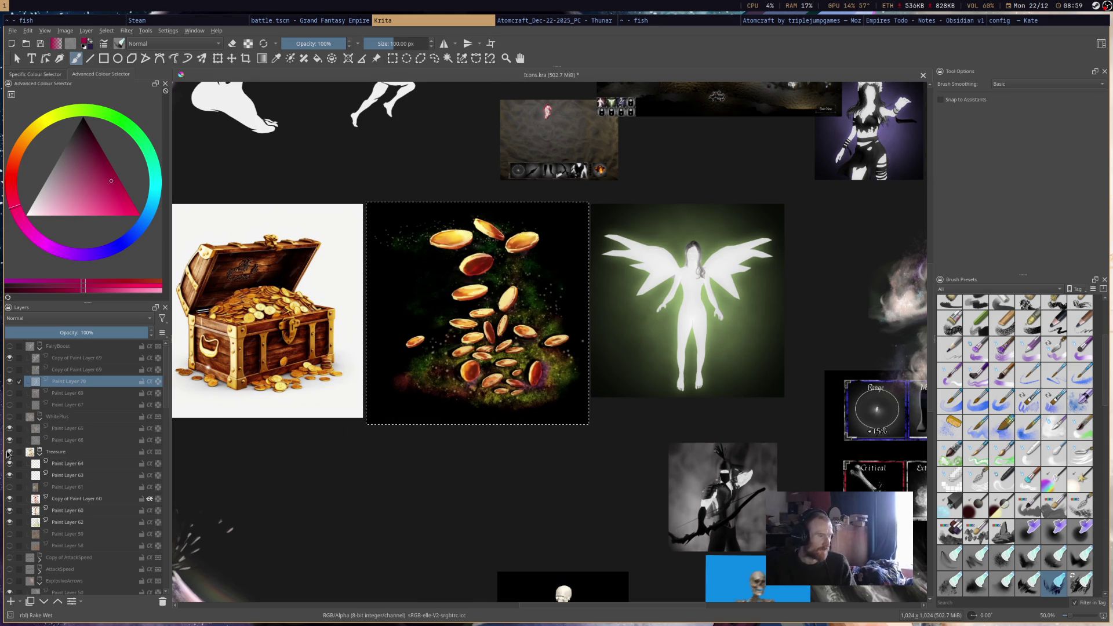
pyautogui.moveTo(7, 454)
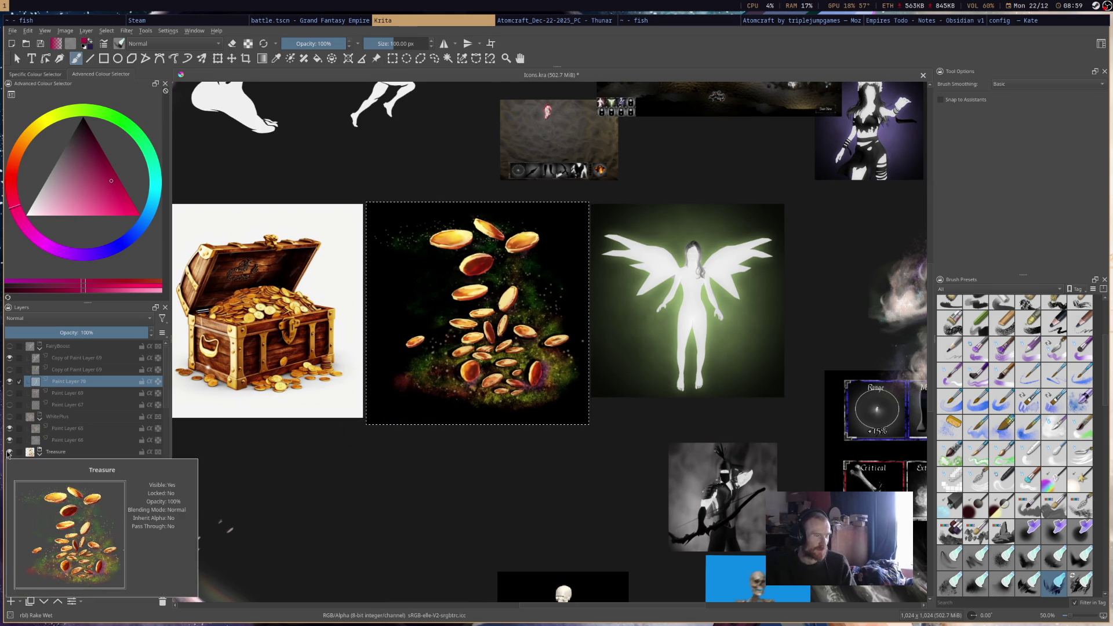
pyautogui.click(10, 451)
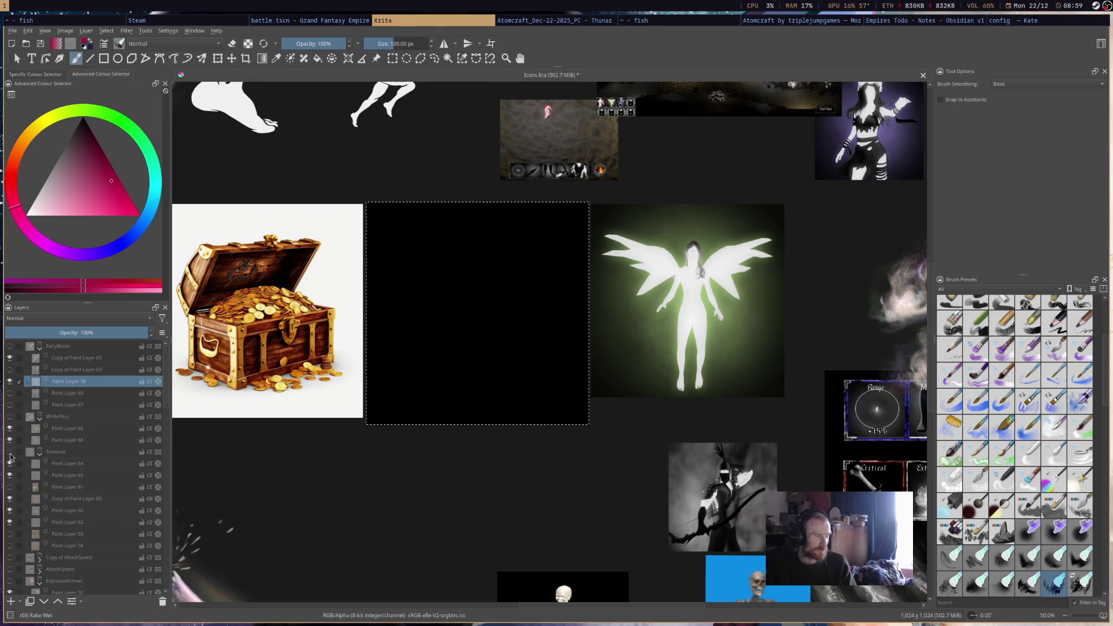
pyautogui.click(10, 451)
pyautogui.click(40, 451)
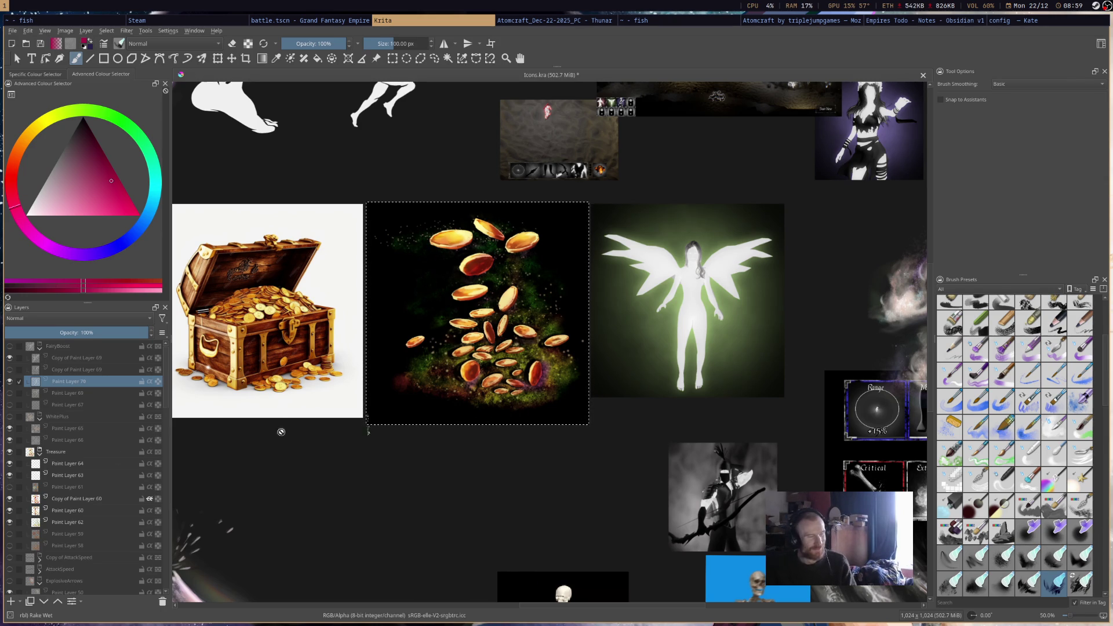
pyautogui.moveTo(9, 454)
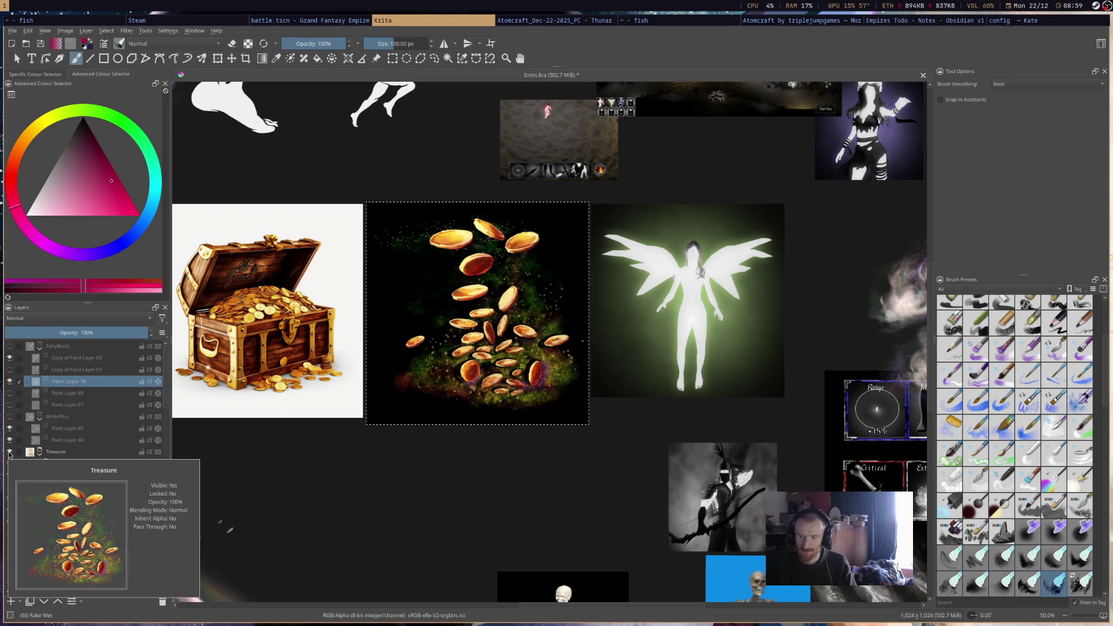
pyautogui.click(8, 451)
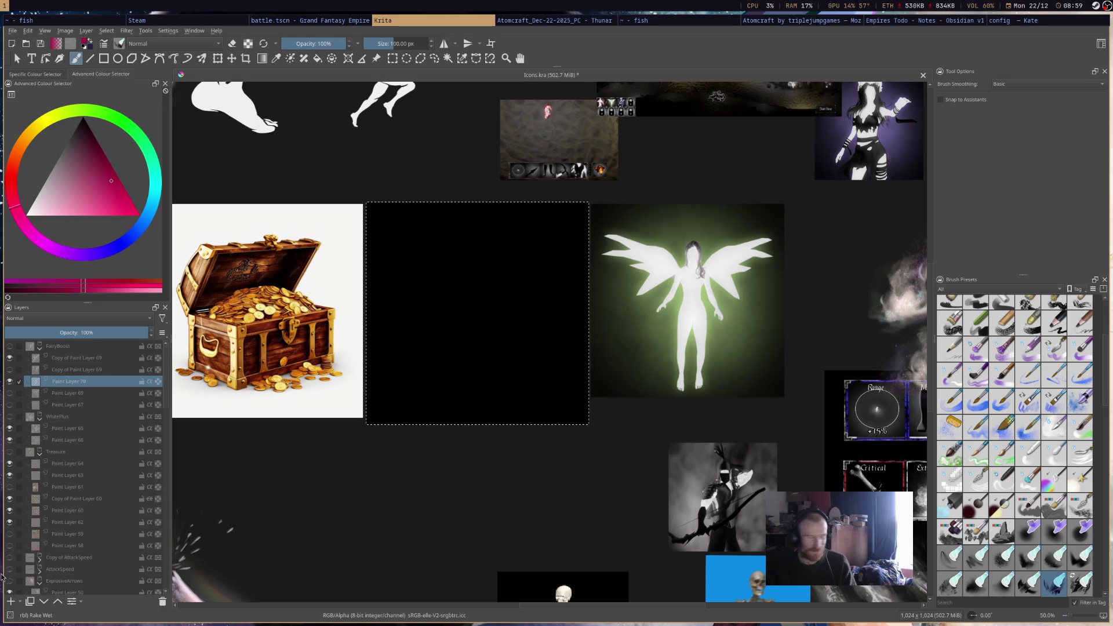
# Preview the Copy of AttackSpeed arrow icon, undo it, and show FairyBoost again.
pyautogui.click(9, 557)
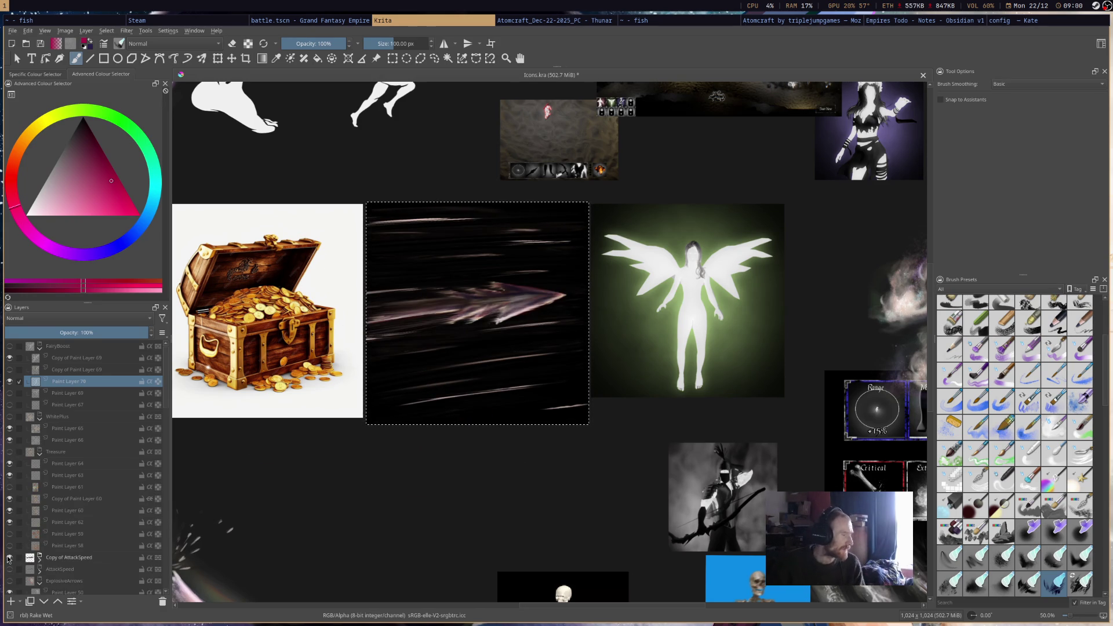
pyautogui.hotkey('ctrl', 'z')
pyautogui.click(10, 346)
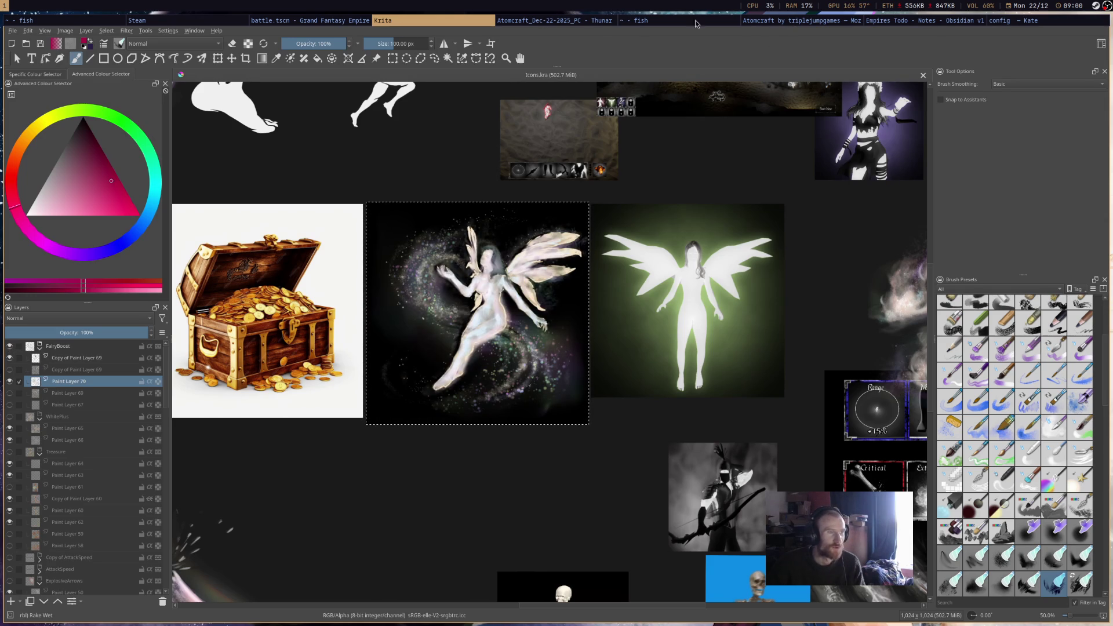
# Review the witch slow-speed task in the Dark Fantasy Defence note, then go to the Atomcraft folder.
pyautogui.click(911, 22)
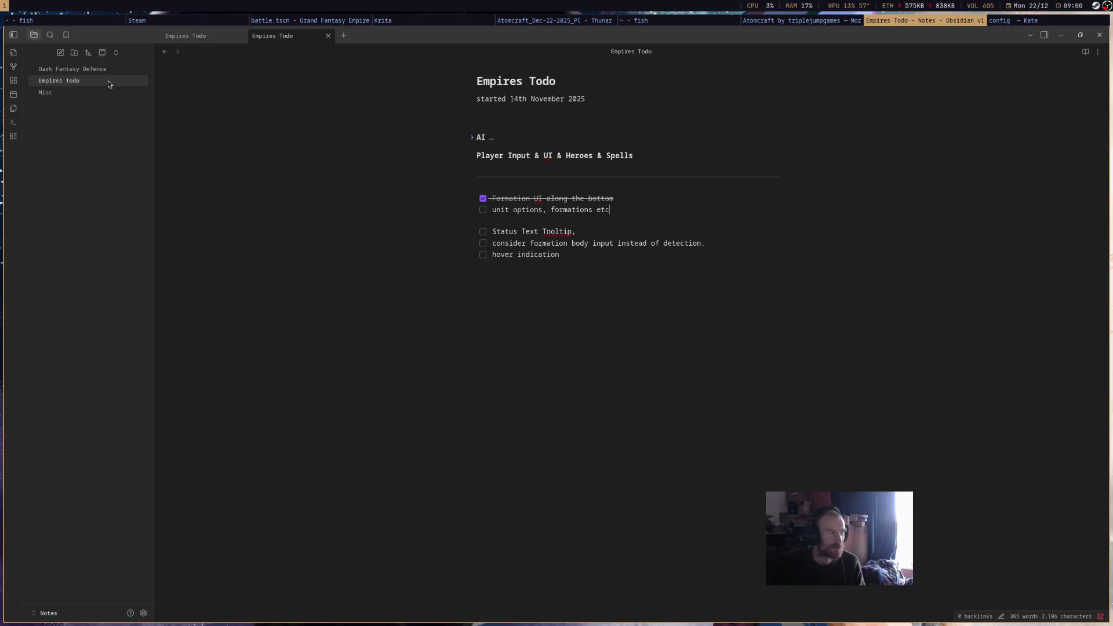
pyautogui.click(69, 69)
pyautogui.moveTo(630, 371); pyautogui.dragTo(481, 376)
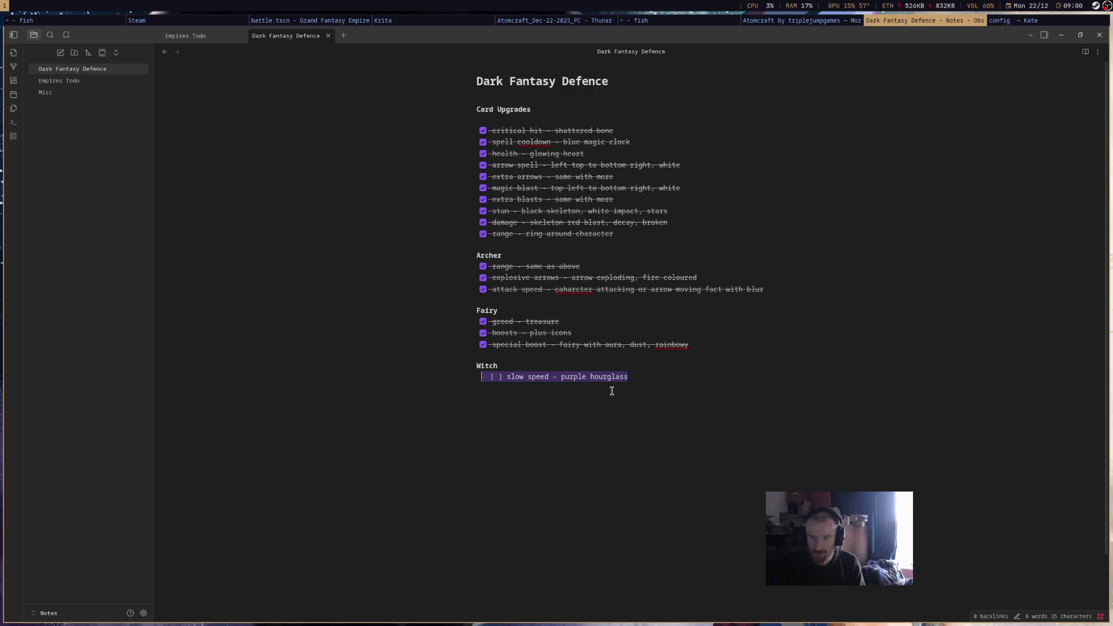
pyautogui.click(641, 20)
pyautogui.click(565, 21)
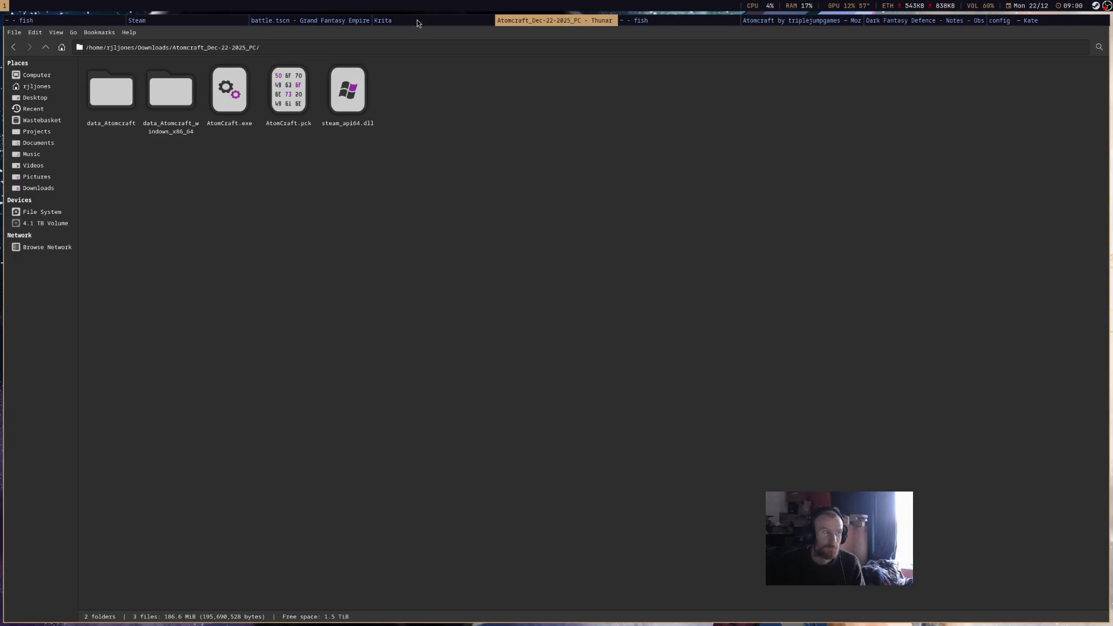
# Switch between Krita and Godot on the taskbar, ending with the Godot battle.tscn editor in front.
pyautogui.click(421, 20)
pyautogui.click(363, 23)
pyautogui.click(414, 23)
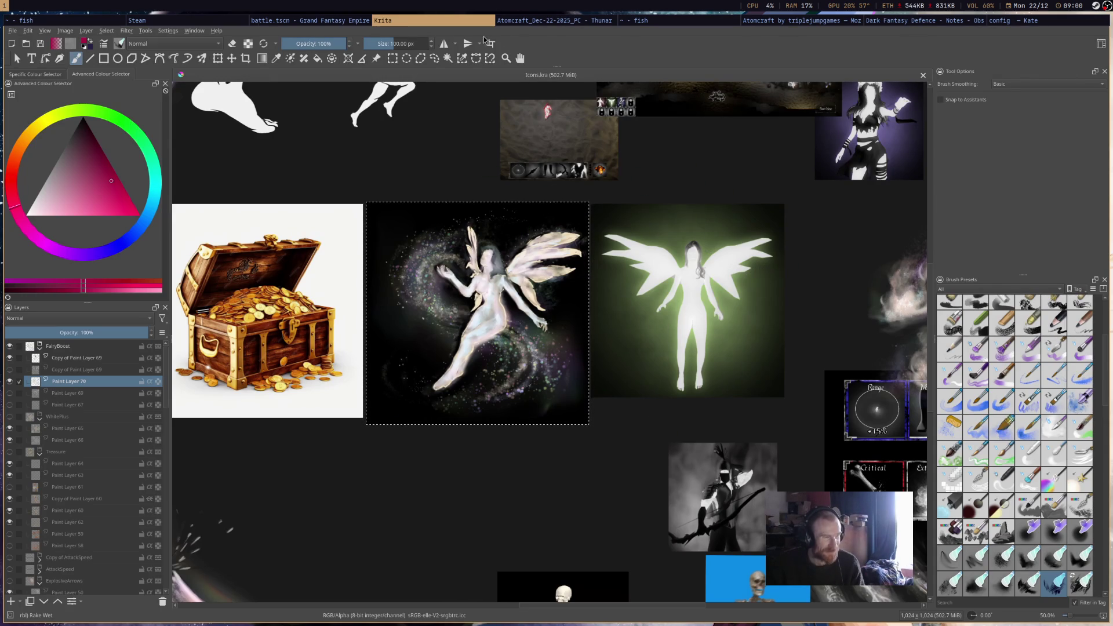
pyautogui.scroll(-2, 555, 23)
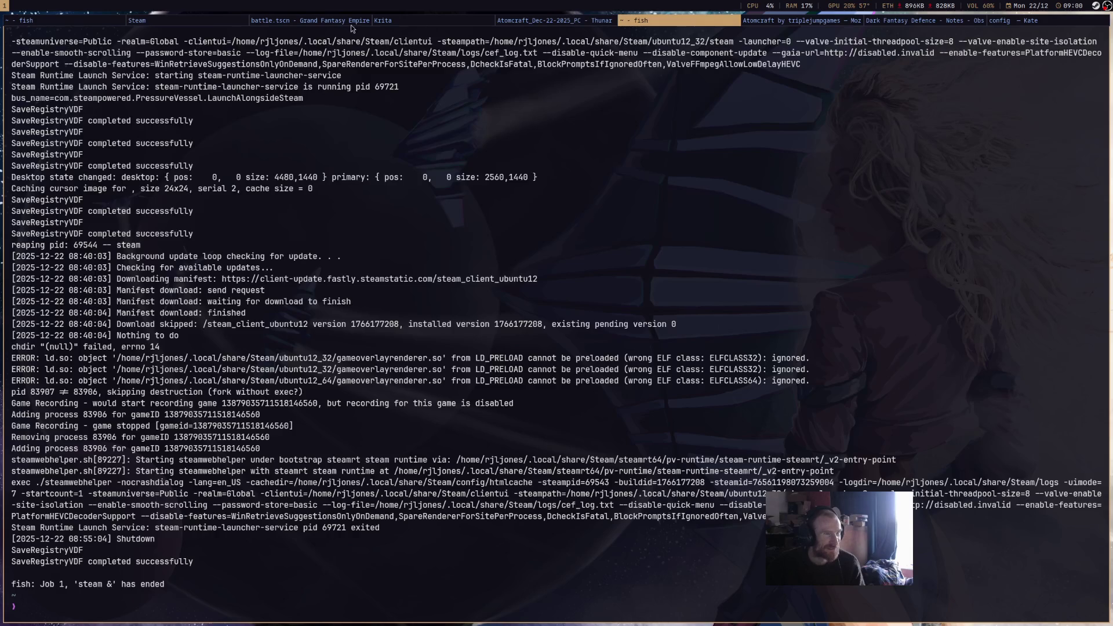
pyautogui.click(343, 23)
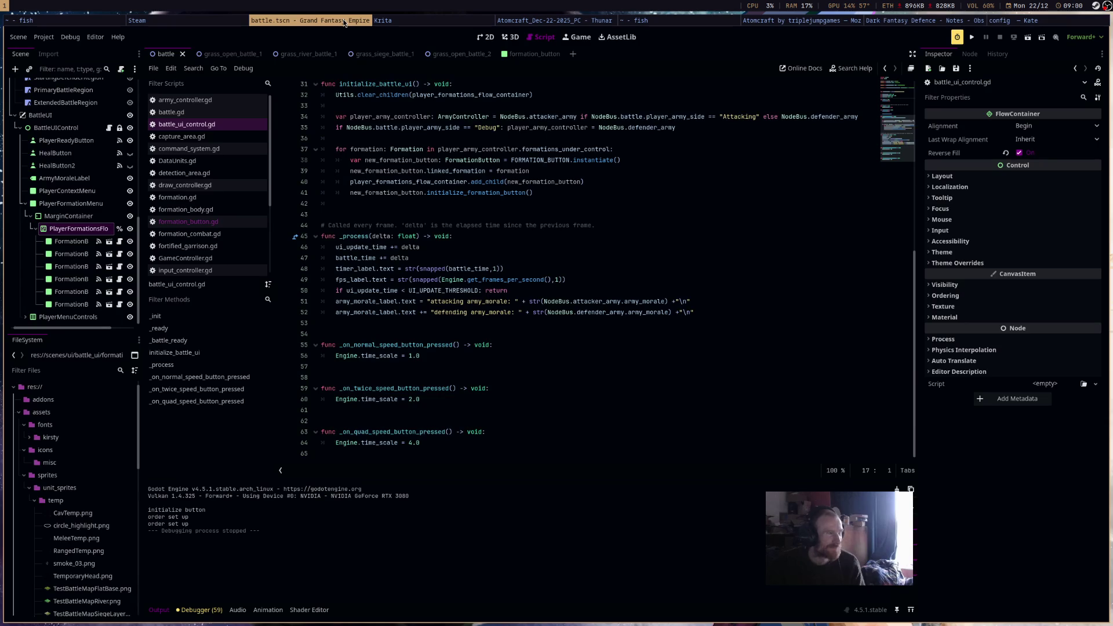
# Put the caret on line 60 of battle_ui_control.gd after briefly checking other windows.
pyautogui.click(594, 401)
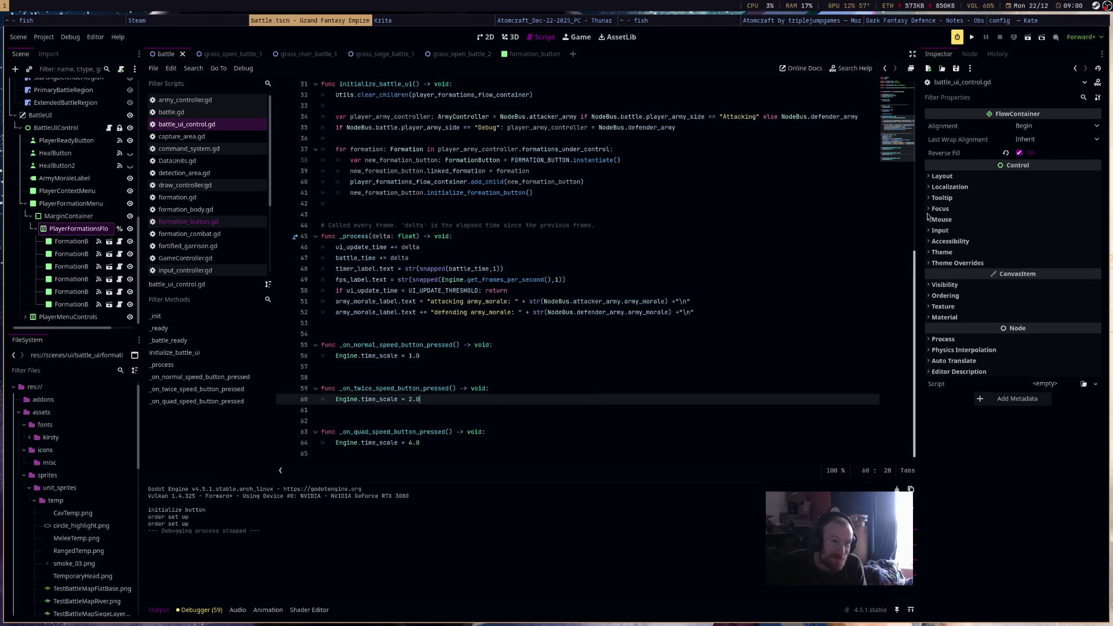
pyautogui.click(1005, 22)
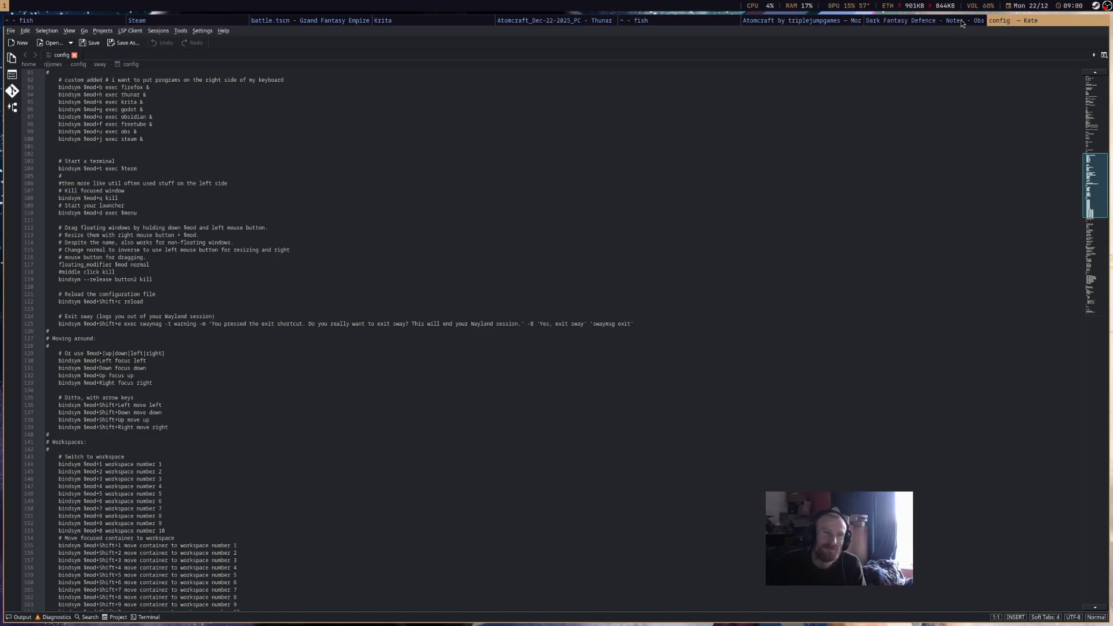
pyautogui.click(925, 20)
pyautogui.click(359, 22)
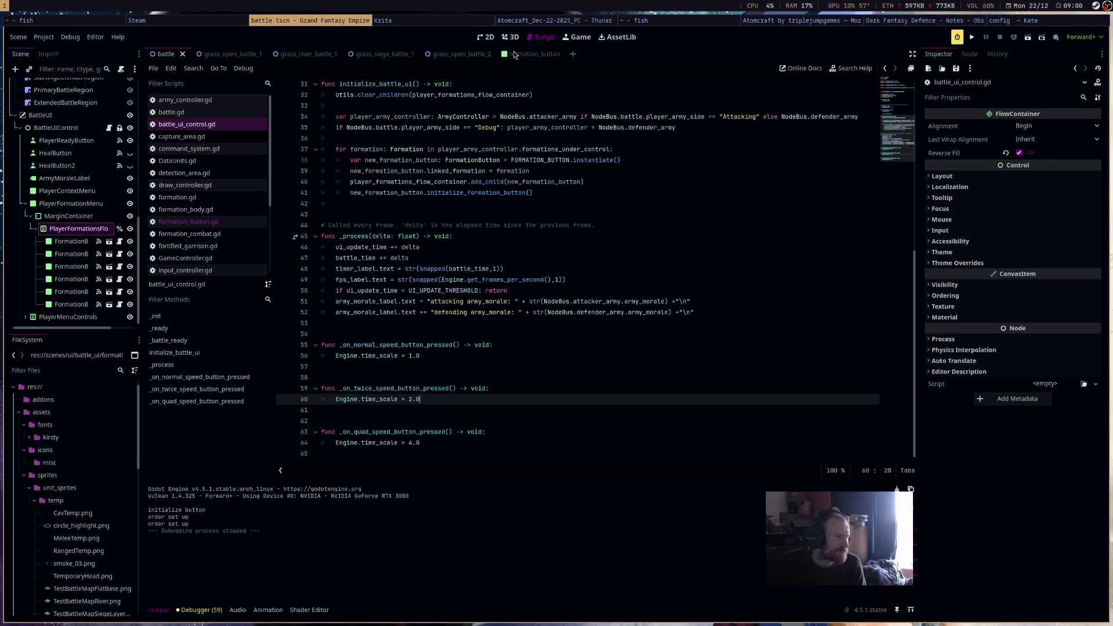
# Delete _on_quad_speed_button_pressed and the trailing blank lines, then go to the 2D view.
pyautogui.moveTo(464, 443); pyautogui.dragTo(486, 348)
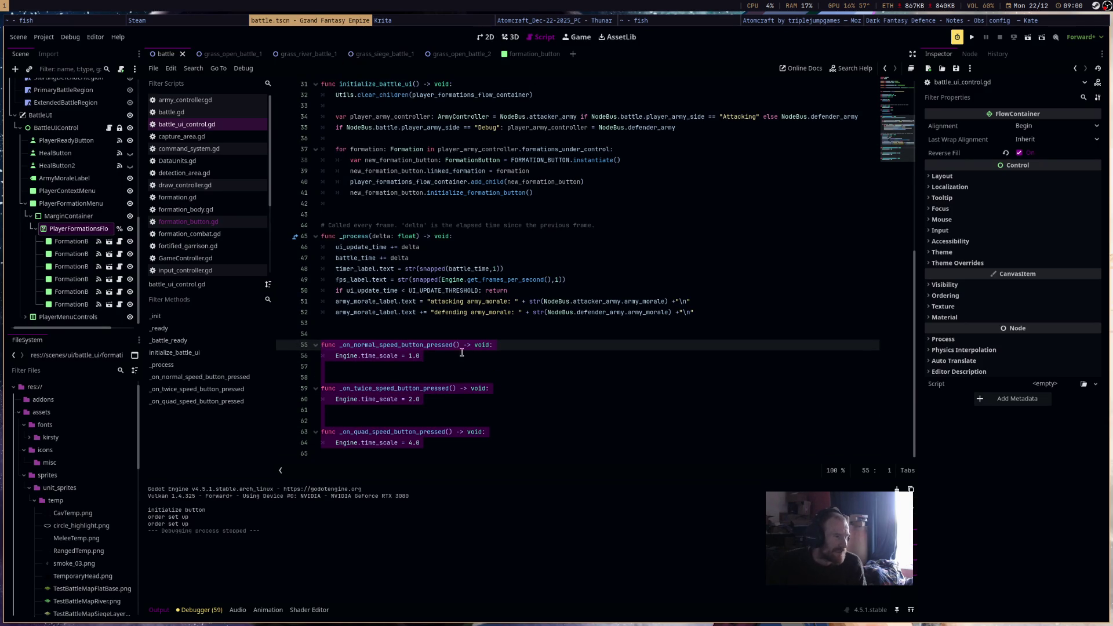
pyautogui.click(443, 443)
pyautogui.hotkey('shift', 'Up')
pyautogui.hotkey('shift', 'Up')
pyautogui.press('BackSpace')
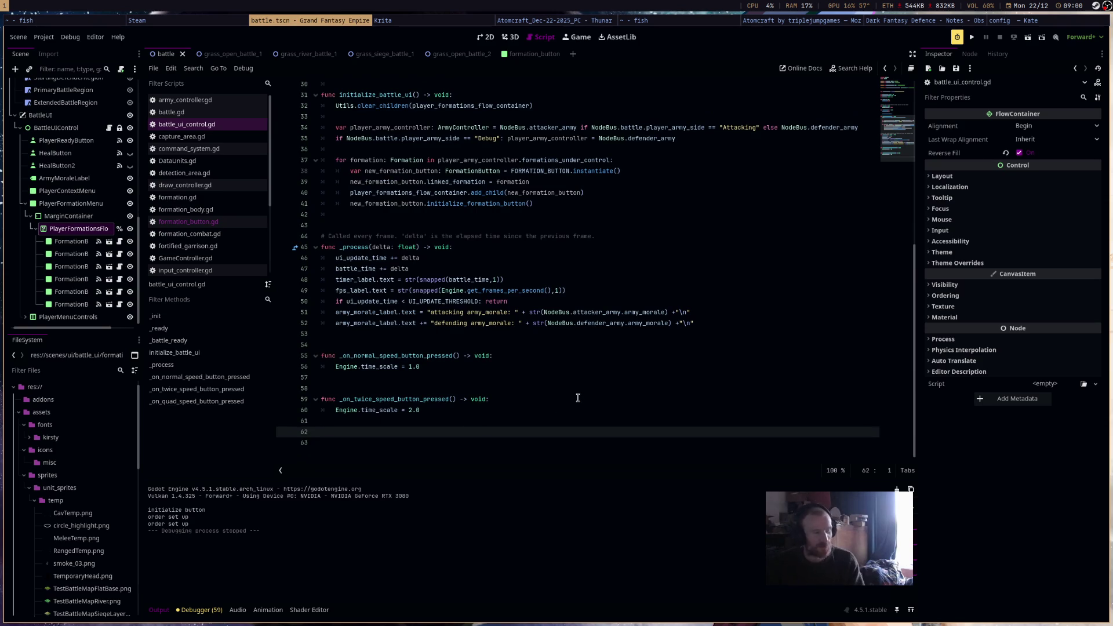
pyautogui.press('BackSpace')
pyautogui.press('Delete')
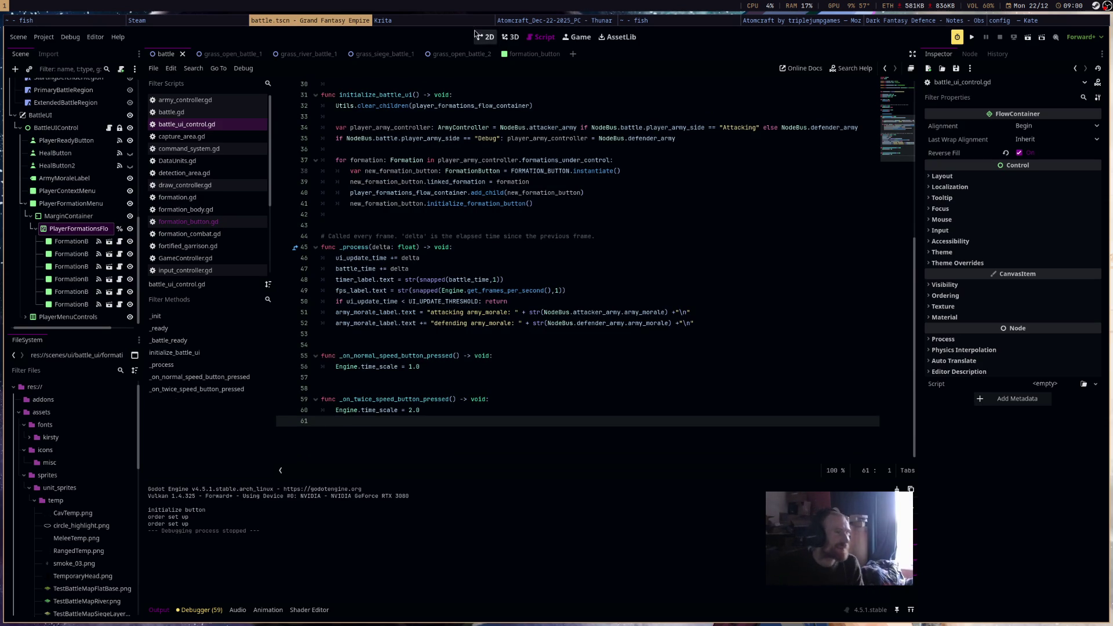
pyautogui.hotkey('ctrl', 'F1')
pyautogui.scroll(2, 579, 157)
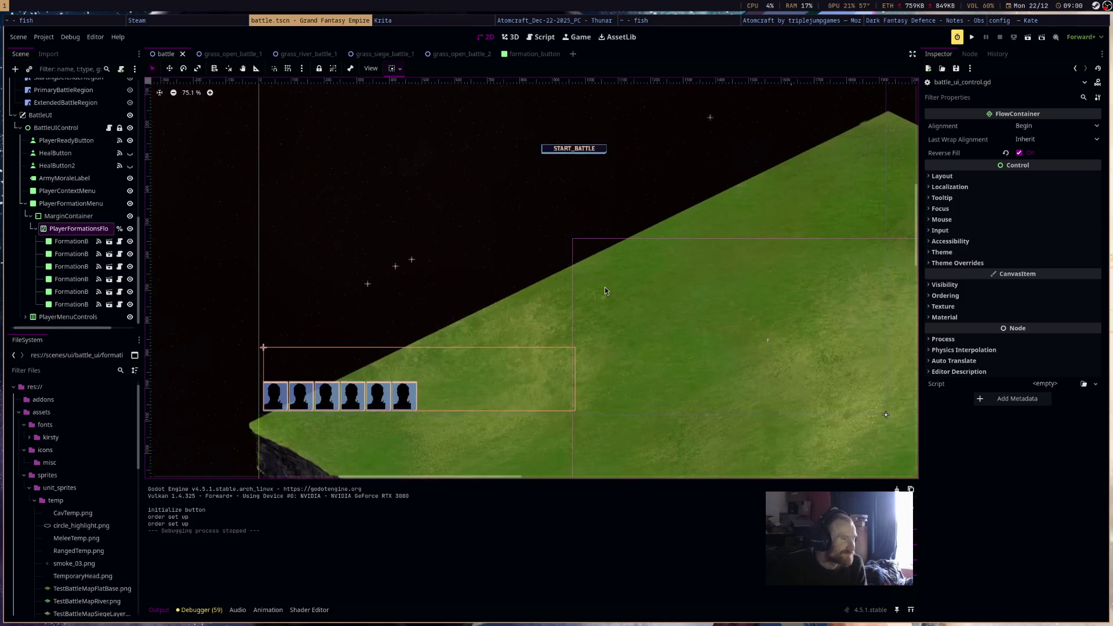
# Look through the formation nodes, then choose Add Child Node on PlayerContextMenu.
pyautogui.click(67, 242)
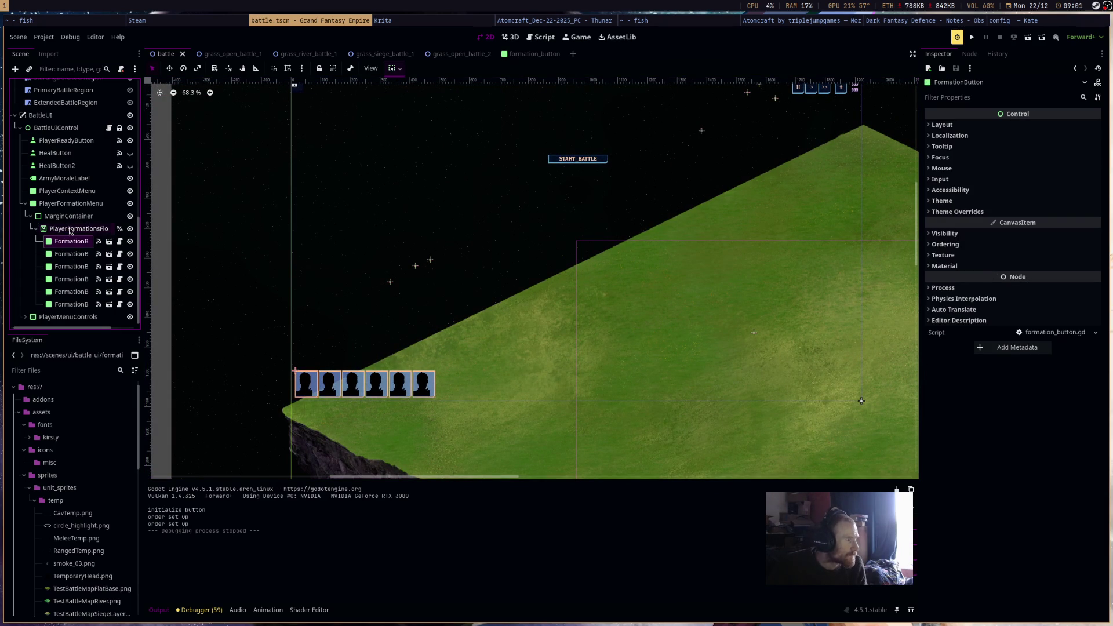
pyautogui.click(69, 229)
pyautogui.click(78, 206)
pyautogui.rightClick(85, 192)
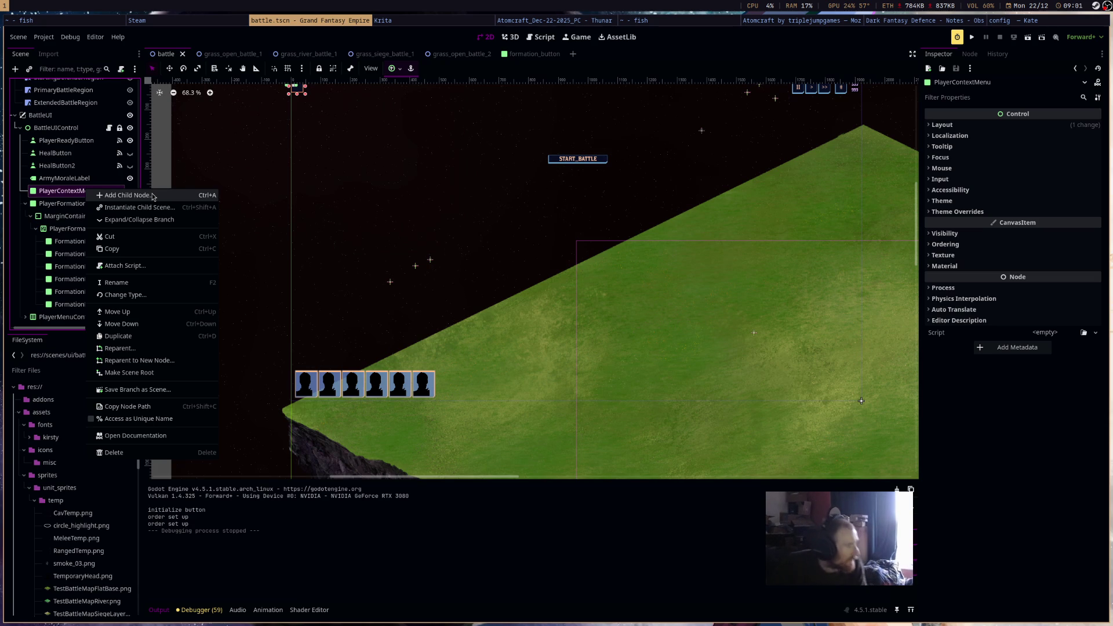
pyautogui.click(152, 196)
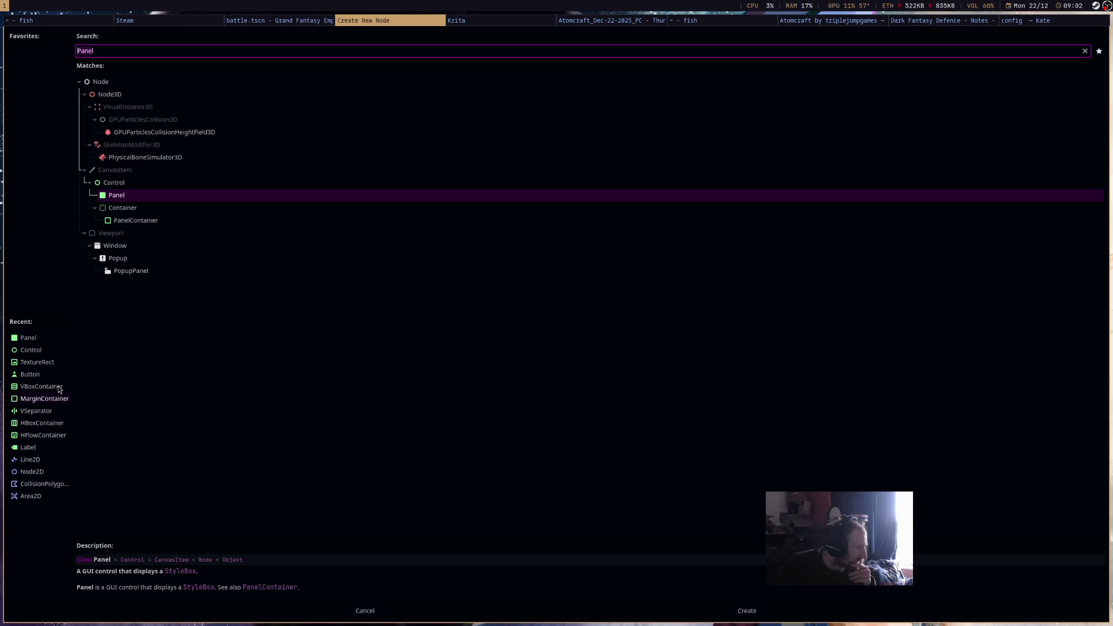
# Create a VBoxContainer from the Recent list as PlayerContextMenu's child.
pyautogui.doubleClick(59, 388)
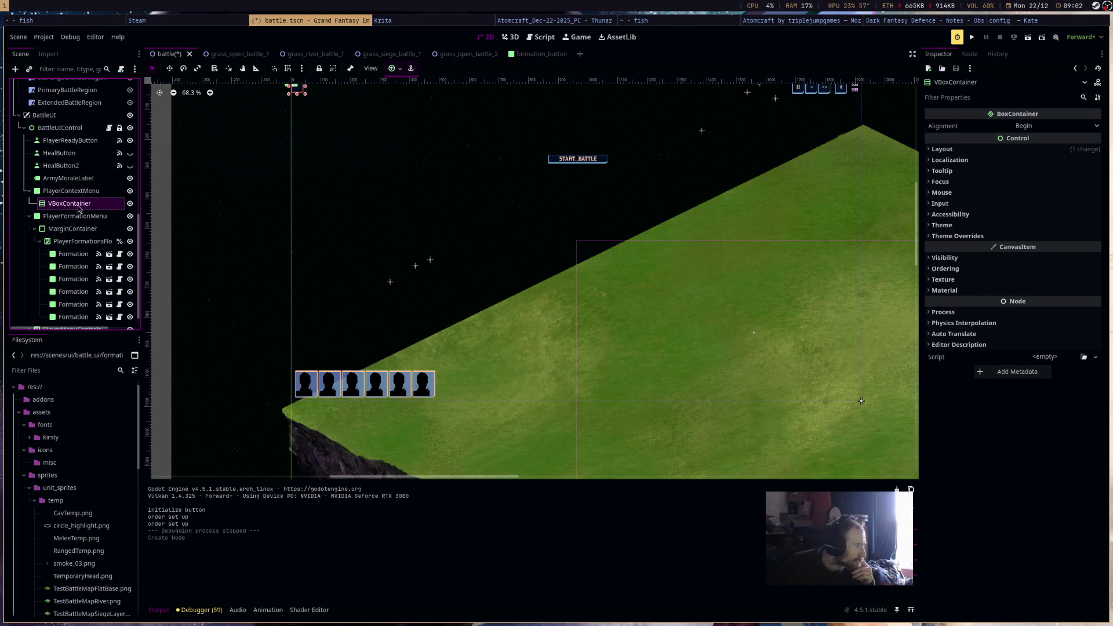
pyautogui.moveTo(513, 322)
pyautogui.mouseDown()
pyautogui.moveTo(467, 374)
pyautogui.moveTo(480, 351)
pyautogui.mouseUp()
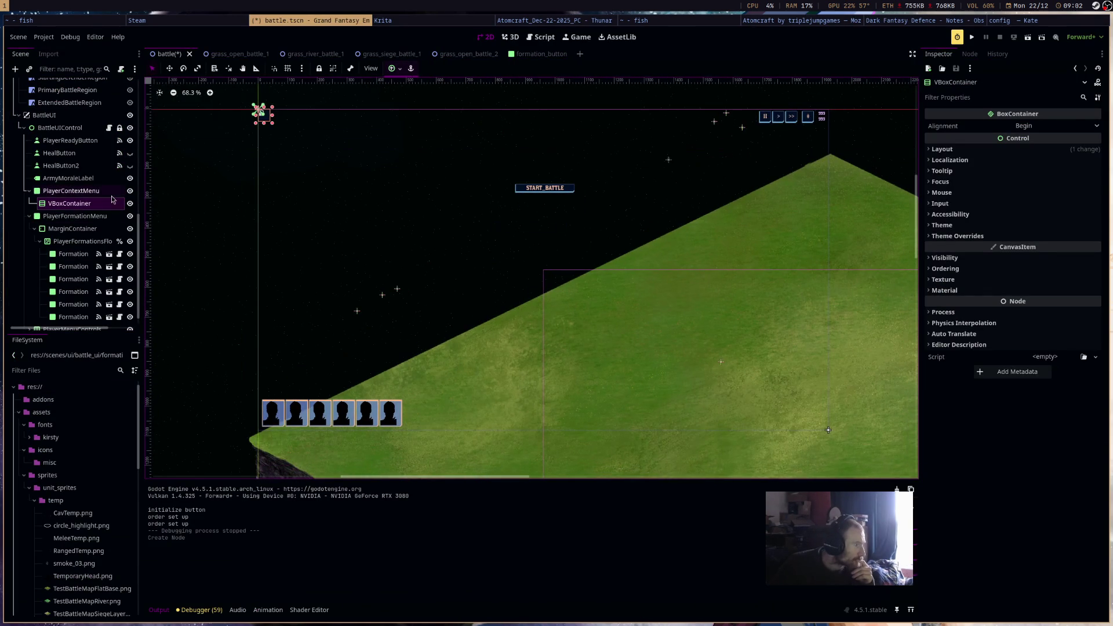
# Move PlayerContextMenu toward the lower right and anchor it with the Bottom Right preset.
pyautogui.click(71, 190)
pyautogui.click(171, 70)
pyautogui.moveTo(305, 144)
pyautogui.mouseDown()
pyautogui.moveTo(652, 402)
pyautogui.moveTo(826, 442)
pyautogui.moveTo(555, 301)
pyautogui.mouseUp()
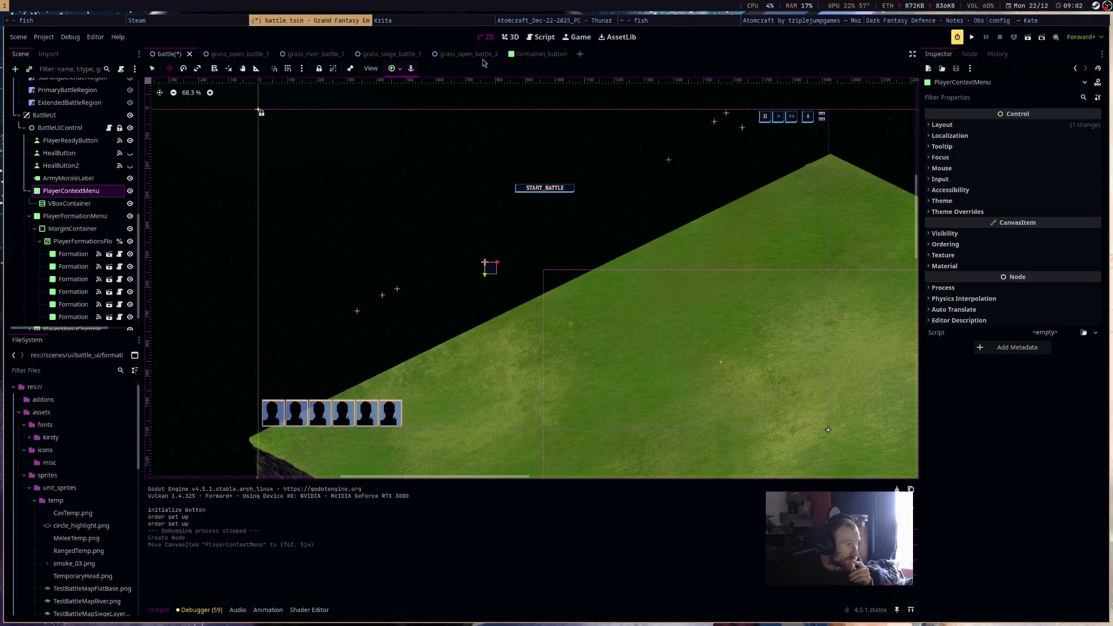
pyautogui.click(401, 68)
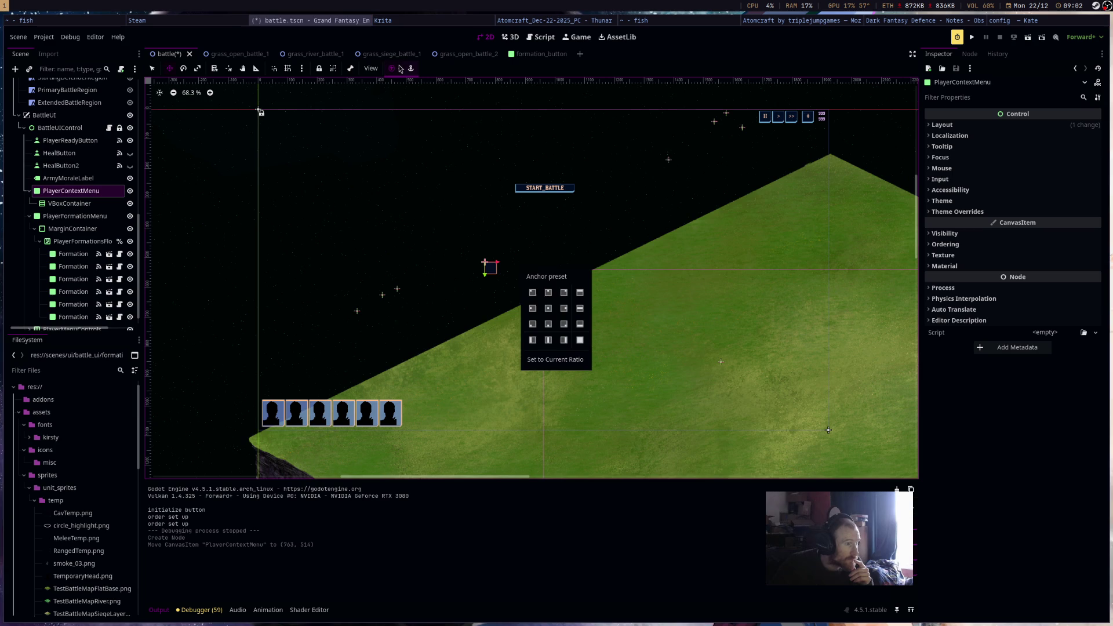
pyautogui.click(563, 323)
# Resize the context menu box by dragging its corner handles up and left.
pyautogui.scroll(6, 691, 328)
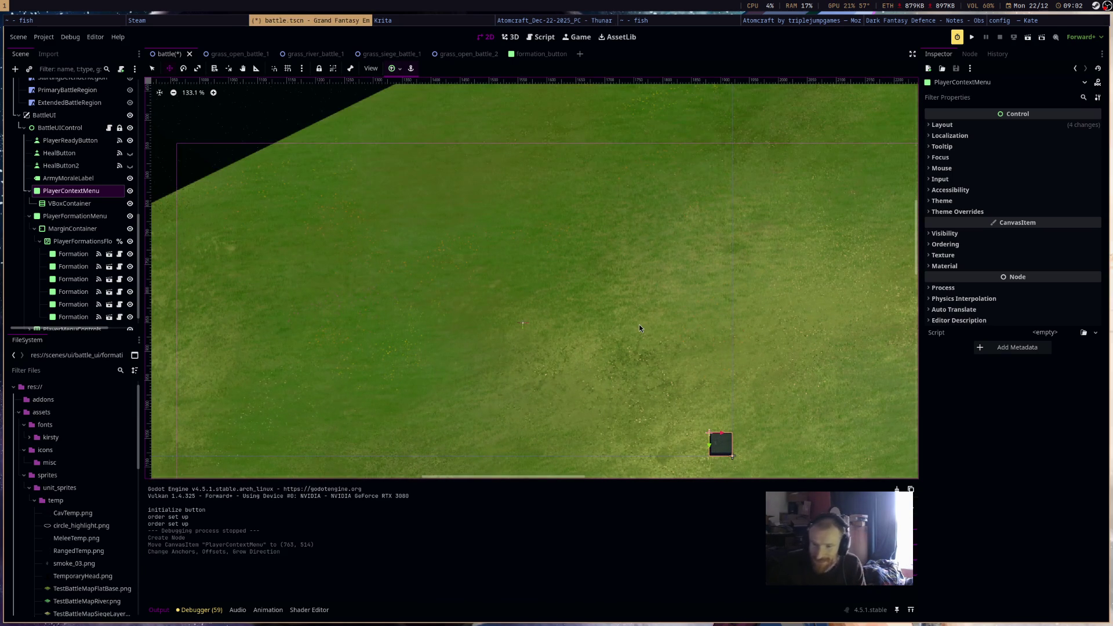
pyautogui.moveTo(637, 348); pyautogui.dragTo(580, 287)
pyautogui.scroll(3, 643, 322)
pyautogui.press('q')
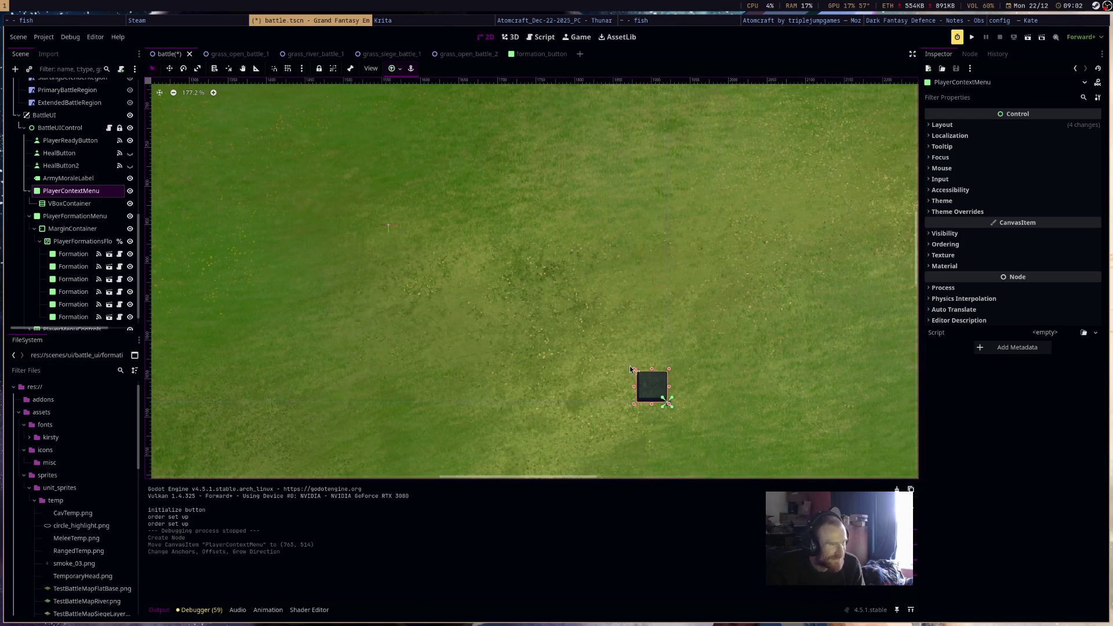
pyautogui.moveTo(633, 372)
pyautogui.mouseDown()
pyautogui.moveTo(363, 266)
pyautogui.moveTo(307, 270)
pyautogui.mouseUp()
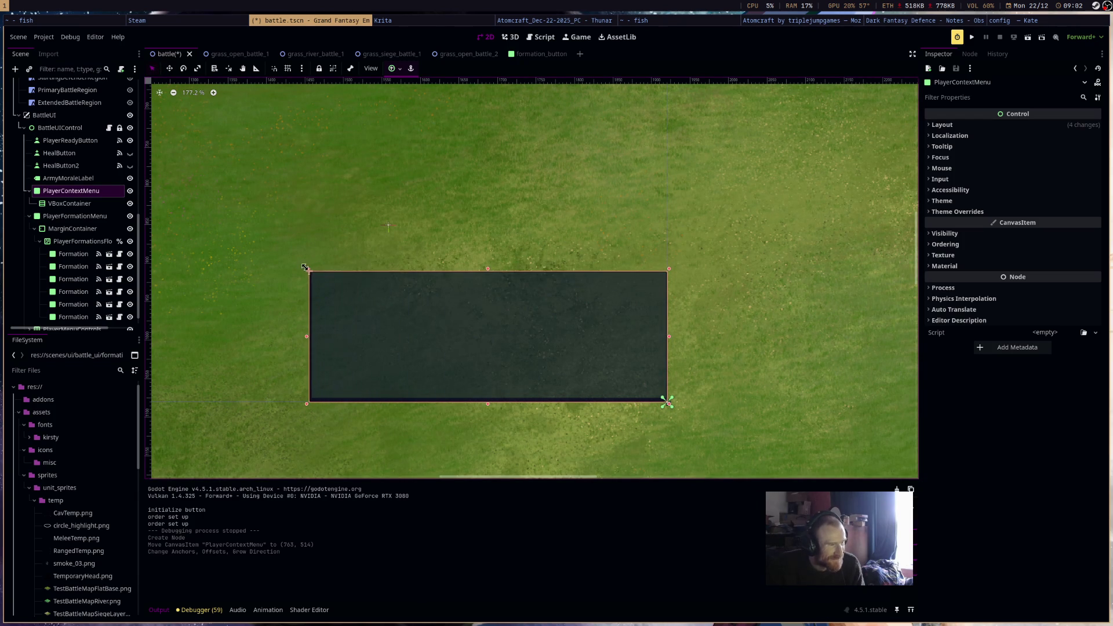
pyautogui.scroll(-3, 510, 255)
pyautogui.hscroll(-5, 714, 244)
pyautogui.scroll(-3, 665, 269)
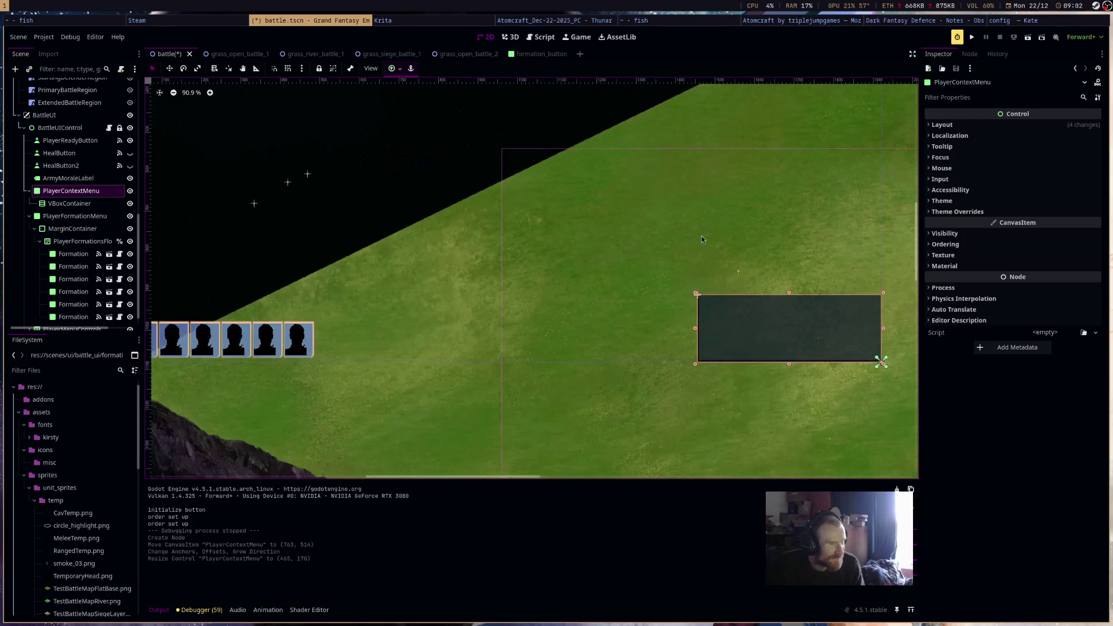
pyautogui.moveTo(696, 292)
pyautogui.mouseDown()
pyautogui.moveTo(589, 271)
pyautogui.moveTo(618, 261)
pyautogui.moveTo(662, 273)
pyautogui.mouseUp()
# Nudge the context menu up and left a few pixels to its 563×223 placement.
pyautogui.press('w')
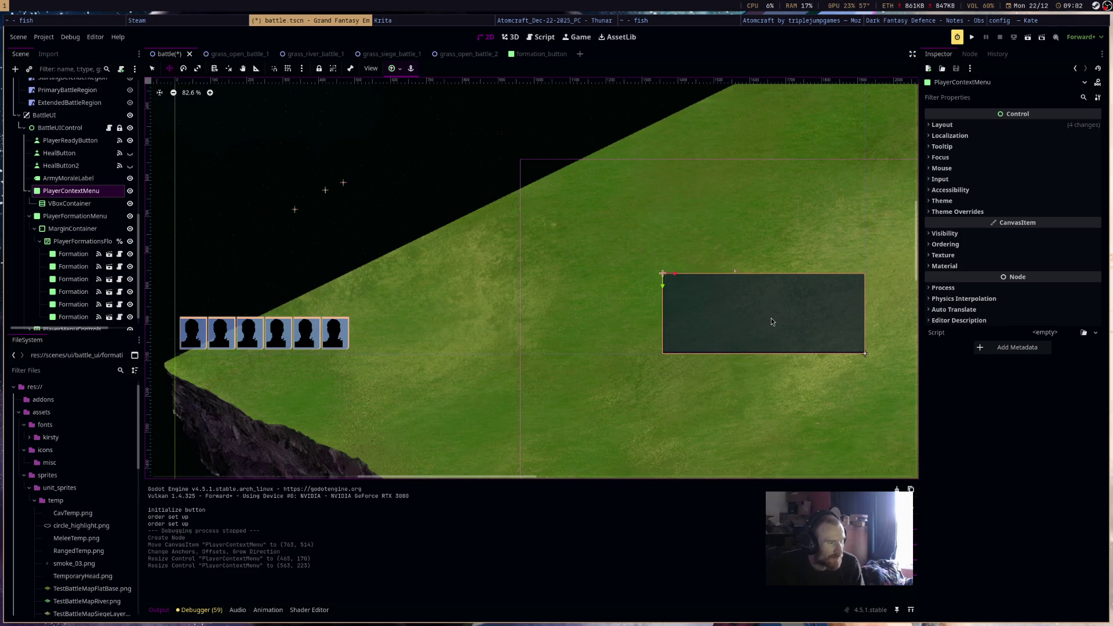
pyautogui.press('Up')
pyautogui.press('Up')
pyautogui.press('Up')
pyautogui.press('Left')
pyautogui.press('Left')
pyautogui.press('Left')
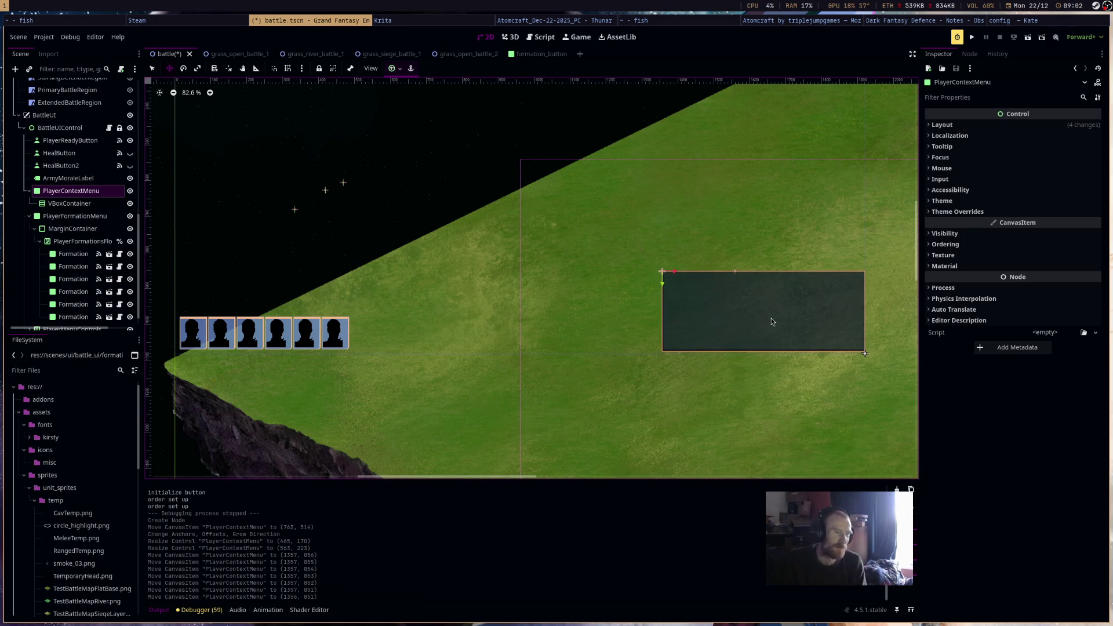
pyautogui.press('Left')
pyautogui.press('Left')
pyautogui.press('Left')
pyautogui.scroll(3, 782, 315)
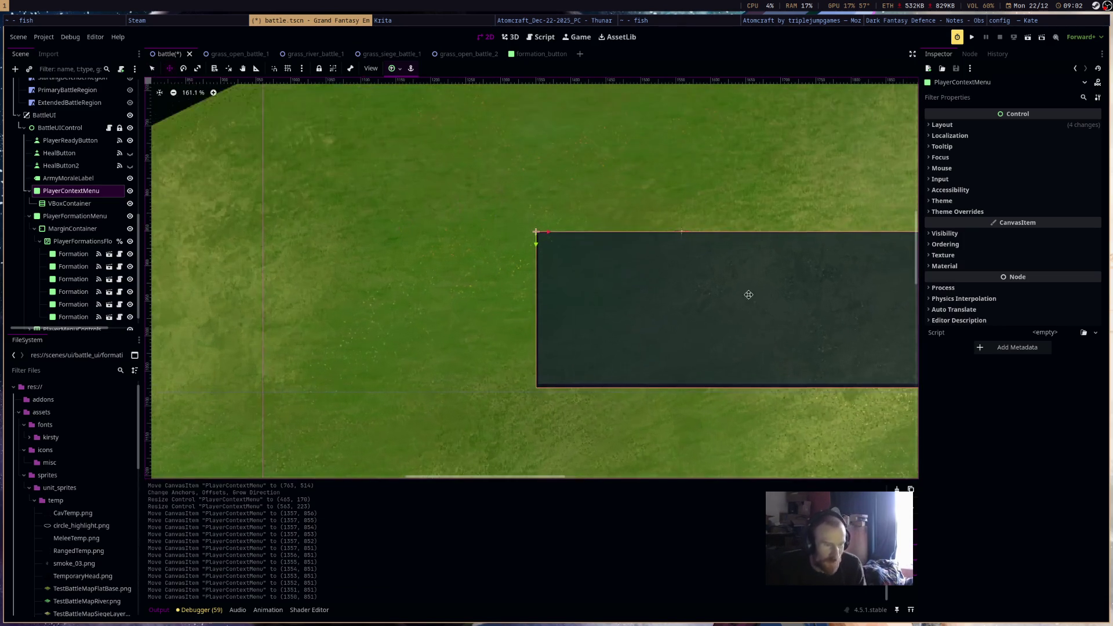
pyautogui.scroll(-2, 631, 239)
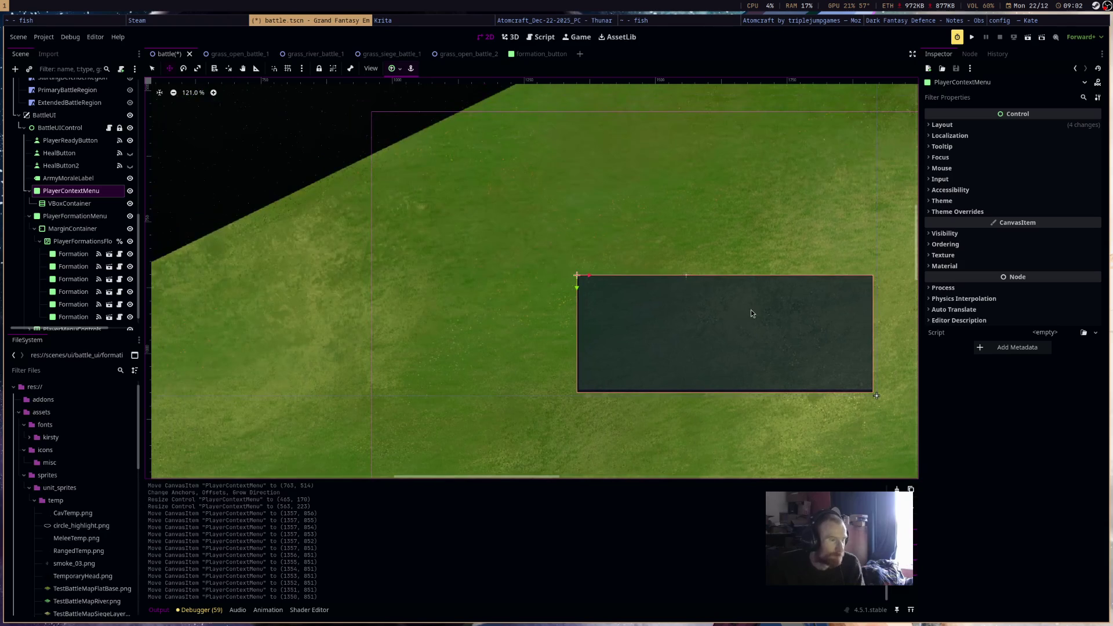
# Save, then set the panel's Theme Overrides > Styles > Panel to StyleBoxEmpty.
pyautogui.hotkey('ctrl', 's')
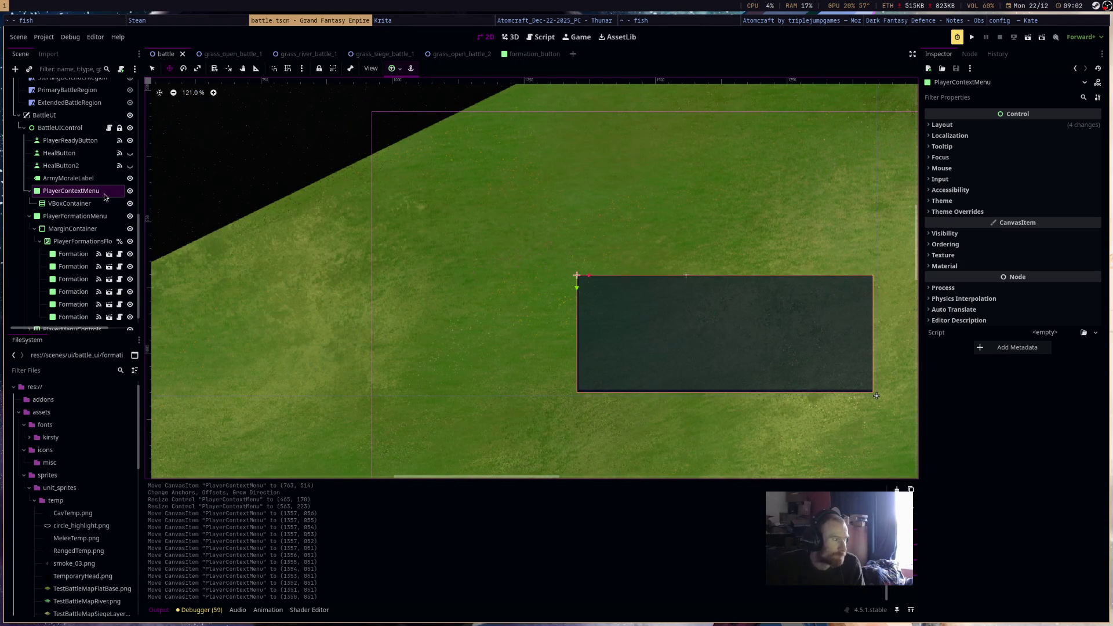
pyautogui.click(1031, 212)
pyautogui.click(1042, 224)
pyautogui.click(1049, 235)
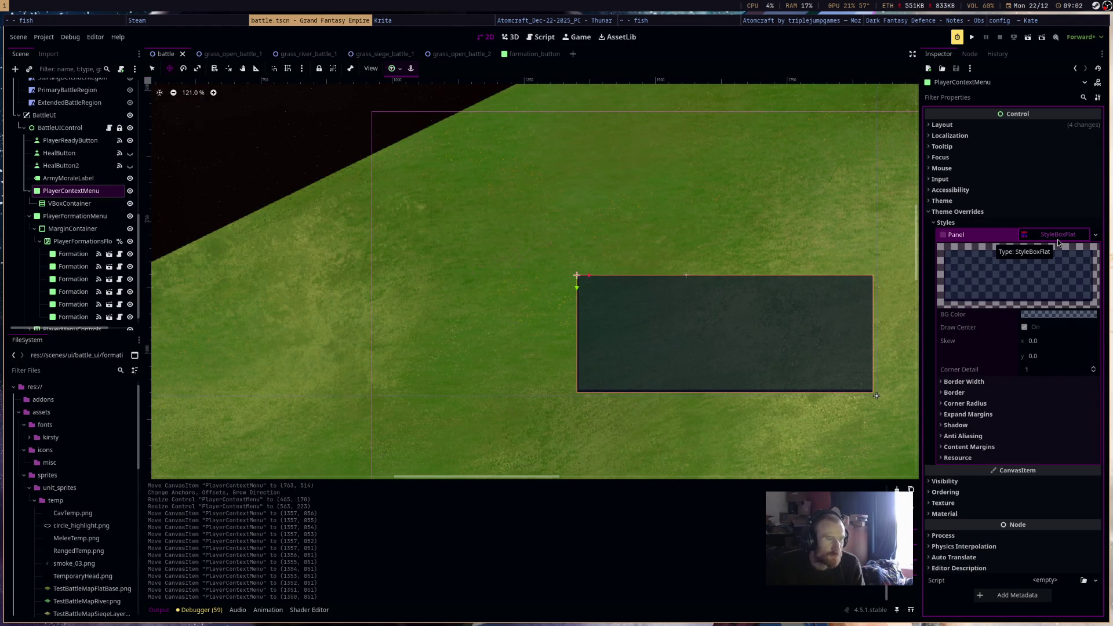
pyautogui.rightClick(1057, 238)
pyautogui.click(1069, 260)
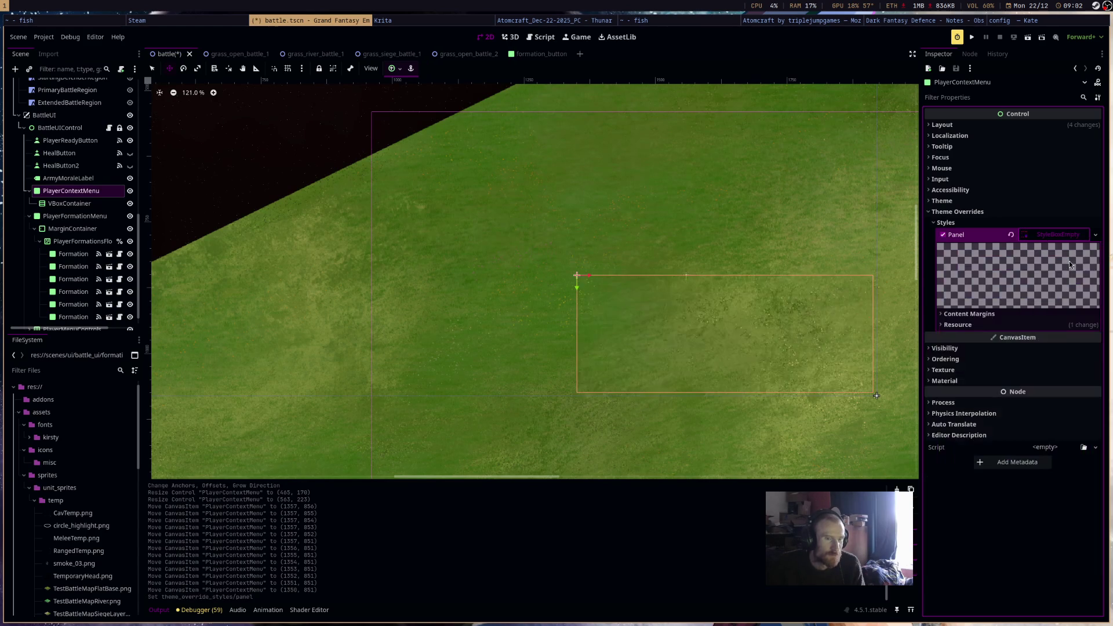
# Stretch the VBoxContainer over the panel with the Full Rect preset and begin adding its child.
pyautogui.click(70, 204)
pyautogui.hotkey('ctrl', 's')
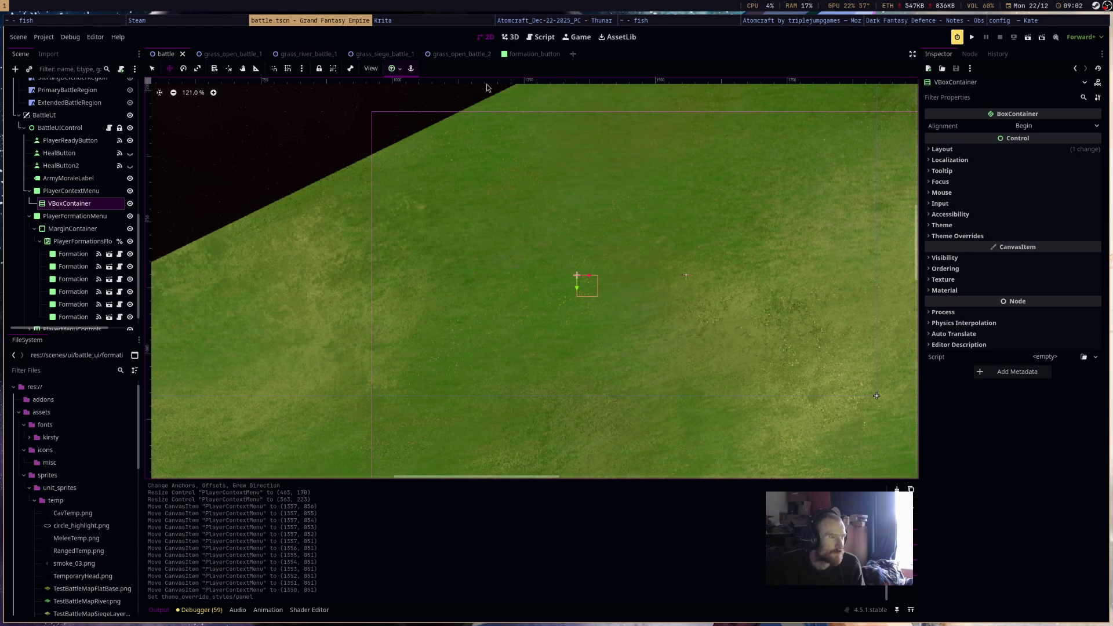
pyautogui.click(400, 69)
pyautogui.click(582, 341)
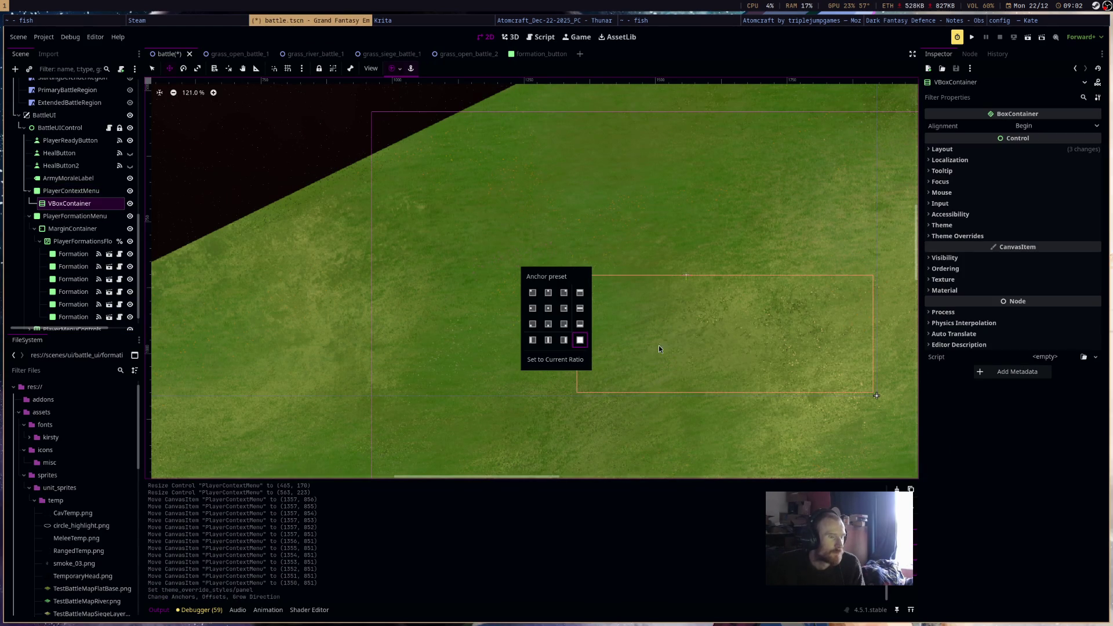
pyautogui.rightClick(75, 205)
pyautogui.click(120, 212)
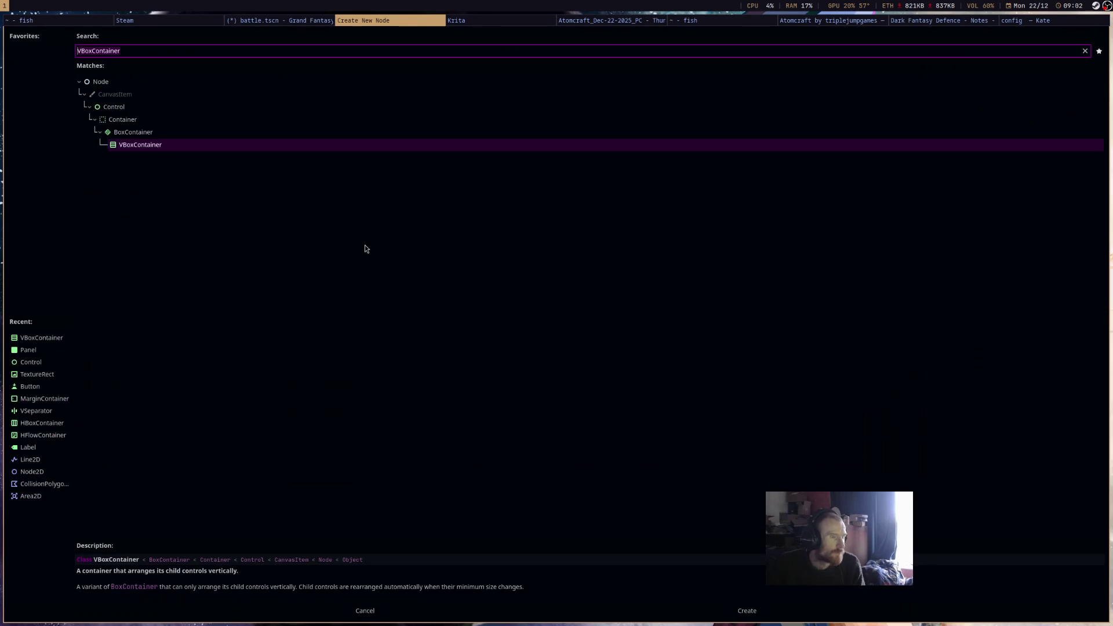
# Add an HBoxContainer inside the VBoxContainer, plus a stray TextureRect inside it.
pyautogui.doubleClick(55, 422)
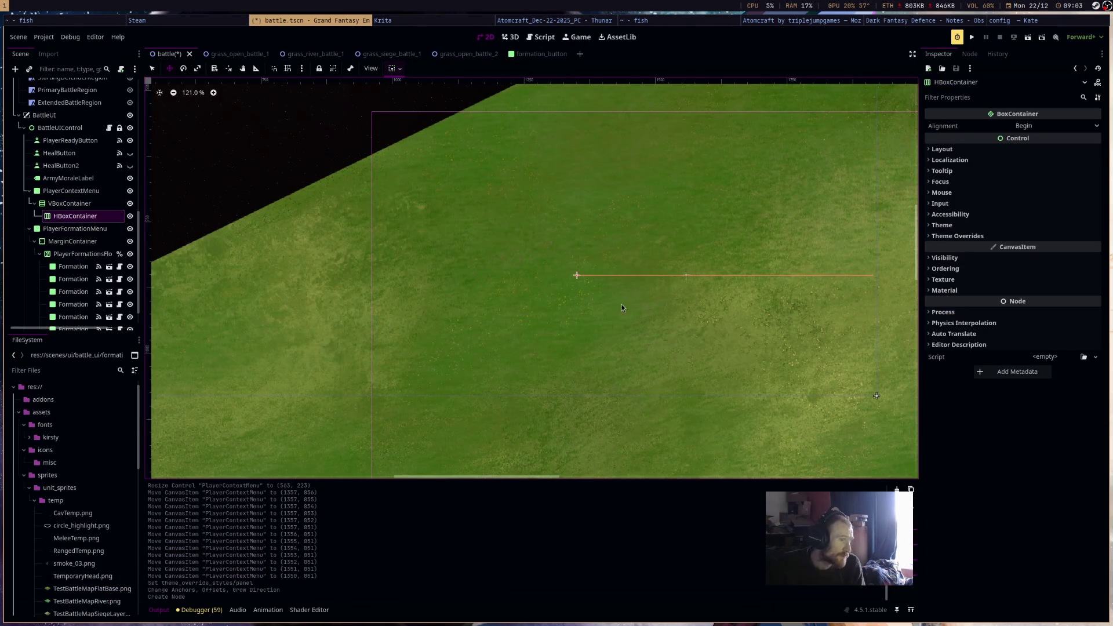
pyautogui.hscroll(5, 414, 317)
pyautogui.rightClick(109, 217)
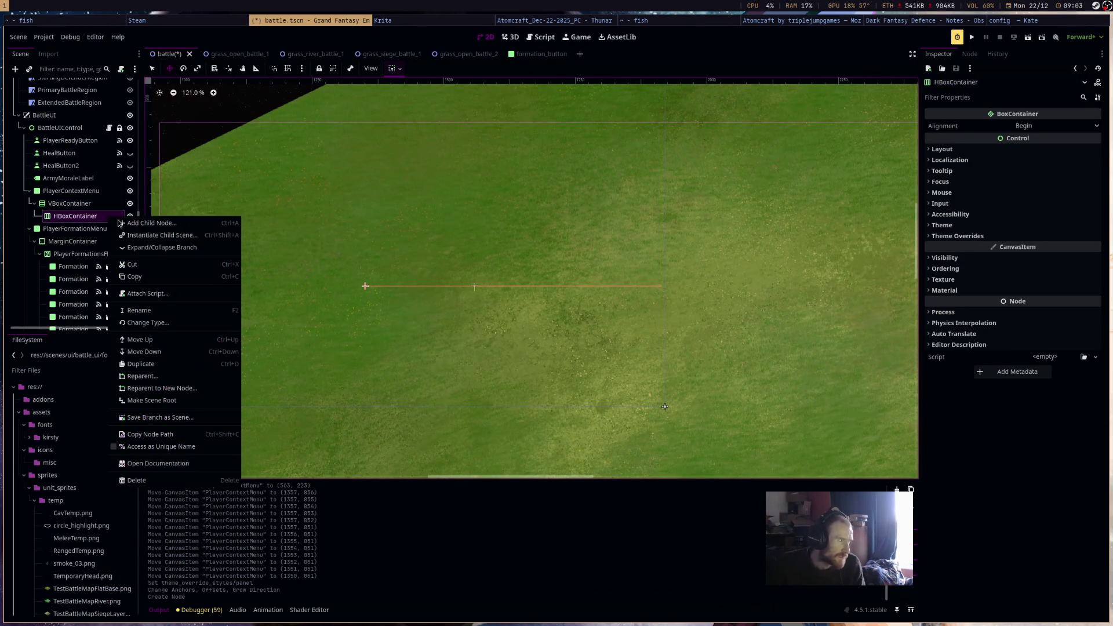
pyautogui.click(129, 221)
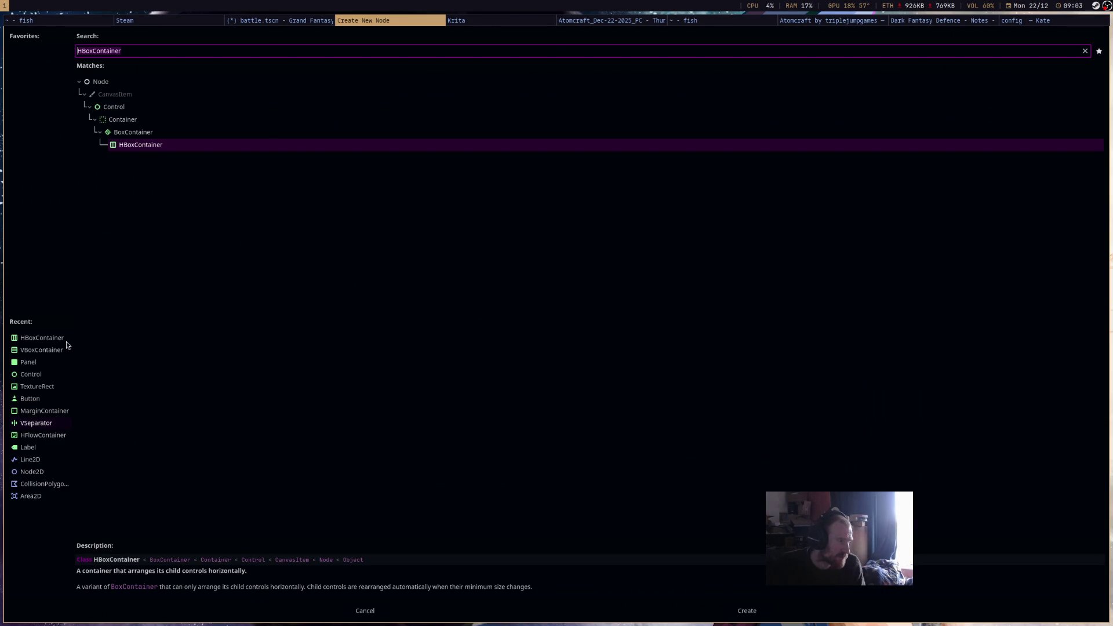
pyautogui.doubleClick(37, 386)
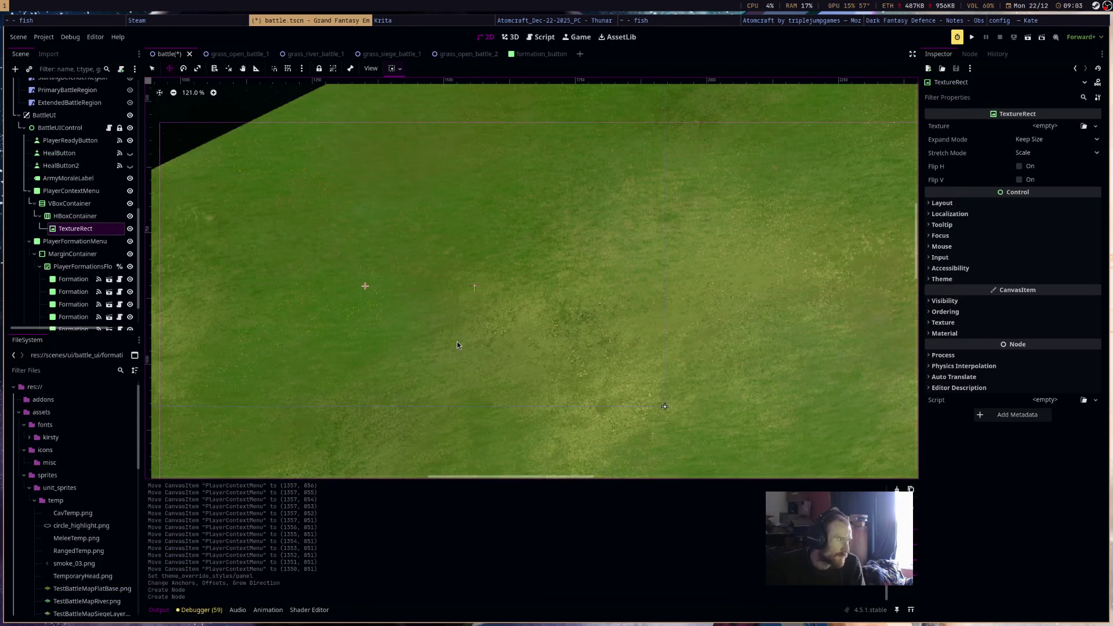
# Add a Button as a child of the HBoxContainer.
pyautogui.rightClick(108, 216)
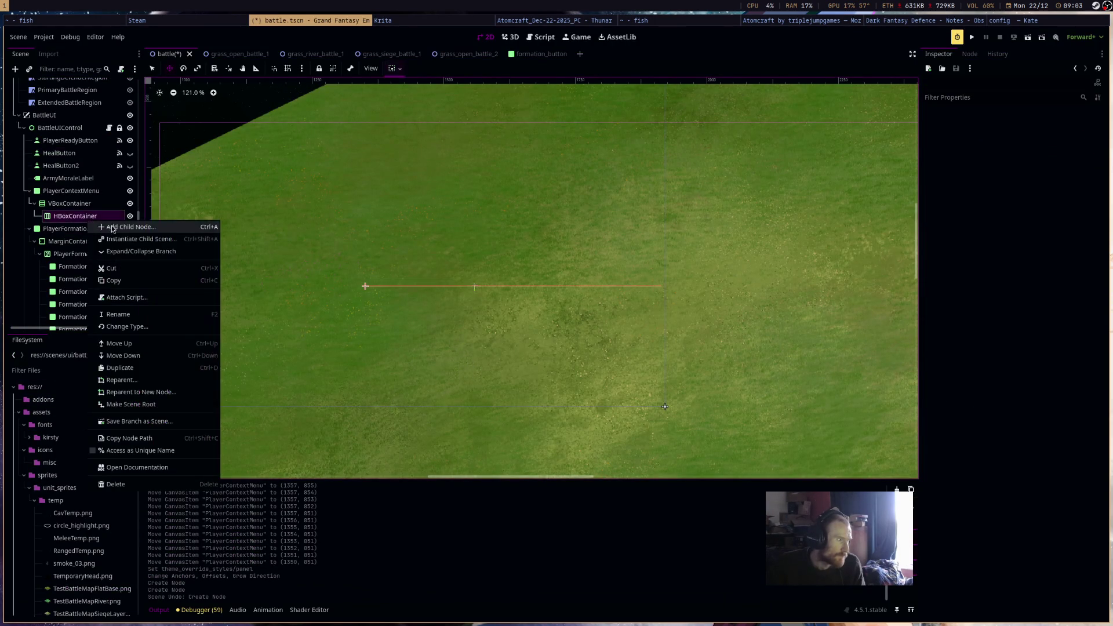
pyautogui.click(129, 222)
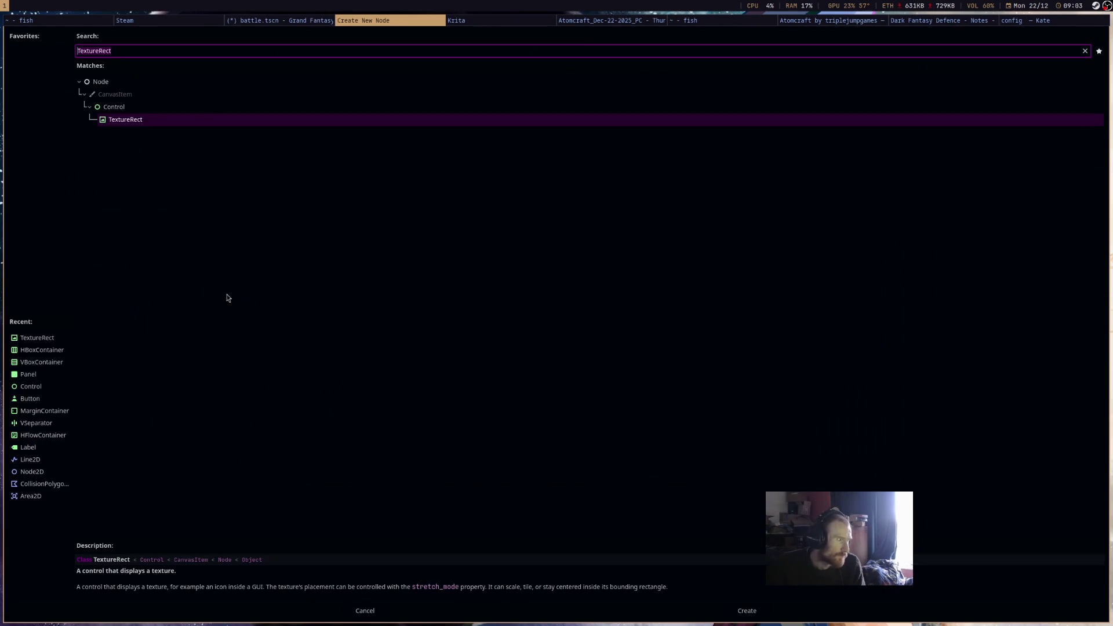
pyautogui.doubleClick(38, 398)
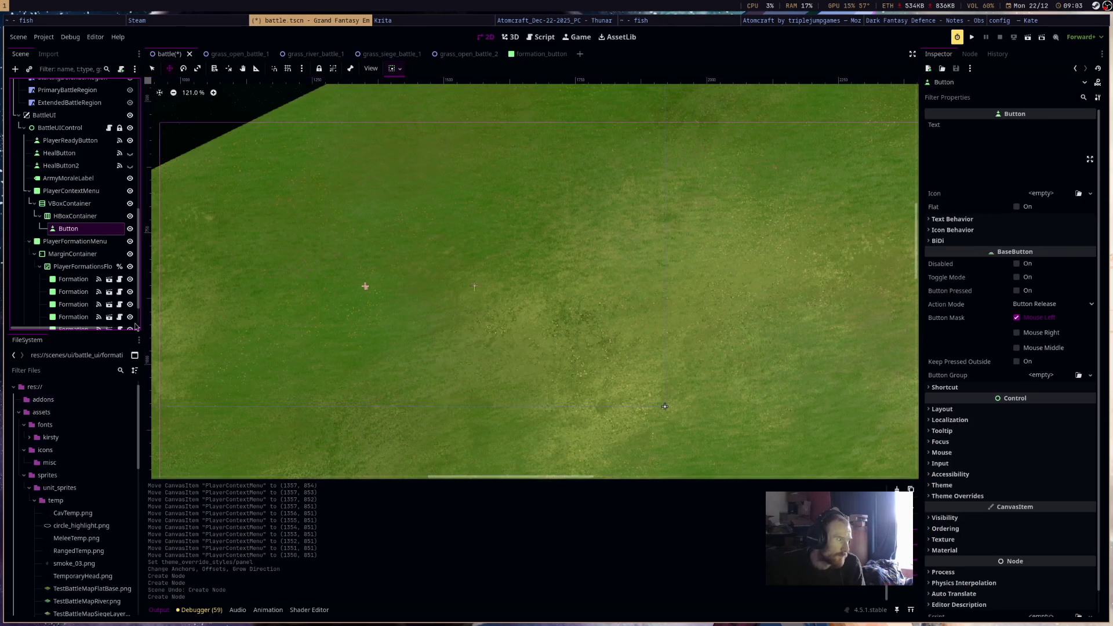
pyautogui.scroll(3, 567, 321)
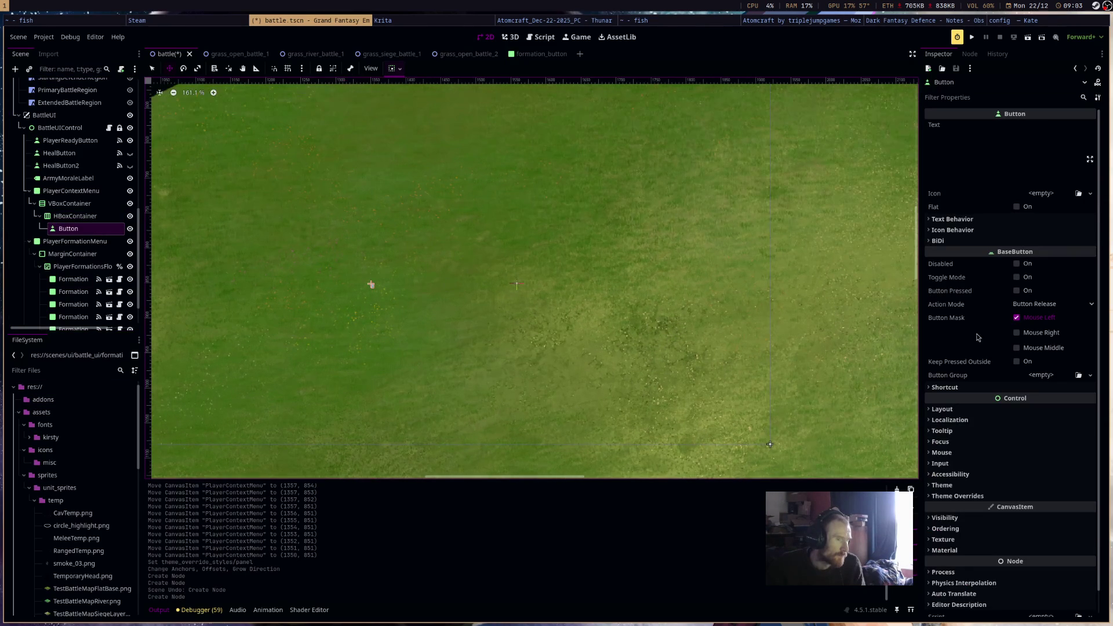
# Expand the Button's theme override, layout and transform properties to check its size.
pyautogui.click(1020, 497)
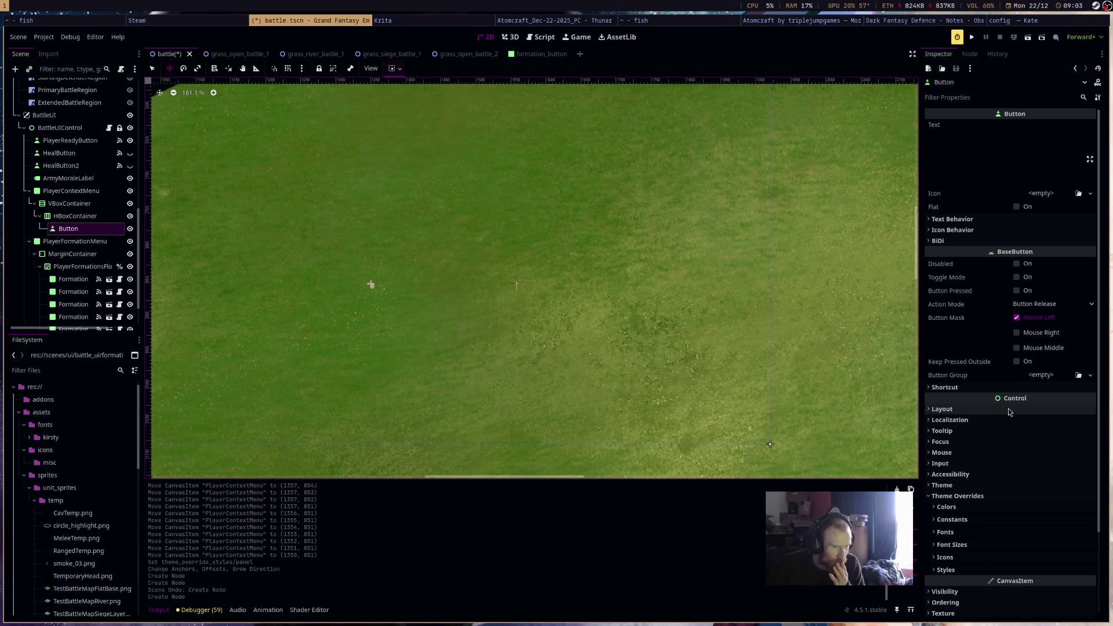
pyautogui.scroll(-3, 1005, 551)
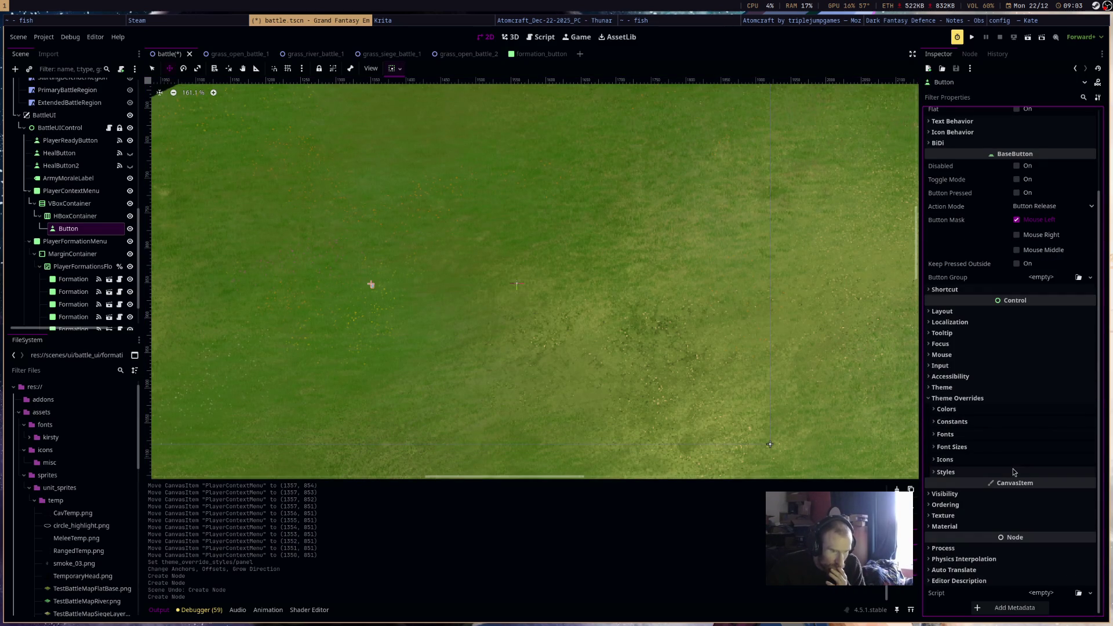
pyautogui.scroll(3, 1048, 273)
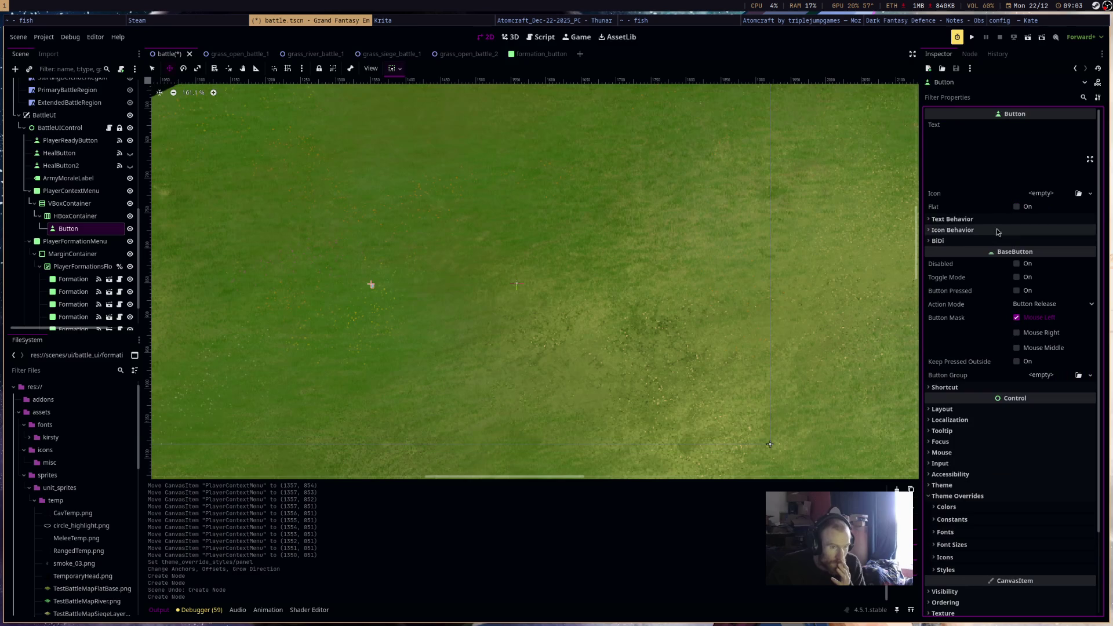
pyautogui.click(993, 409)
pyautogui.click(952, 514)
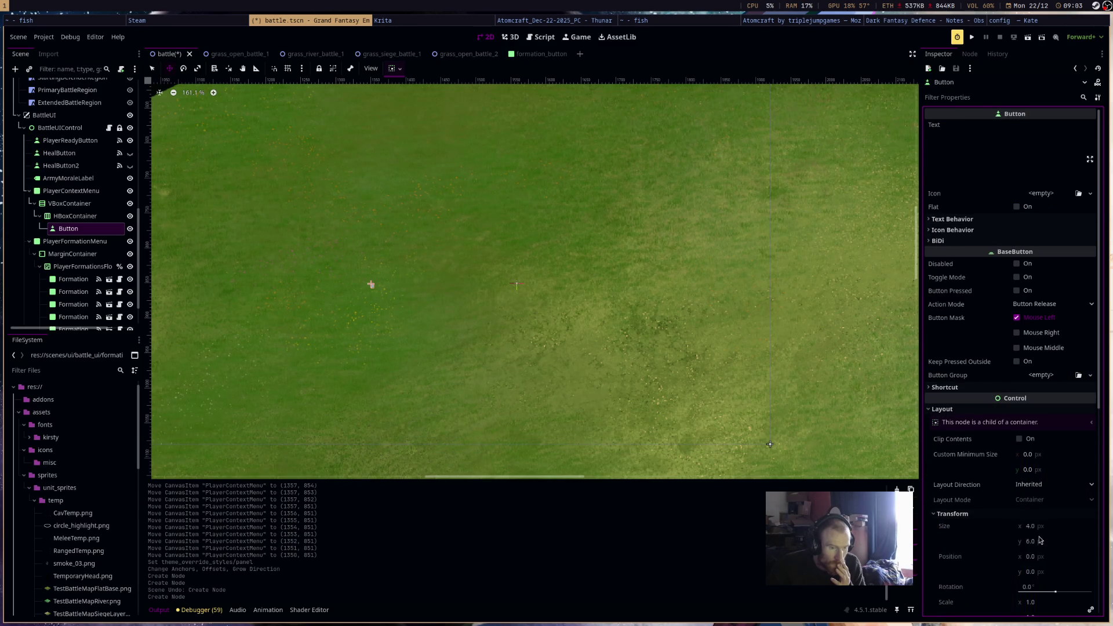
pyautogui.scroll(-4, 1031, 510)
pyautogui.click(1047, 413)
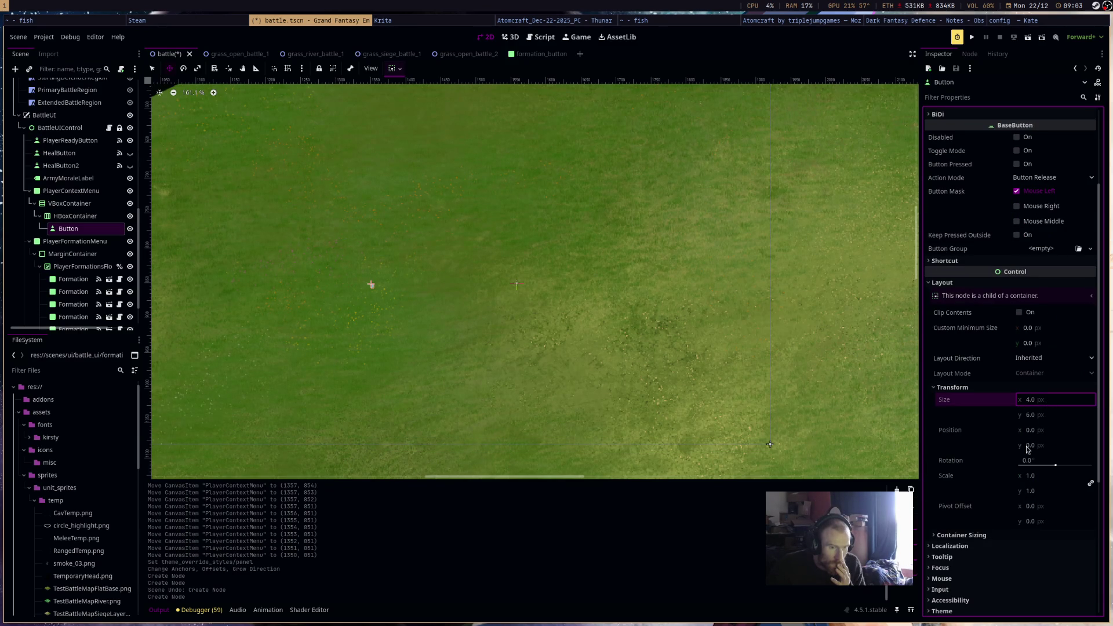
# Set the Button's custom minimum size to 50×50.
pyautogui.click(1035, 328)
pyautogui.write('50')
pyautogui.click(1041, 343)
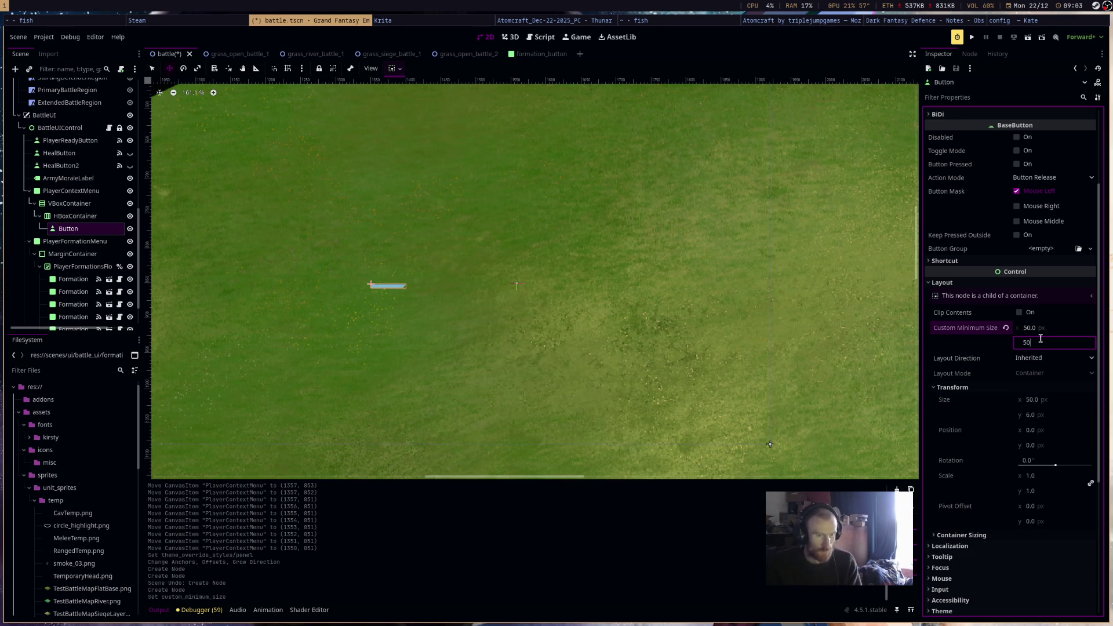
pyautogui.write('50')
pyautogui.press('Return')
pyautogui.scroll(-3, 571, 336)
pyautogui.scroll(-5, 571, 336)
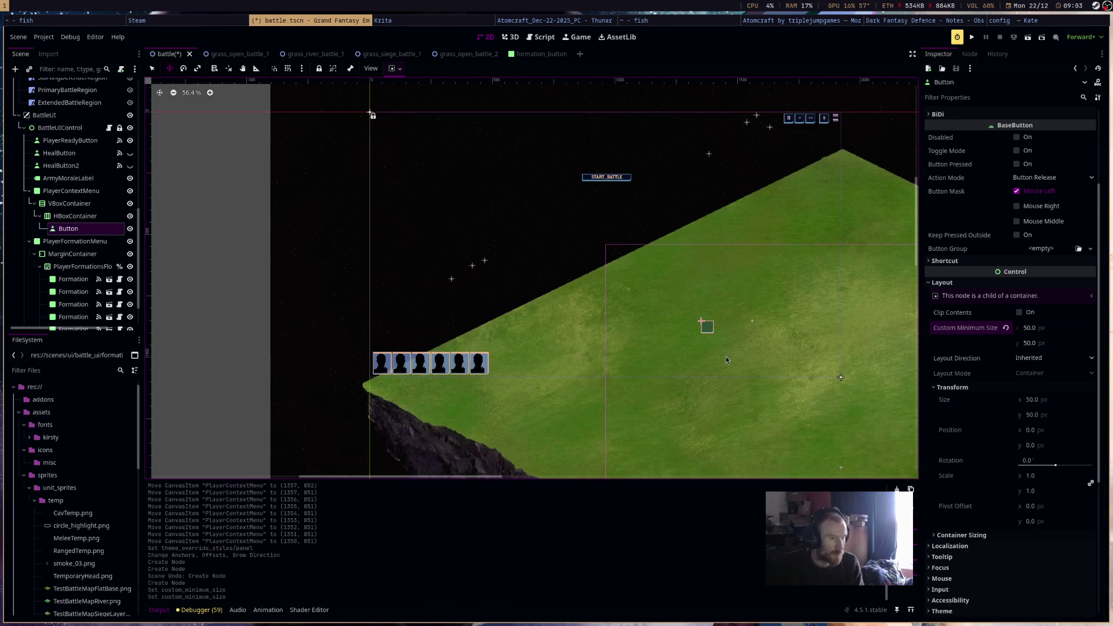
pyautogui.scroll(7, 728, 363)
pyautogui.scroll(-6, 728, 362)
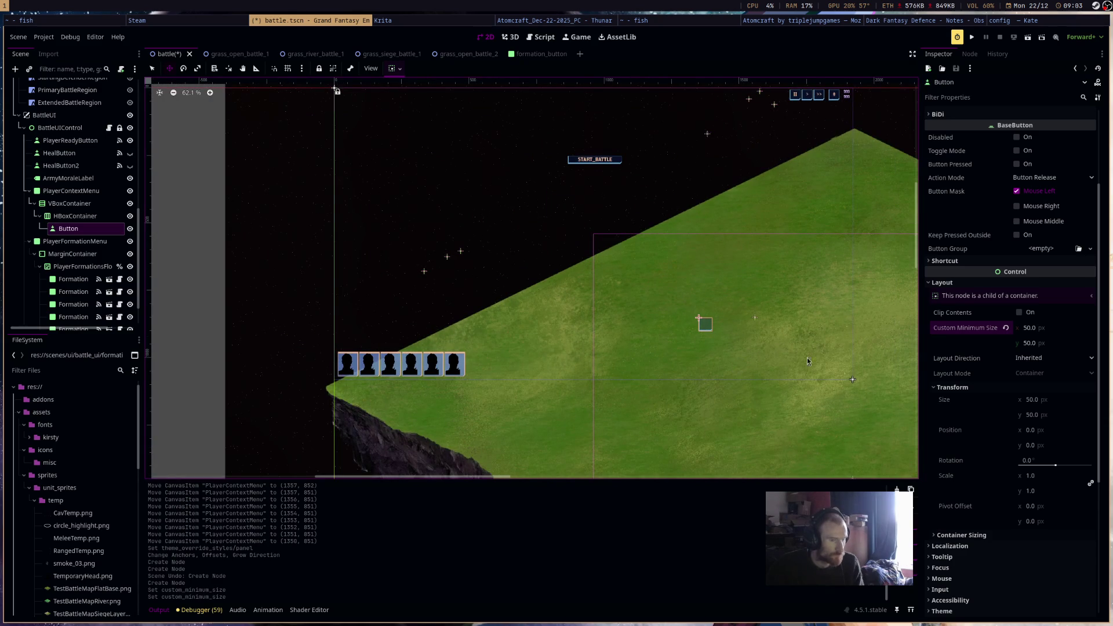
# Change the custom minimum size to 75×75, then settle on 60×60.
pyautogui.click(1050, 328)
pyautogui.write('75')
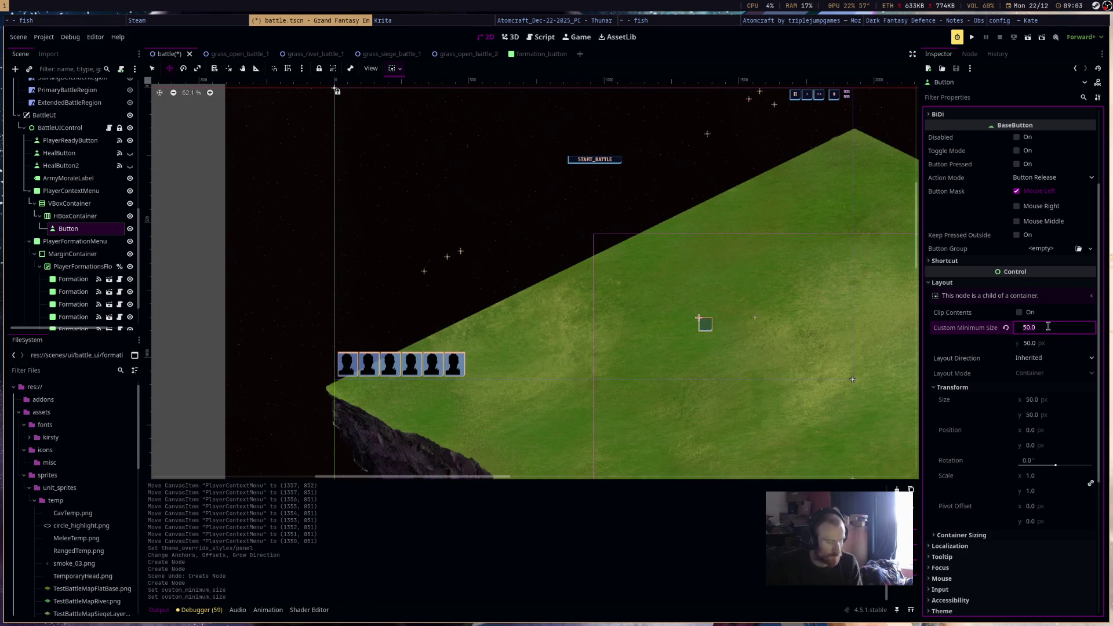
pyautogui.click(1052, 342)
pyautogui.write('75')
pyautogui.press('Return')
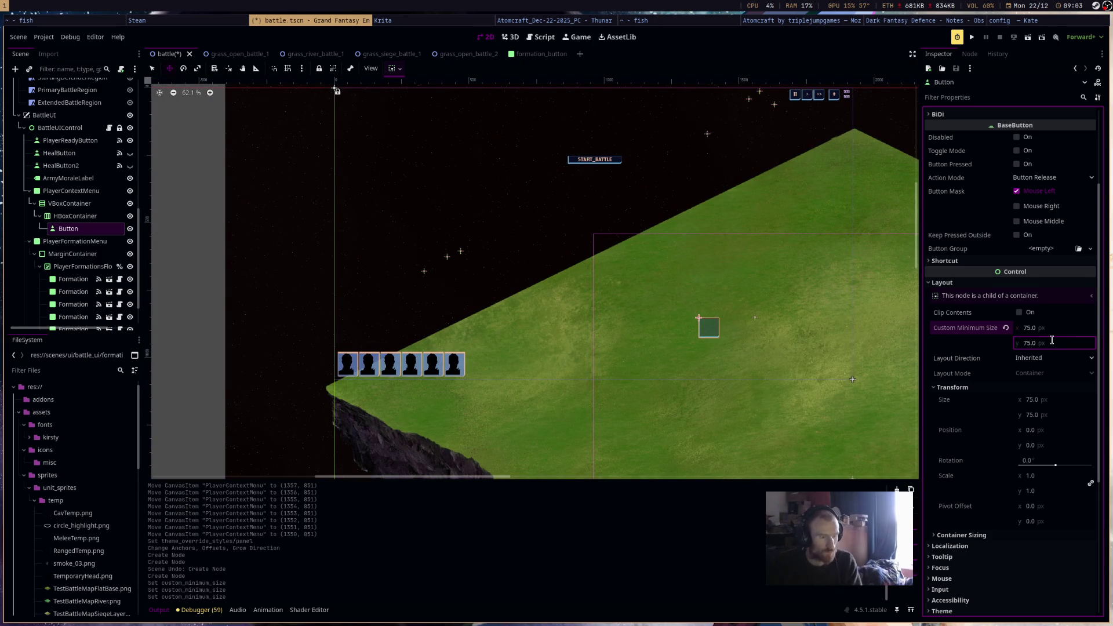
pyautogui.click(1053, 330)
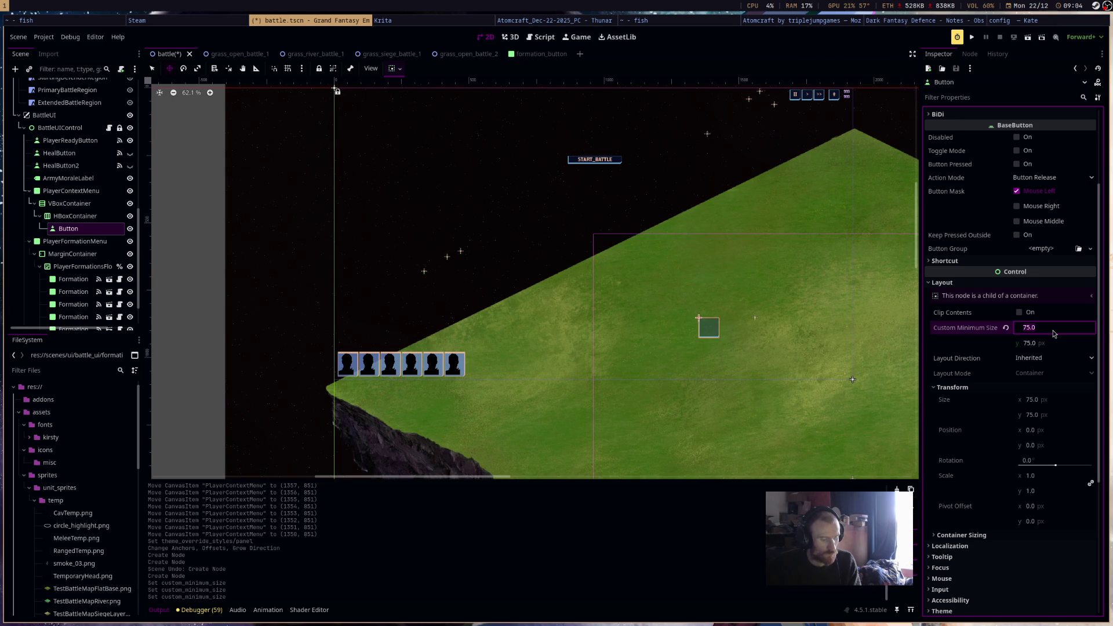
pyautogui.write('60')
pyautogui.press('Tab')
pyautogui.press('Return')
pyautogui.scroll(4, 763, 345)
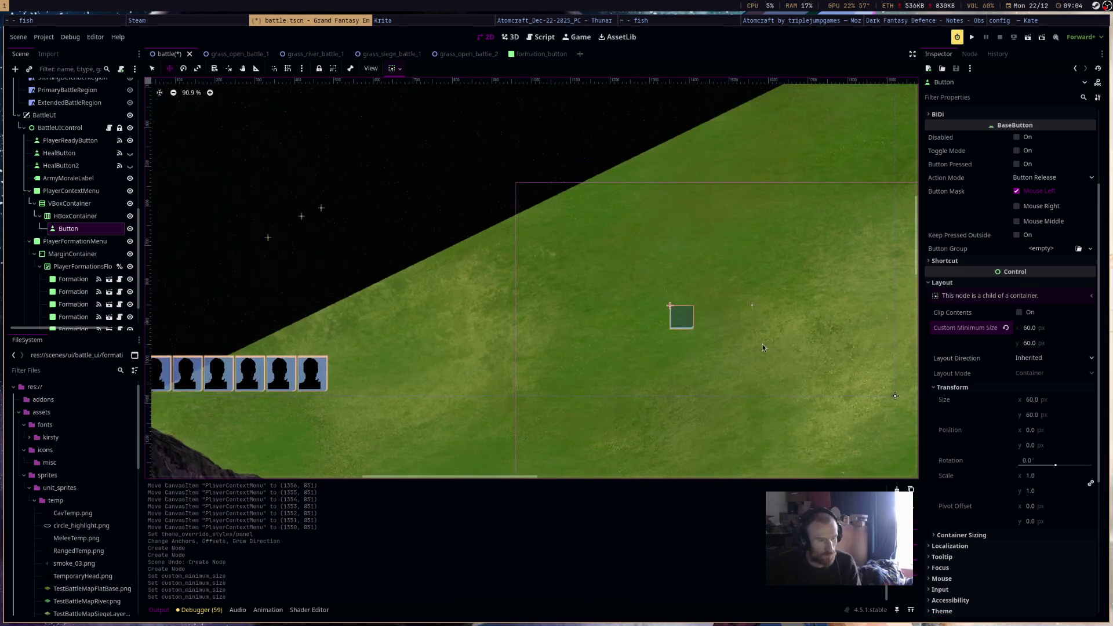
# Duplicate the Button to six per row, then the HBoxContainer twice for three rows.
pyautogui.hotkey('ctrl', 's')
pyautogui.hotkey('ctrl', 'd')
pyautogui.hotkey('ctrl', 'd')
pyautogui.hotkey('ctrl', 'd')
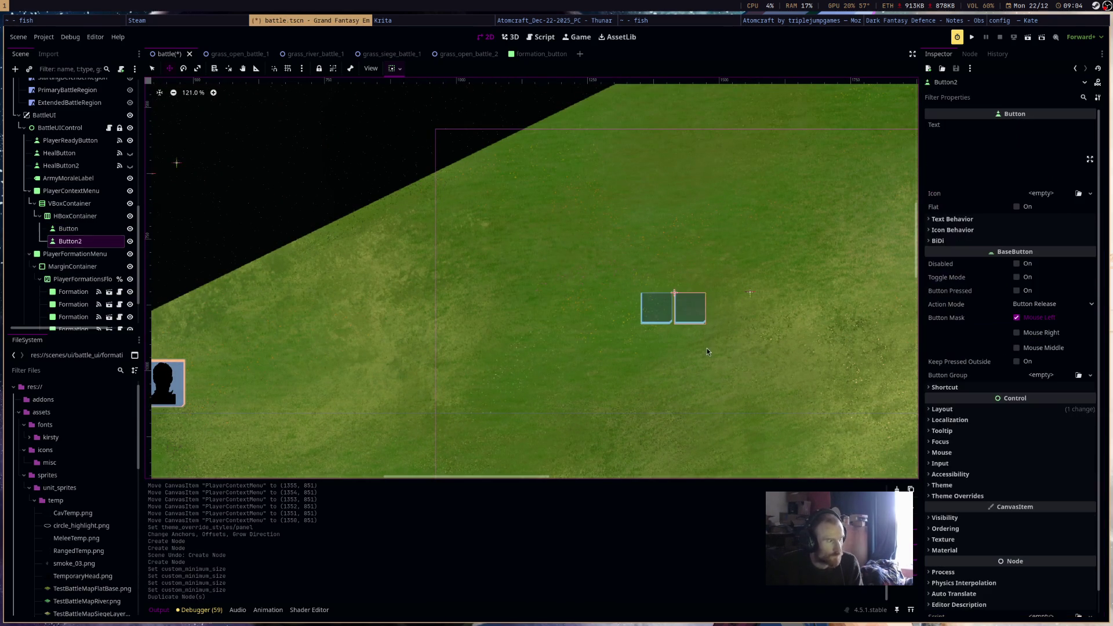
pyautogui.scroll(-4, 649, 325)
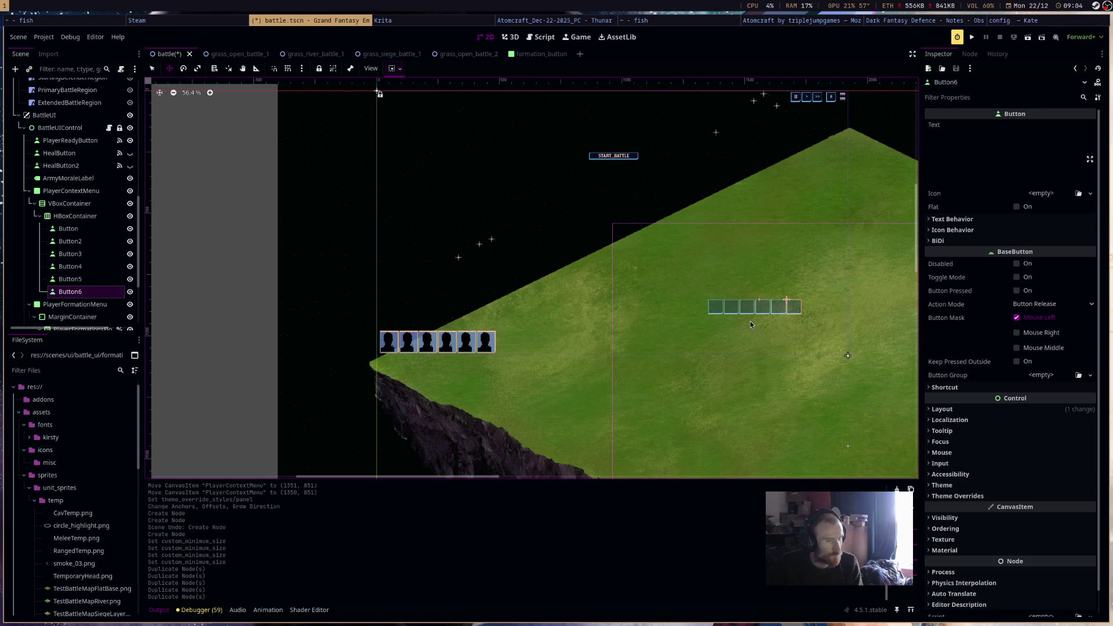
pyautogui.click(52, 221)
pyautogui.hotkey('ctrl', 'd')
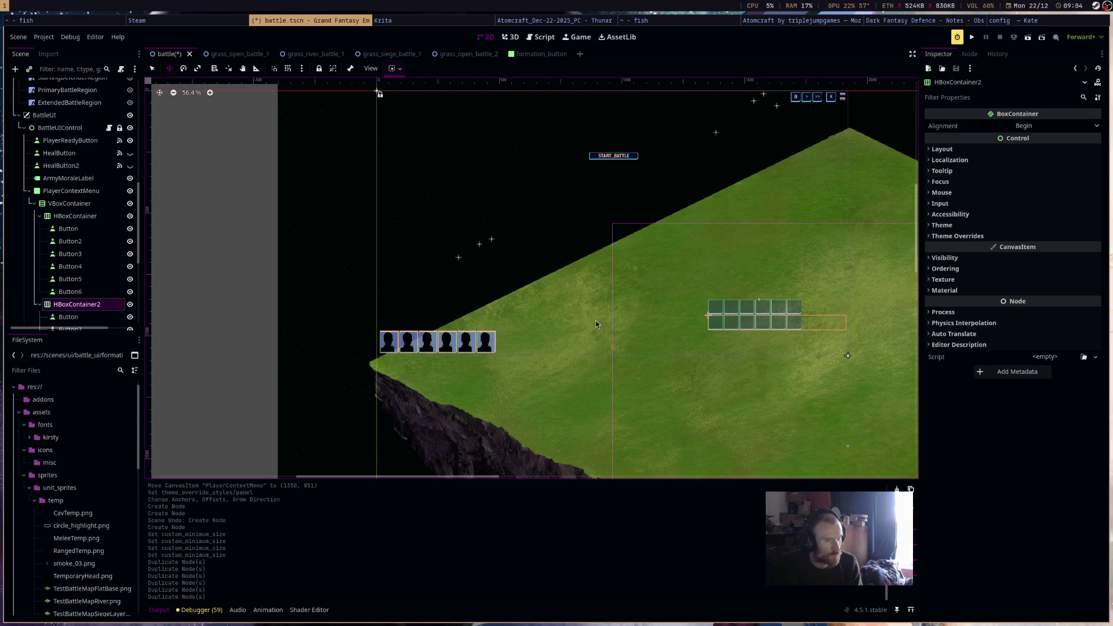
pyautogui.hotkey('ctrl', 'd')
pyautogui.hscroll(2, 649, 347)
pyautogui.scroll(3, 689, 355)
pyautogui.scroll(-2, 687, 357)
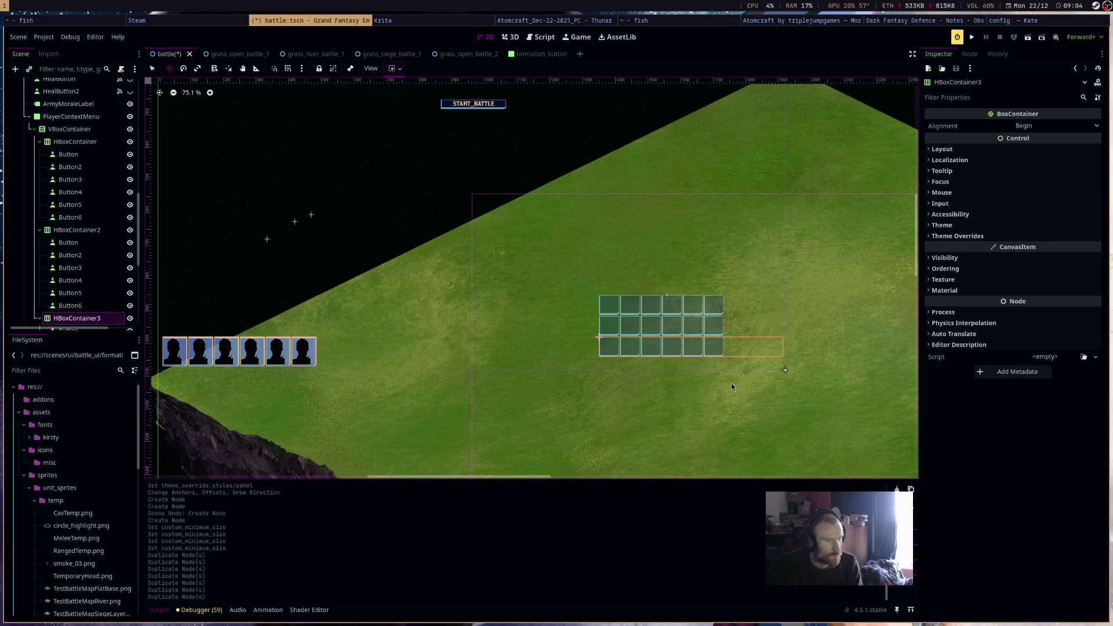
pyautogui.scroll(4, 701, 357)
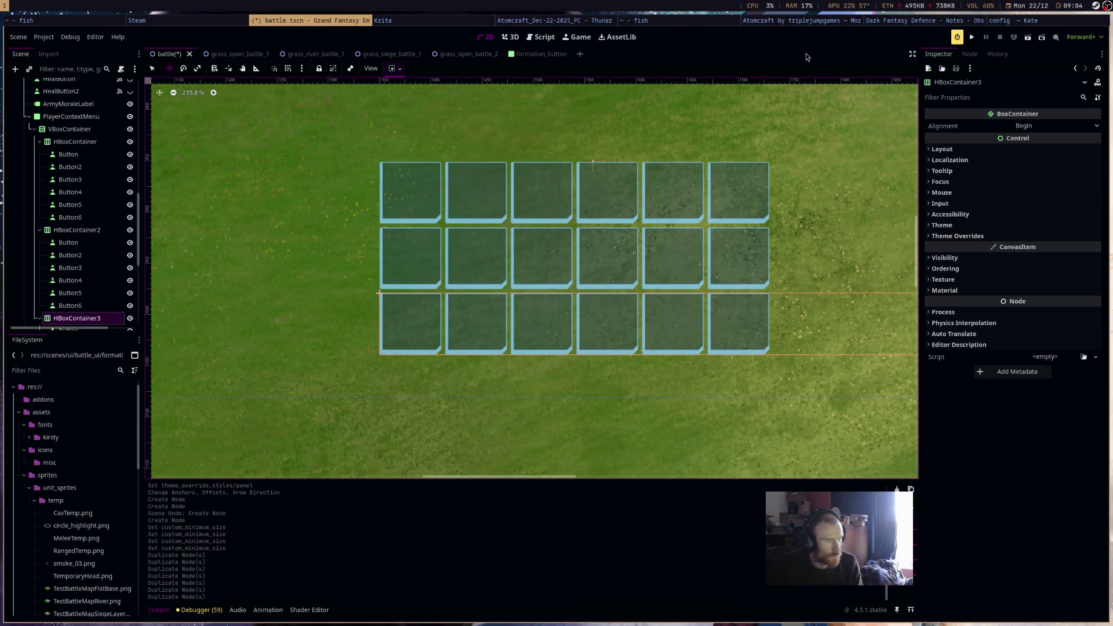
# Cycle through the open windows in the top bar: text editor, terminal, Krita, Godot, browser, Obsidian.
pyautogui.click(1006, 23)
pyautogui.click(937, 23)
pyautogui.click(999, 21)
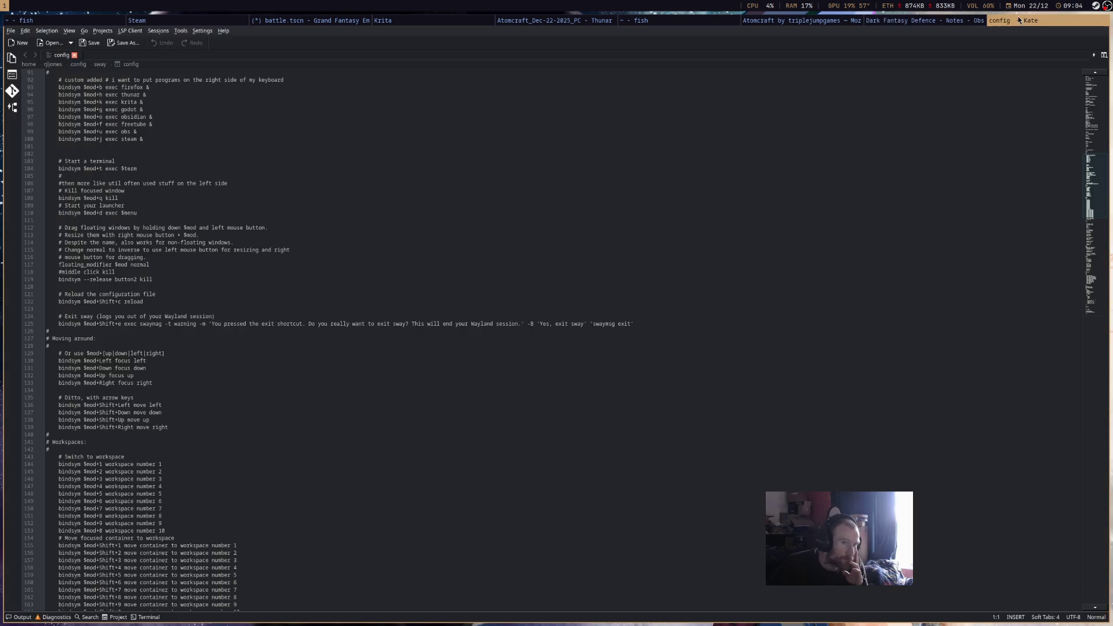
pyautogui.click(933, 26)
pyautogui.click(785, 26)
pyautogui.click(666, 25)
pyautogui.click(406, 21)
pyautogui.click(300, 21)
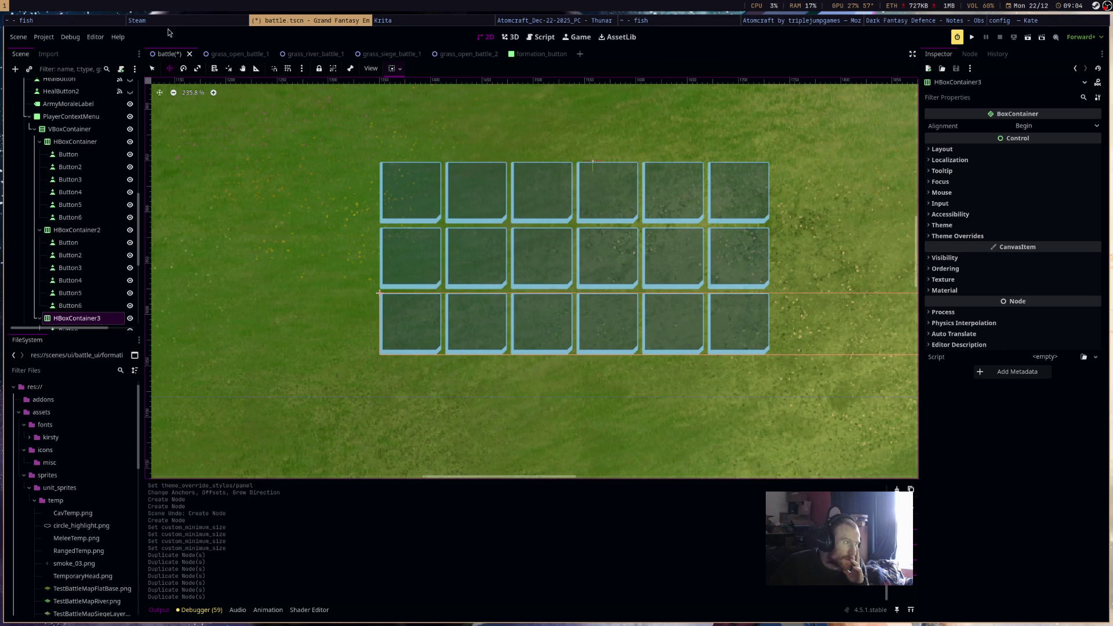
pyautogui.click(843, 23)
pyautogui.click(837, 23)
pyautogui.click(879, 20)
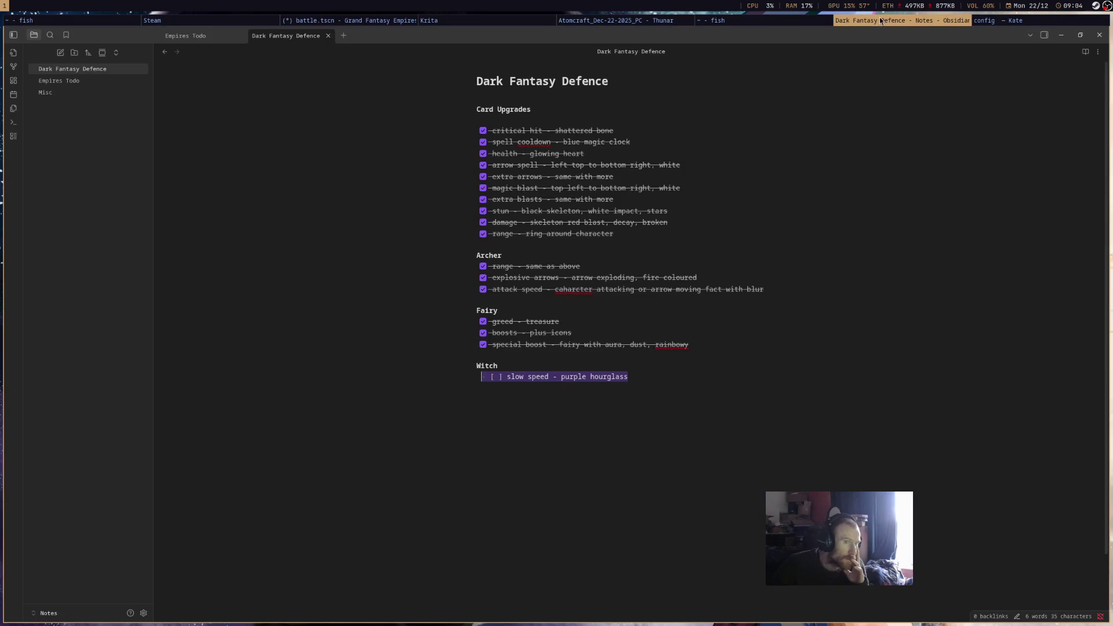
# Close the Kate, extra terminal, Thunar and Steam windows, then open the Empires Todo note in Obsidian.
pyautogui.click(1018, 24)
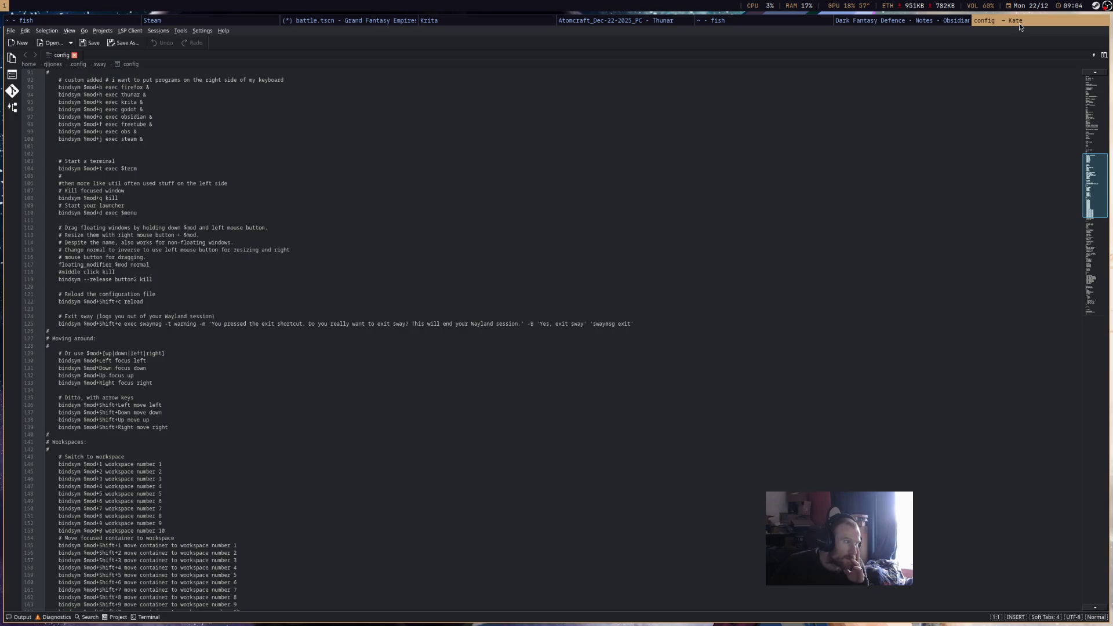
pyautogui.middleClick(1018, 23)
pyautogui.click(831, 25)
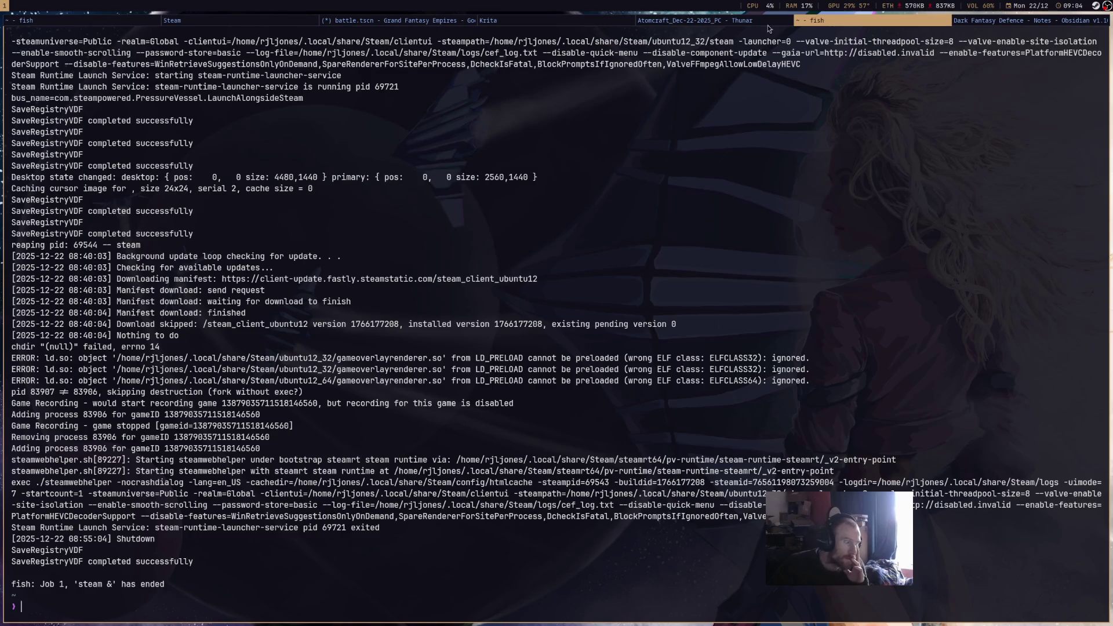
pyautogui.middleClick(819, 23)
pyautogui.click(798, 23)
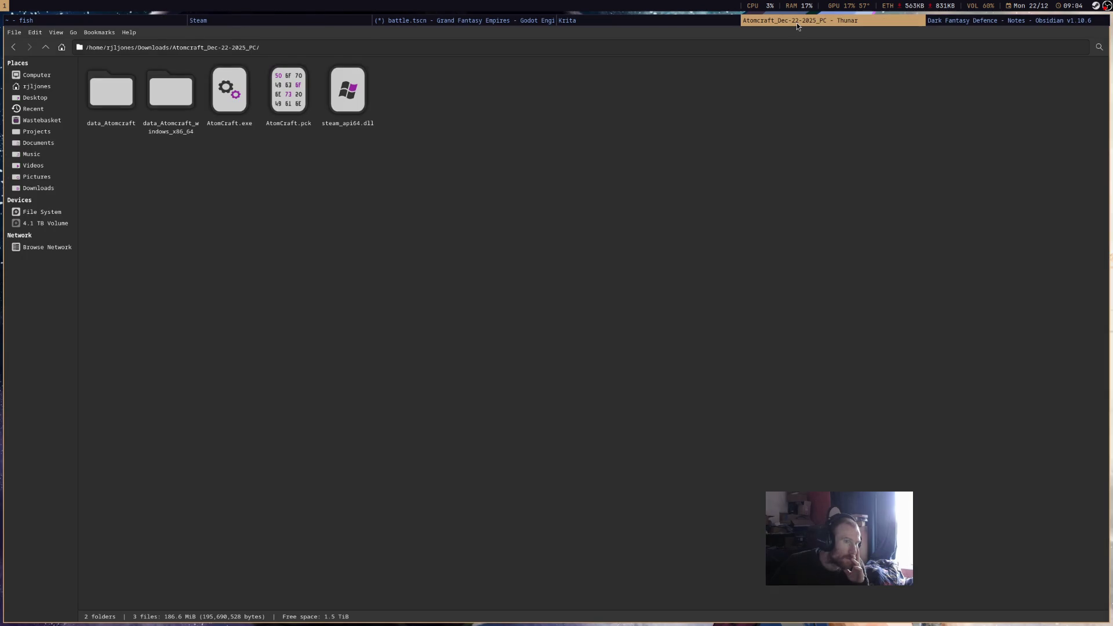
pyautogui.middleClick(797, 23)
pyautogui.click(730, 23)
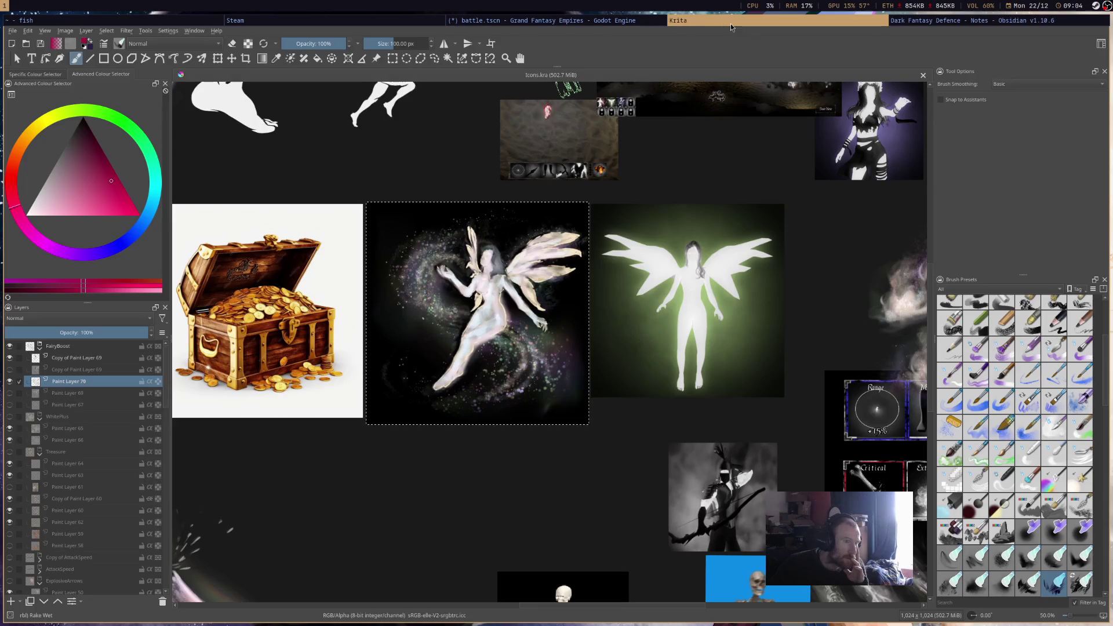
pyautogui.click(302, 20)
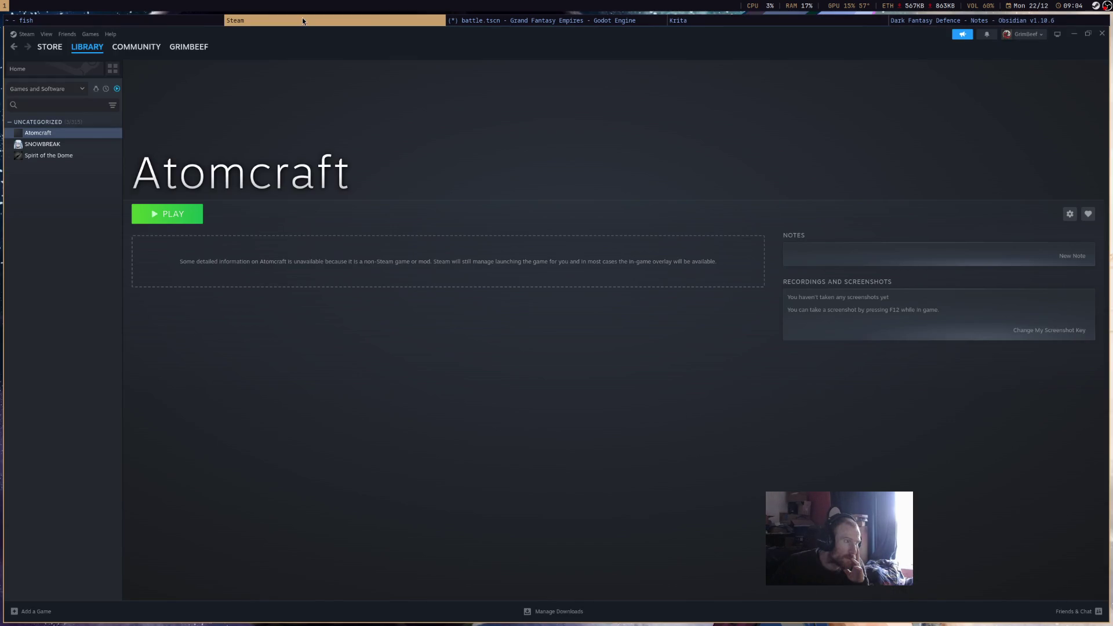
pyautogui.middleClick(302, 20)
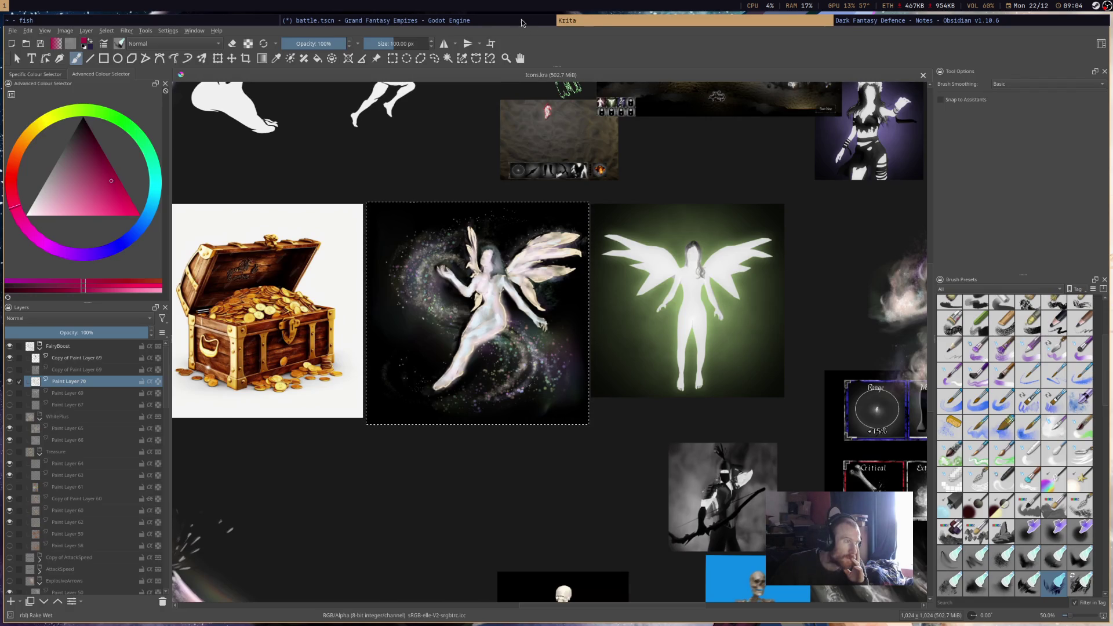
pyautogui.click(911, 22)
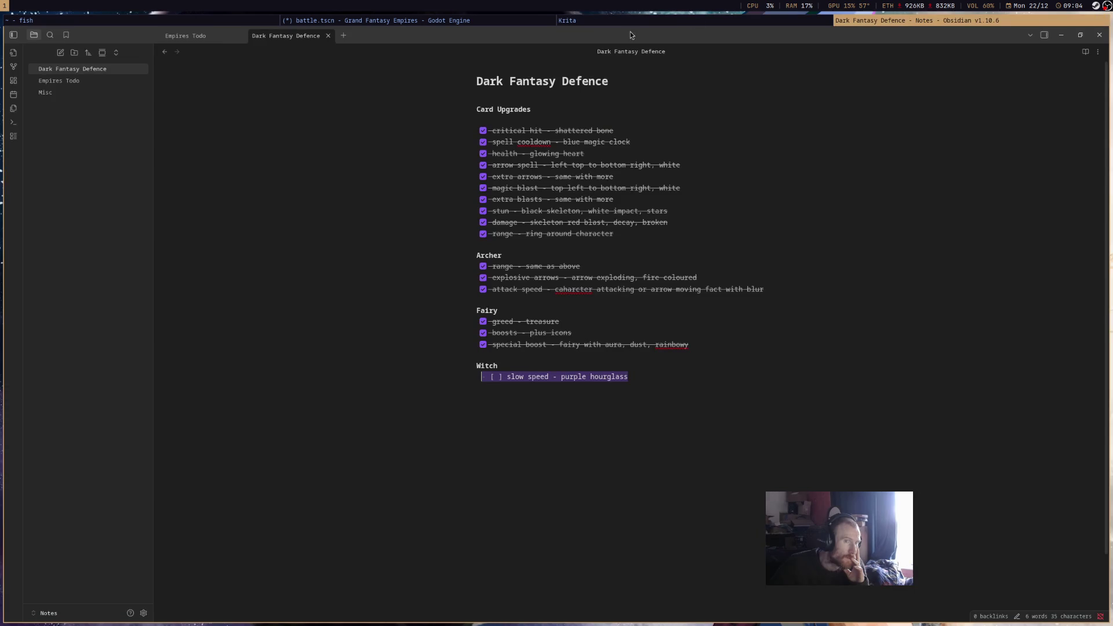
pyautogui.click(97, 81)
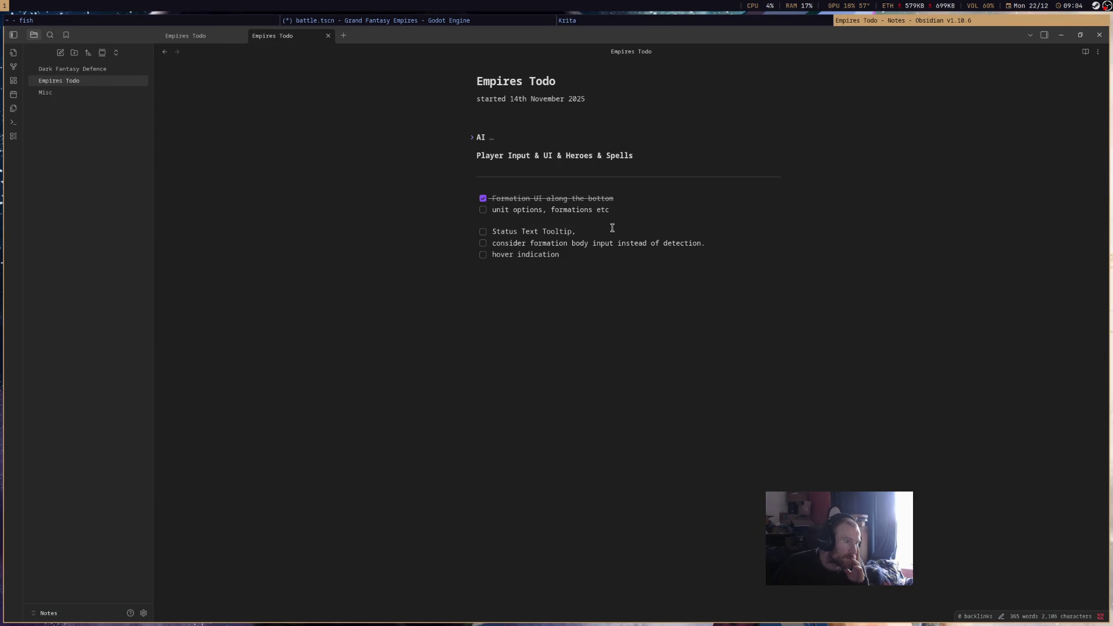
# Add an indented spells and abilities sub-task under 'unit options, formations etc'.
pyautogui.press('Return')
pyautogui.press('Tab')
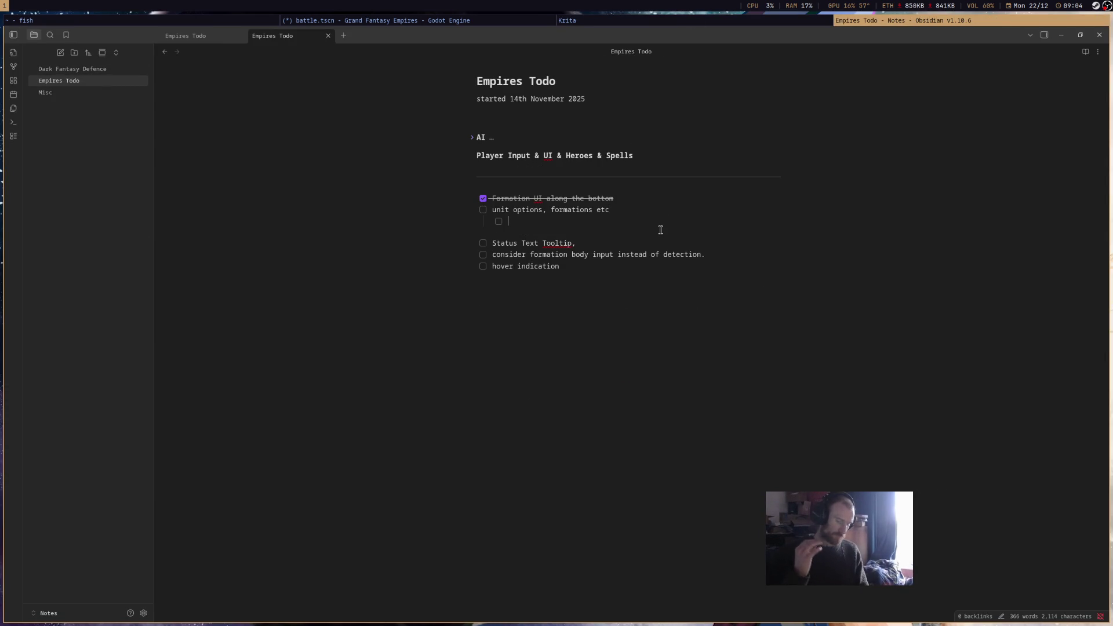
pyautogui.write('se')
pyautogui.press('BackSpace')
pyautogui.press('BackSpace')
pyautogui.press('BackSpace')
pyautogui.write('pells a')
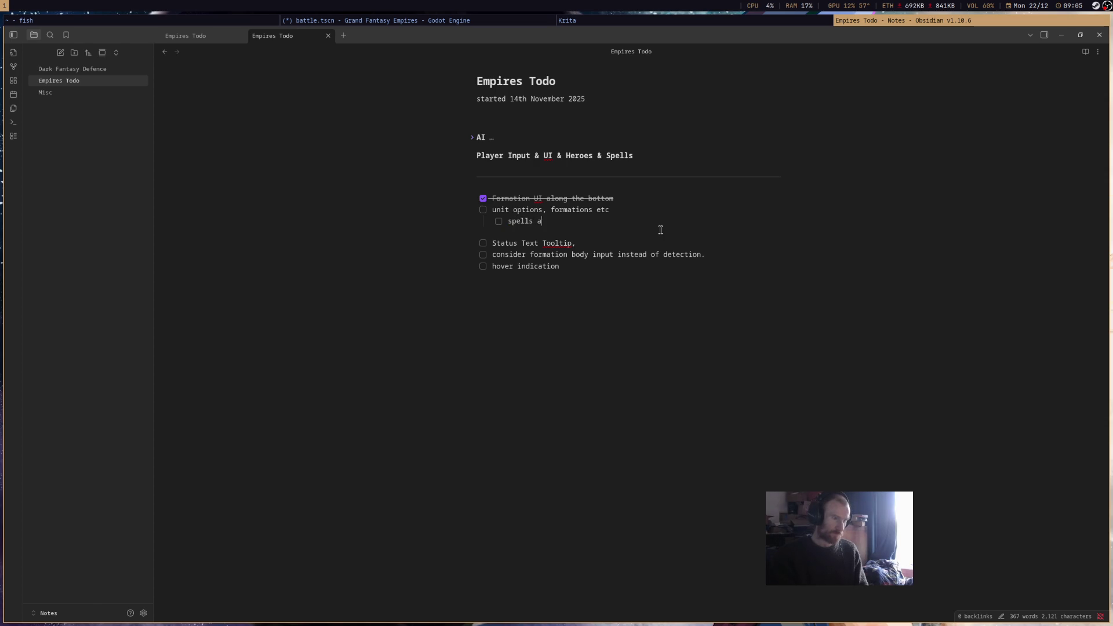
pyautogui.write('ies')
pyautogui.press('Return')
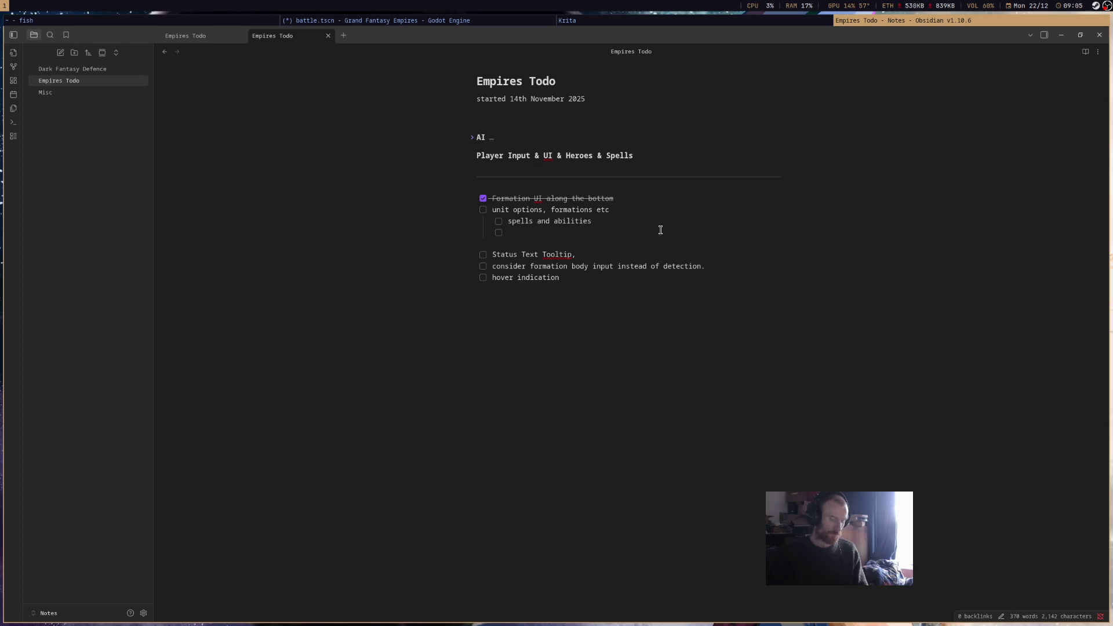
pyautogui.click(606, 222)
pyautogui.write('x')
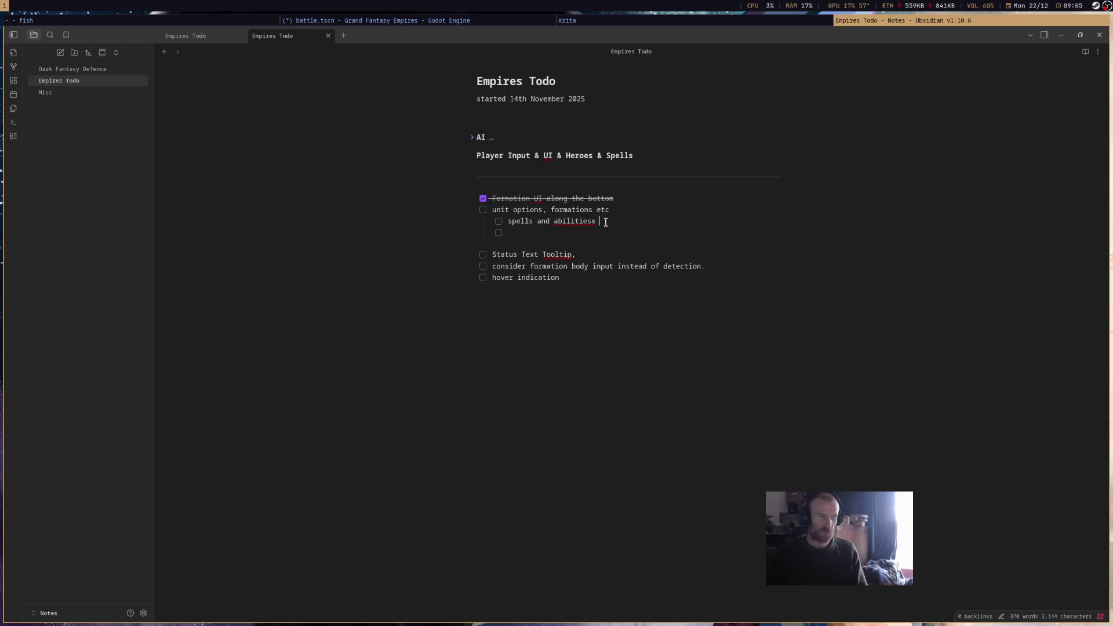
pyautogui.press('BackSpace')
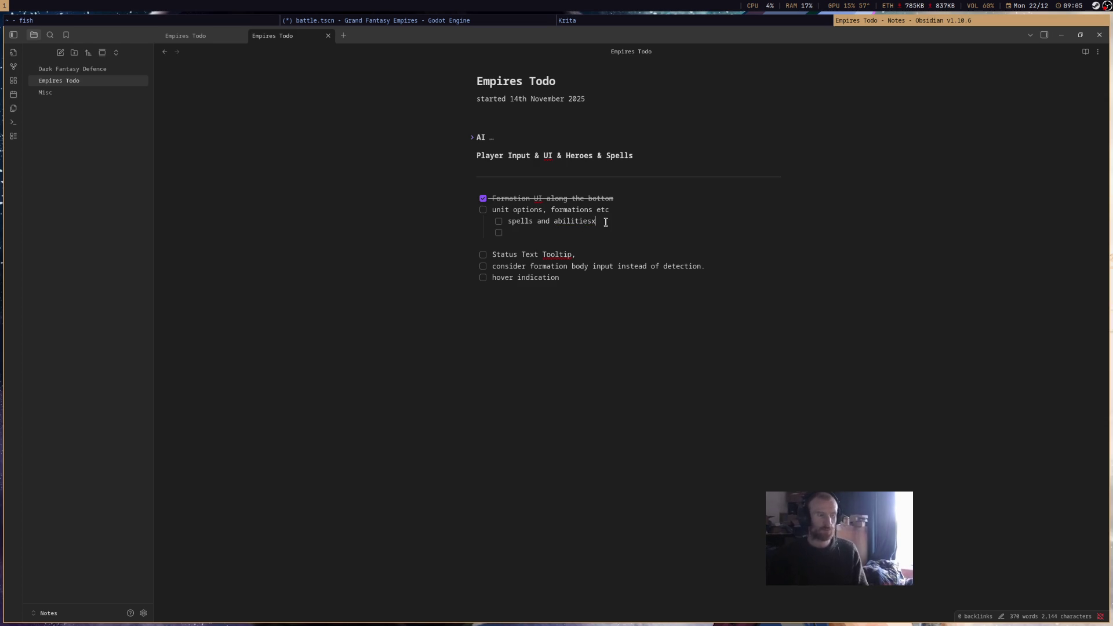
pyautogui.write('x 2')
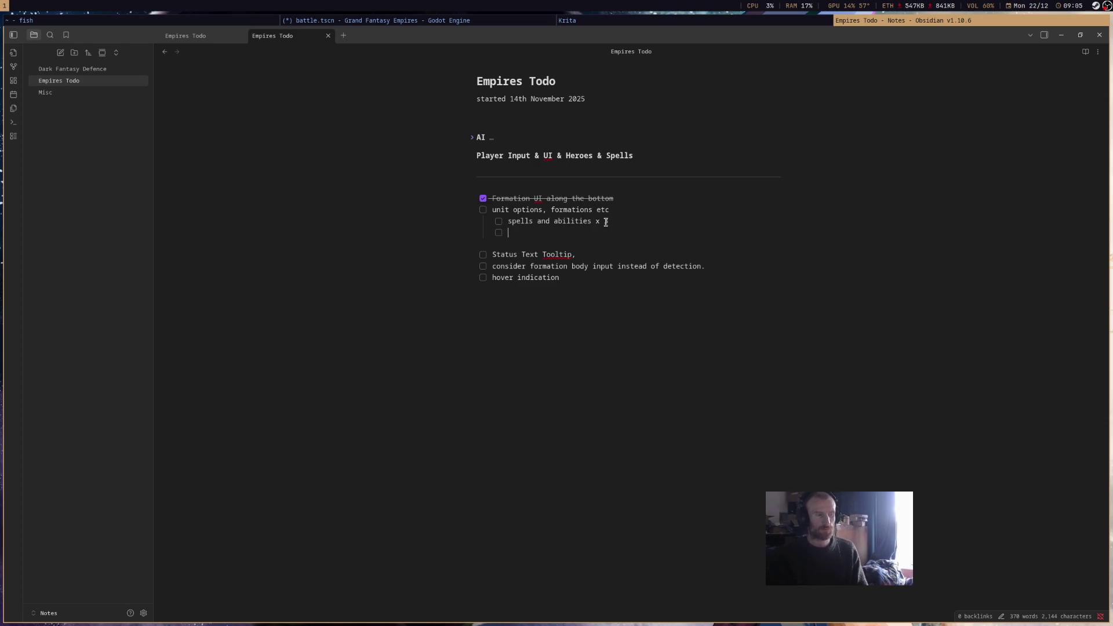
# Add a sub-task for close, loose and group formation options.
pyautogui.press('Down')
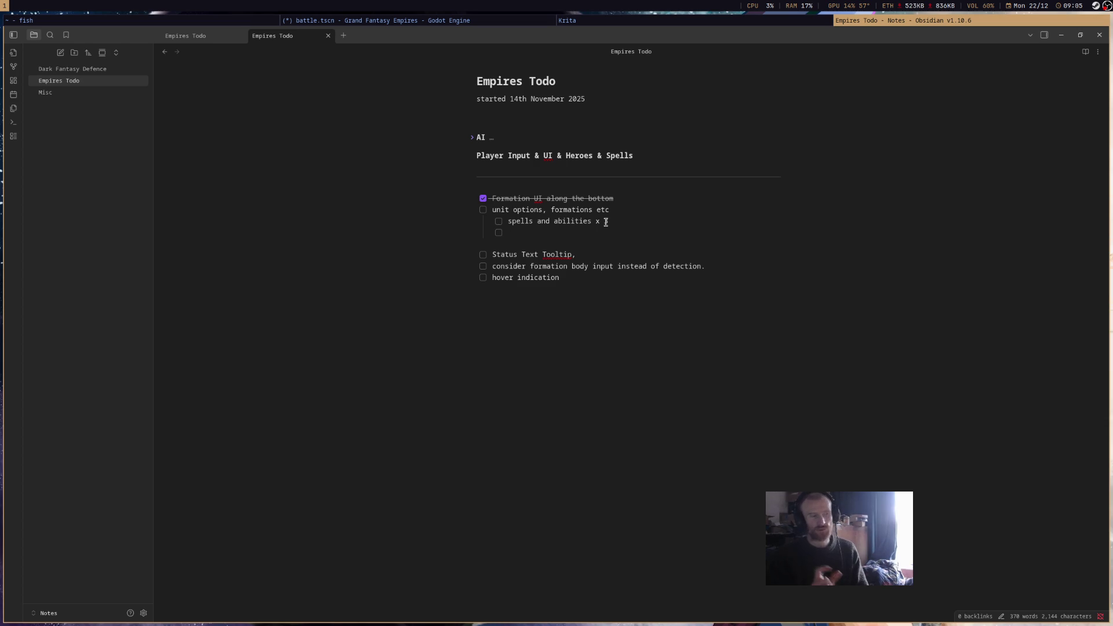
pyautogui.write('close formation, looseformatio')
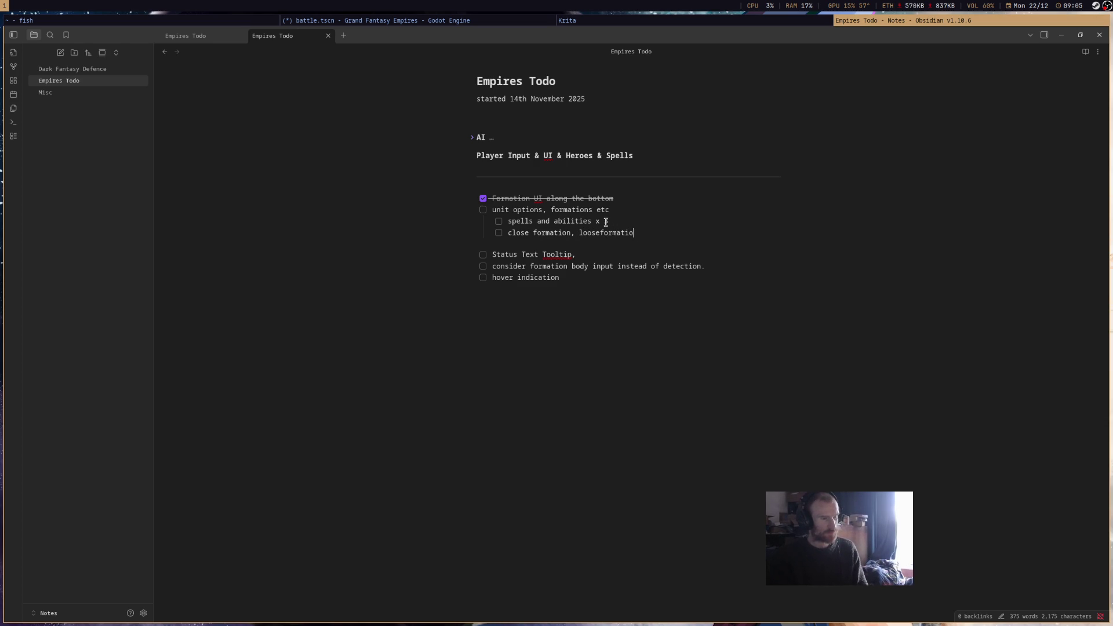
pyautogui.write('l')
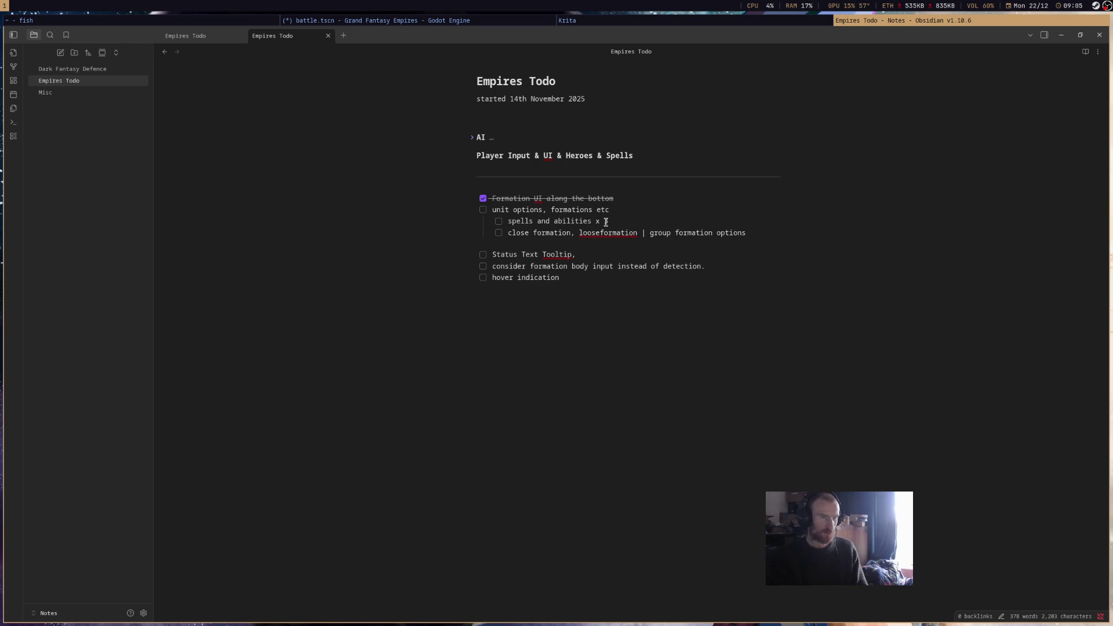
pyautogui.click(390, 21)
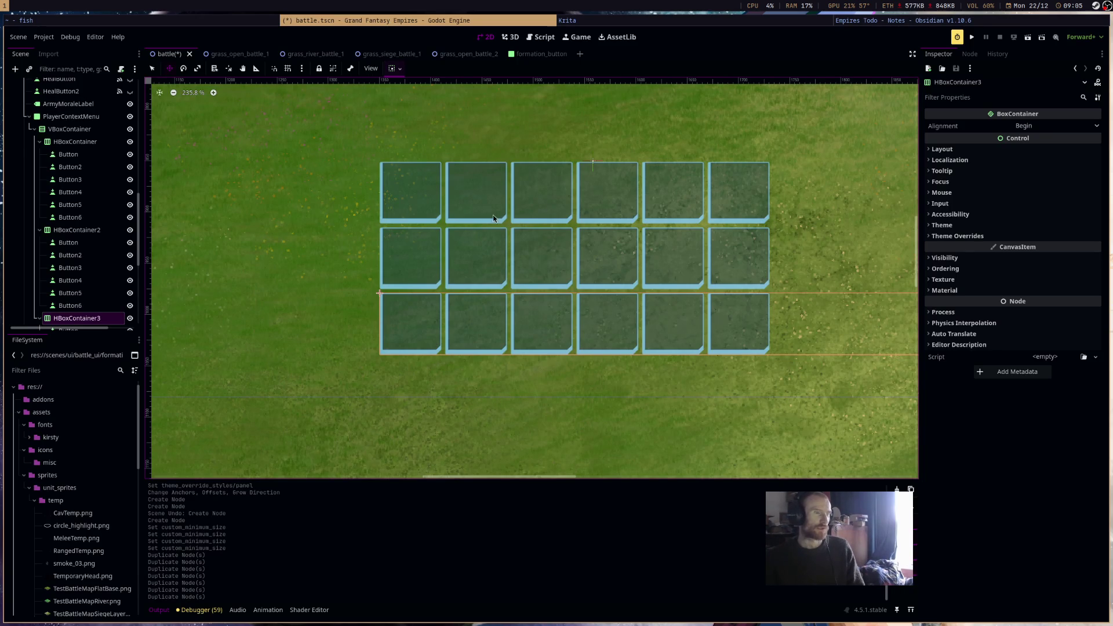
# Delete the three selected button nodes from the context menu.
pyautogui.scroll(-7, 711, 280)
pyautogui.press('Delete')
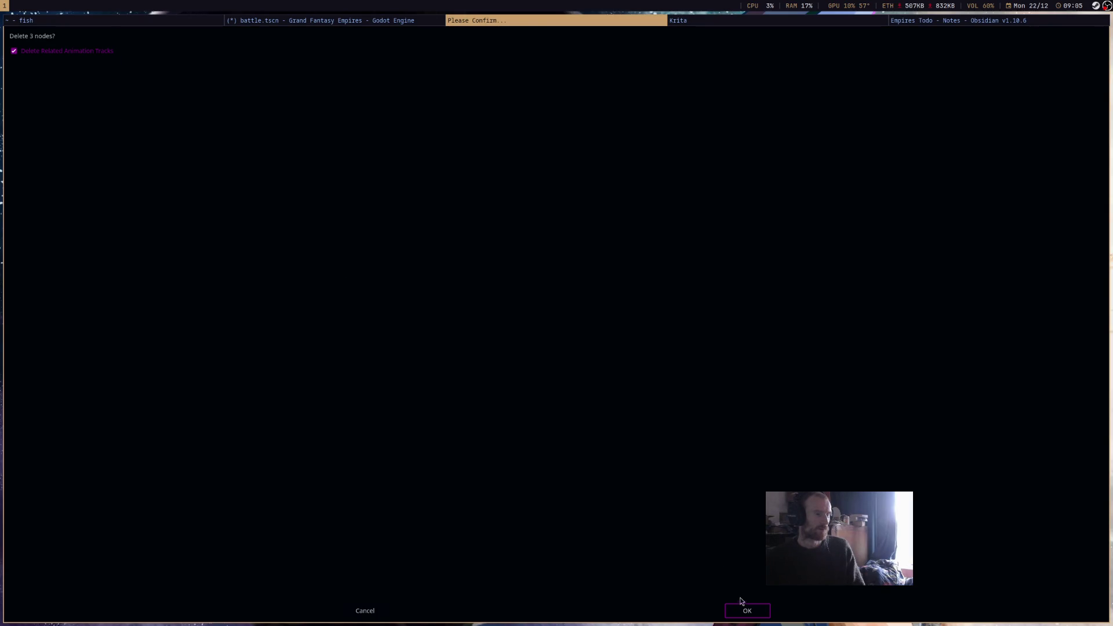
pyautogui.click(745, 611)
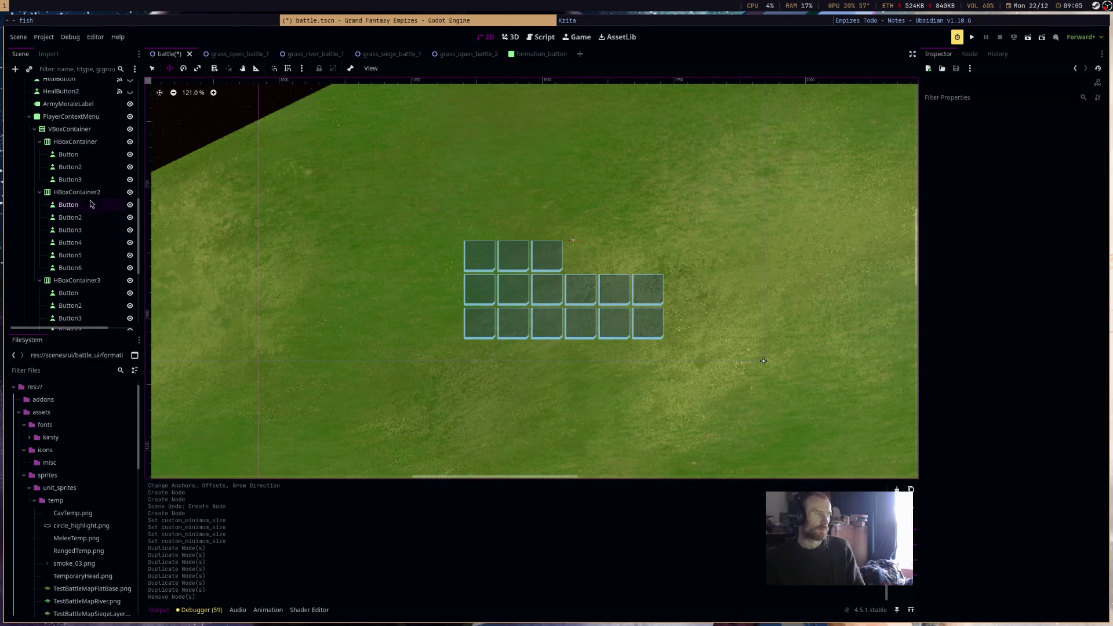
# Delete HBoxContainer3, the third button row, along with its buttons.
pyautogui.click(96, 264)
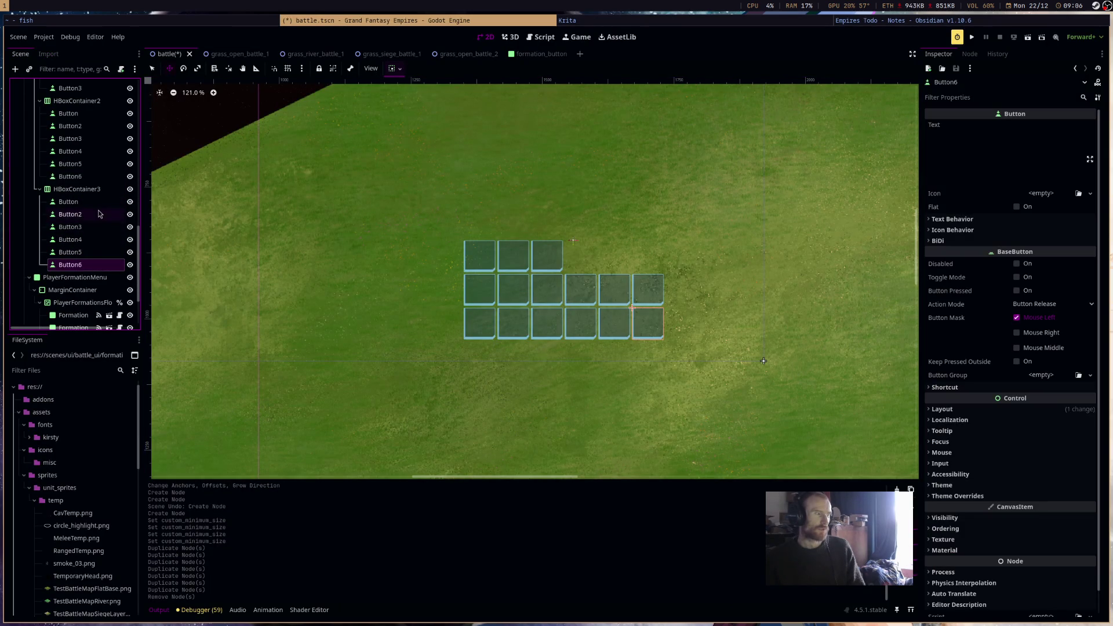
pyautogui.click(98, 176)
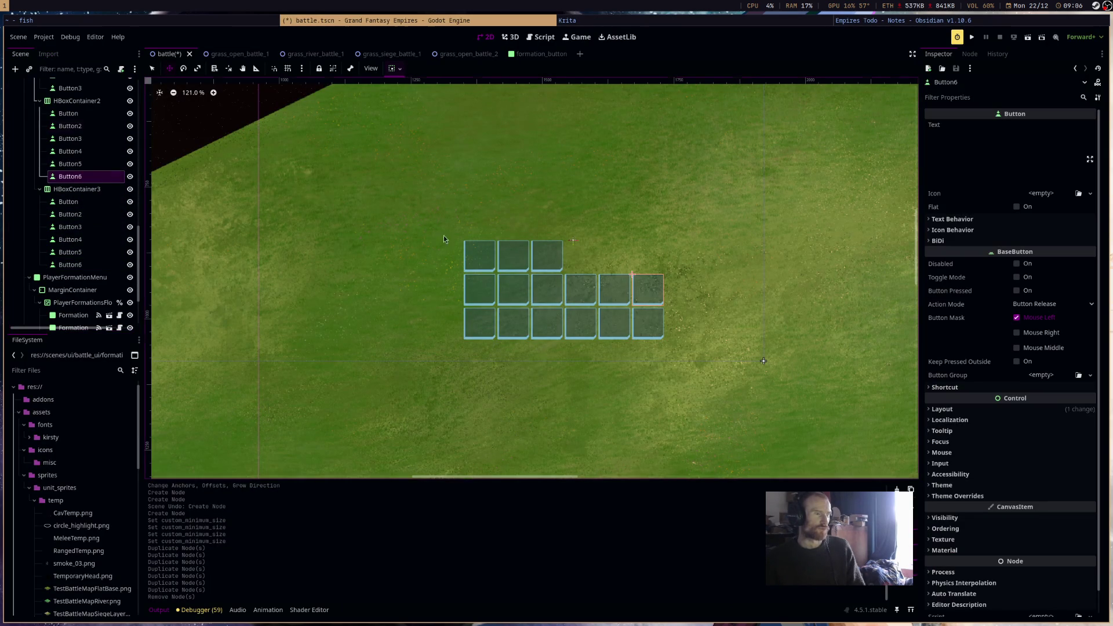
pyautogui.click(545, 262)
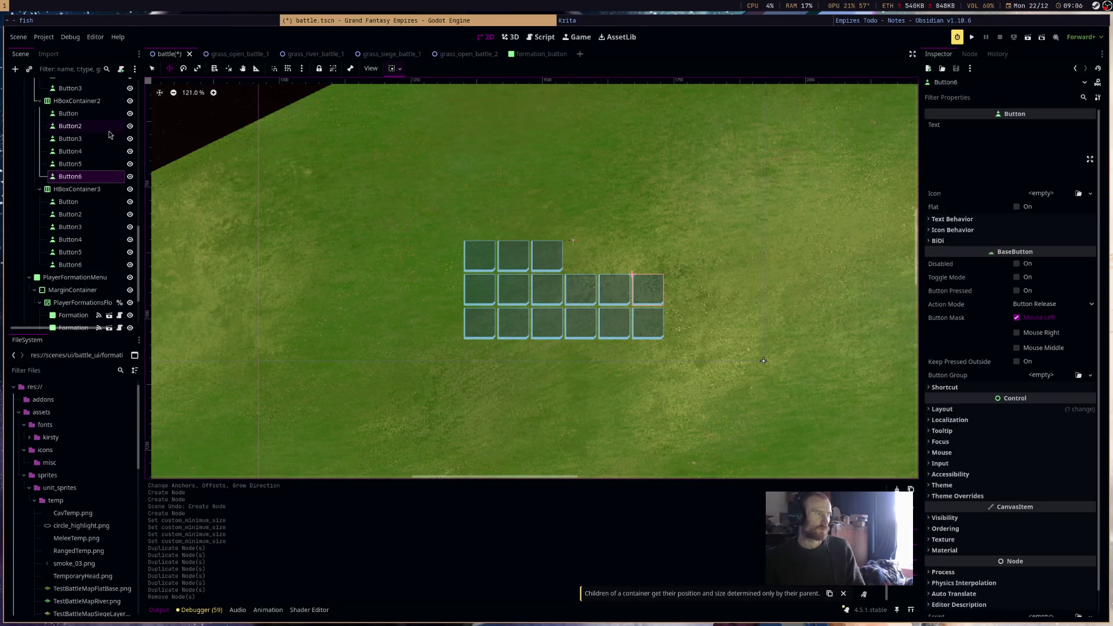
pyautogui.click(104, 189)
pyautogui.rightClick(103, 189)
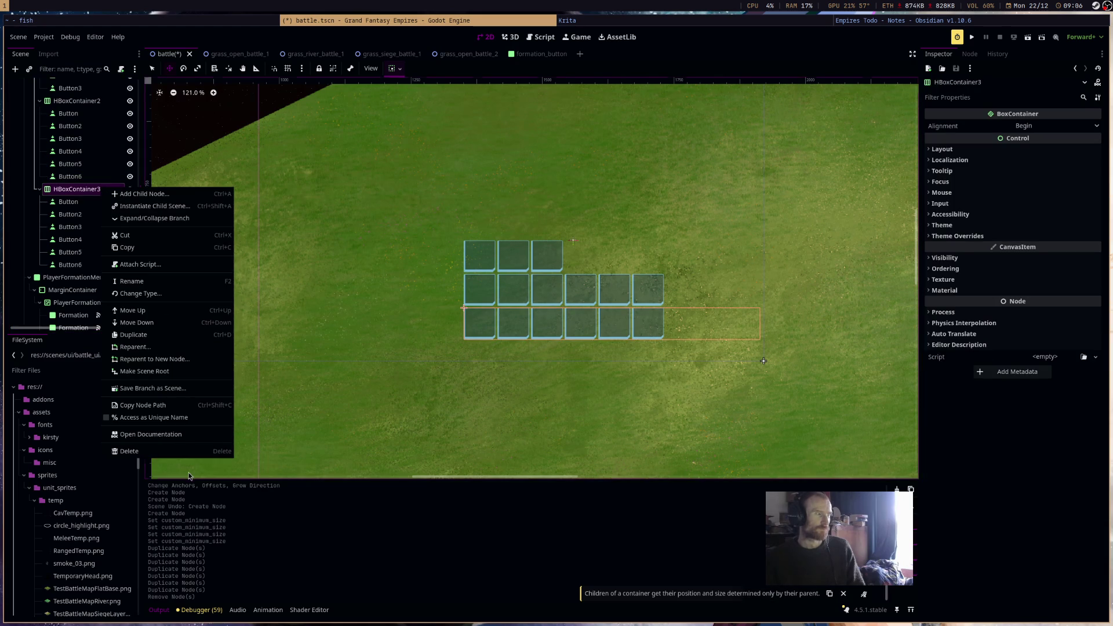
pyautogui.click(193, 452)
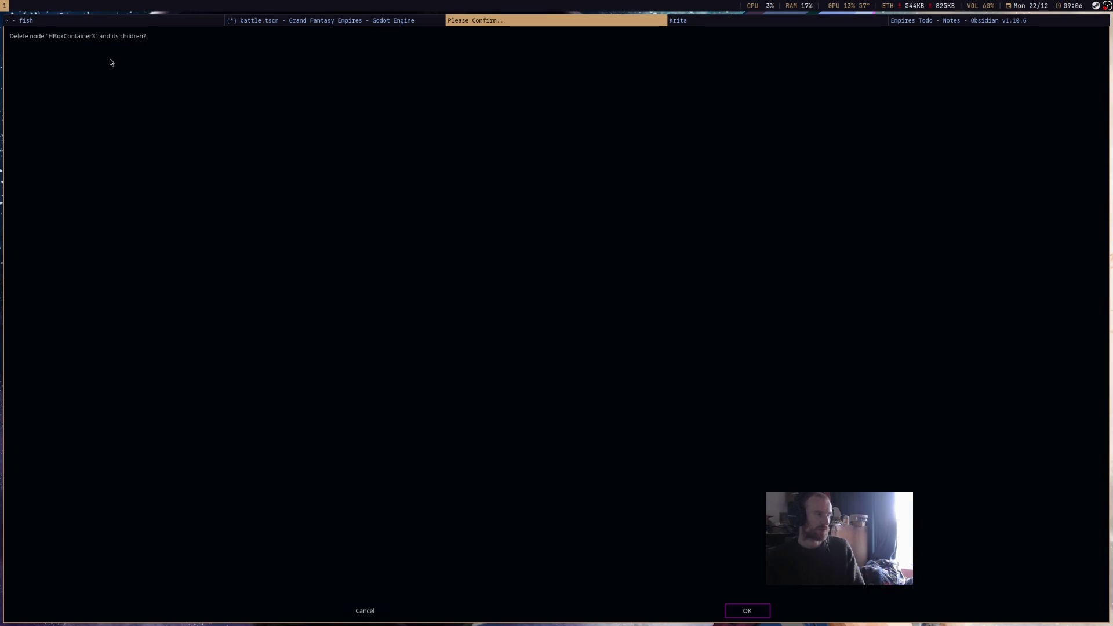
pyautogui.press('Return')
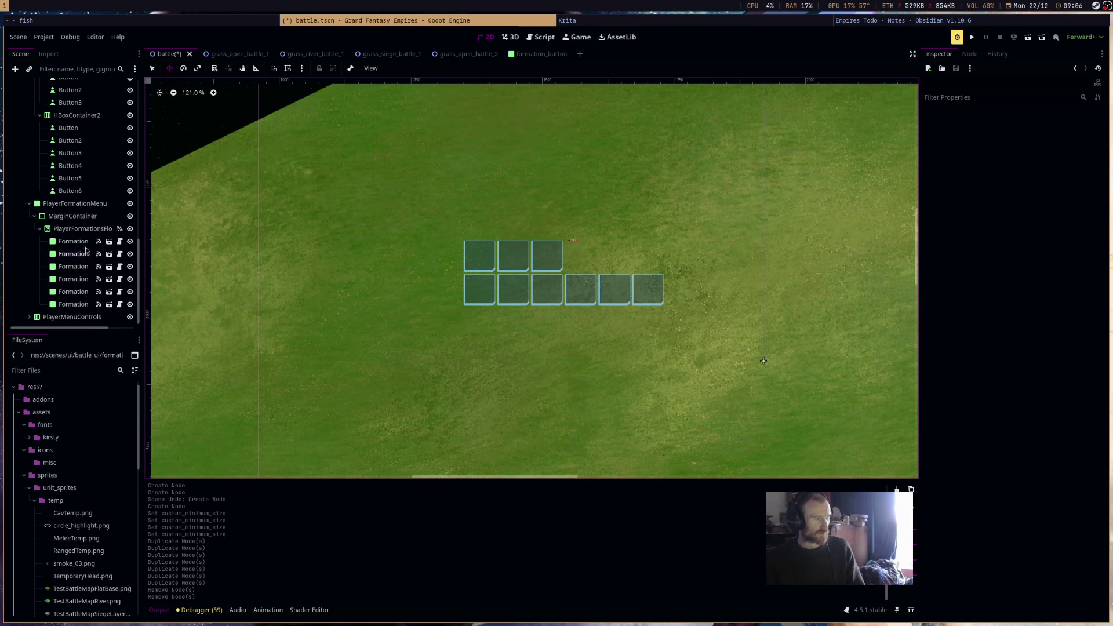
pyautogui.rightClick(87, 229)
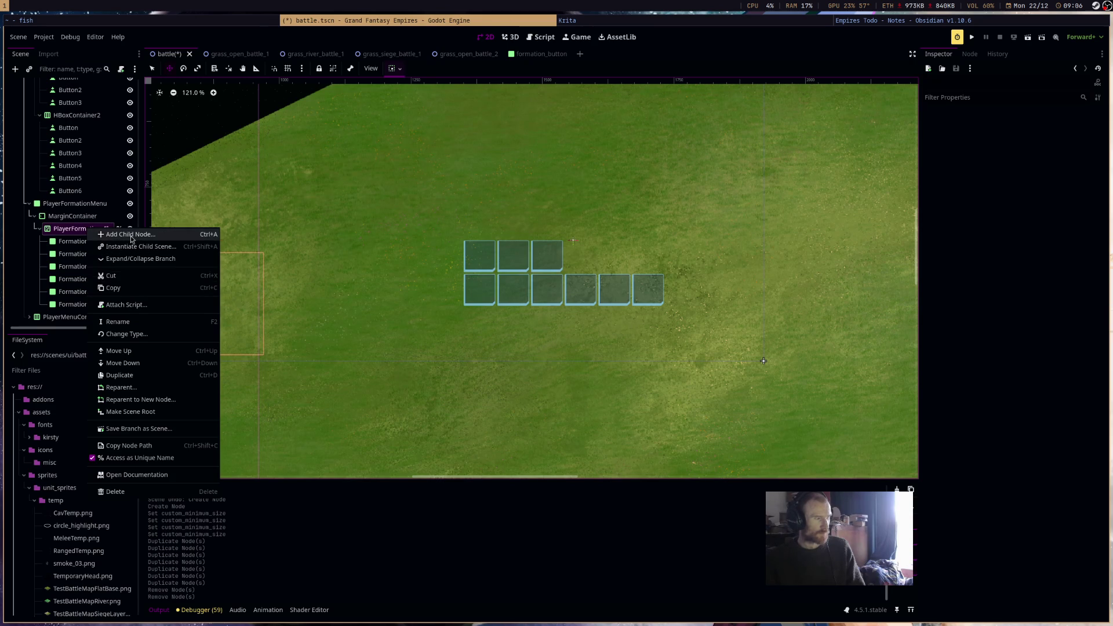
# Add a VSeparator node and place it in HBoxContainer2 between Button3 and Button4.
pyautogui.click(131, 235)
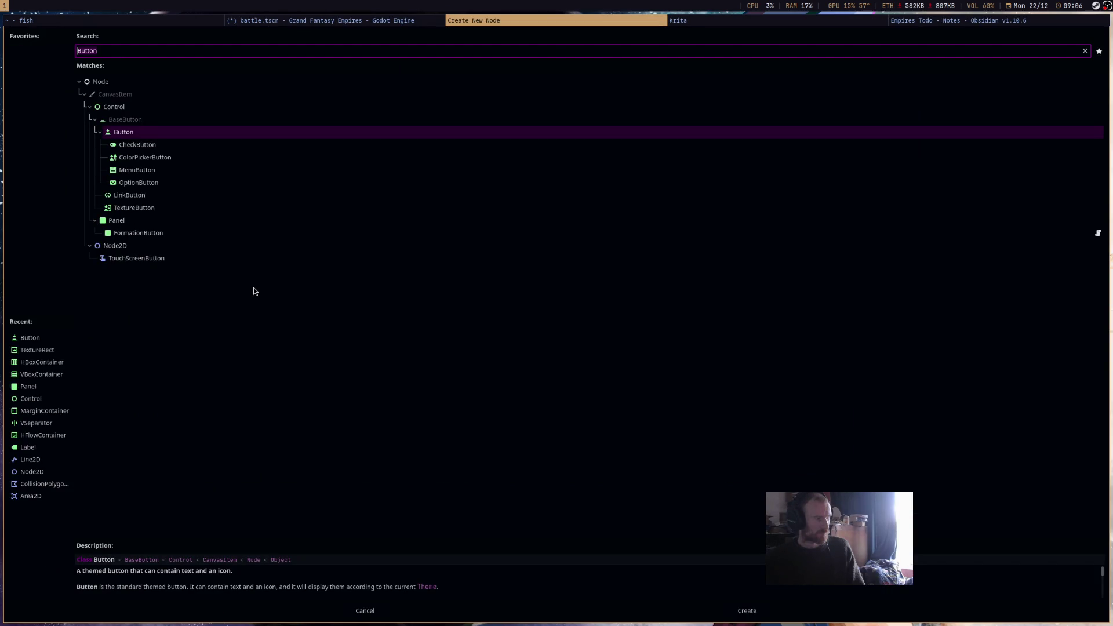
pyautogui.write('s')
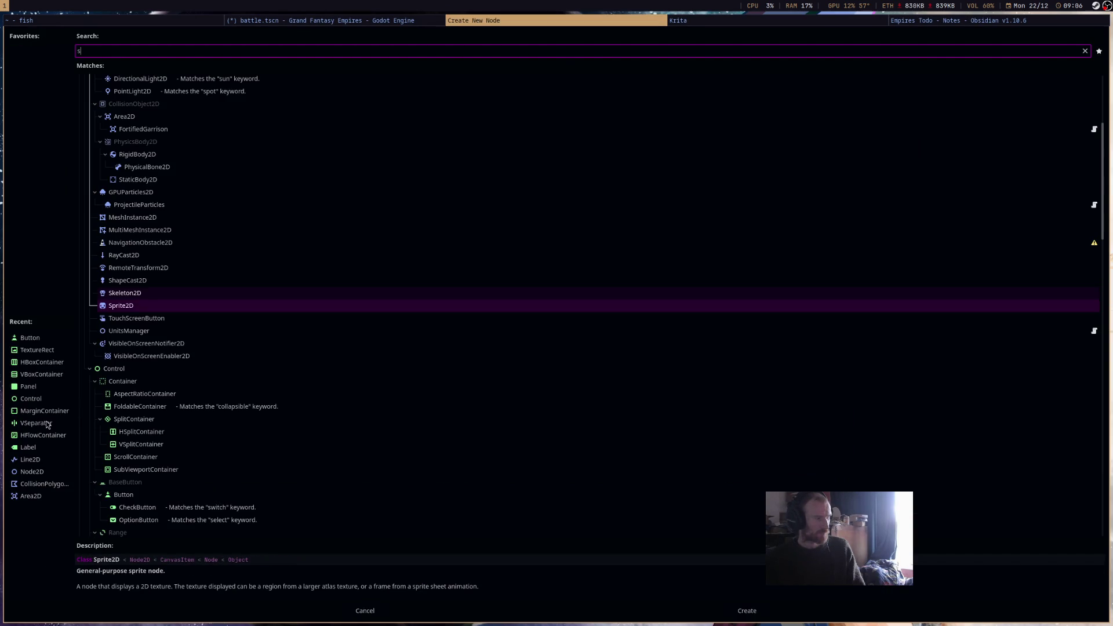
pyautogui.doubleClick(47, 423)
pyautogui.moveTo(93, 288); pyautogui.dragTo(93, 269)
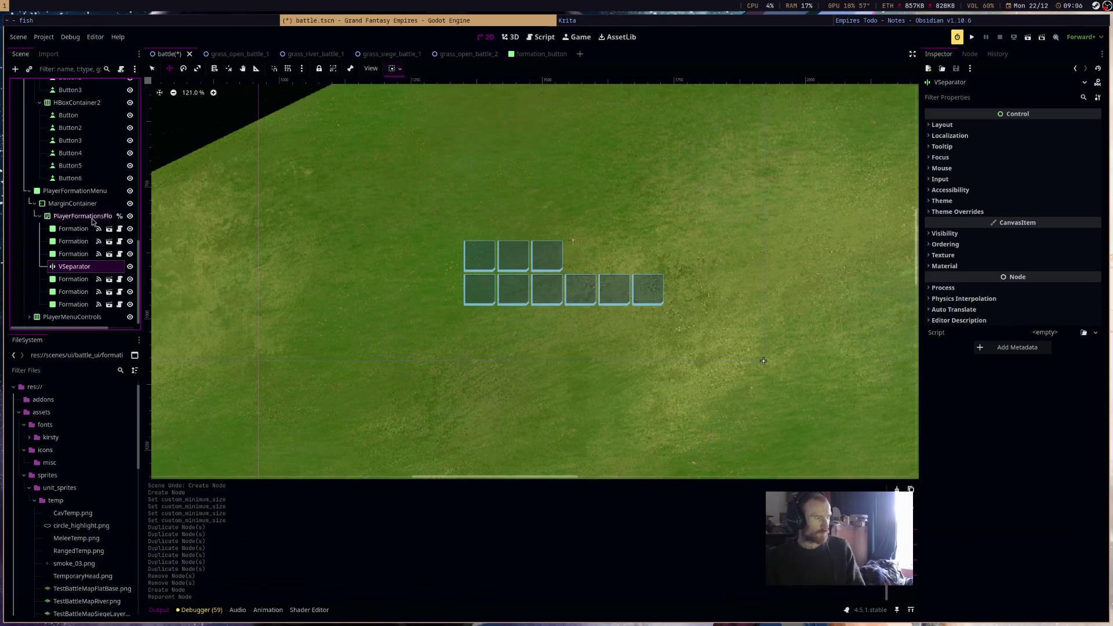
pyautogui.moveTo(81, 267); pyautogui.dragTo(97, 151)
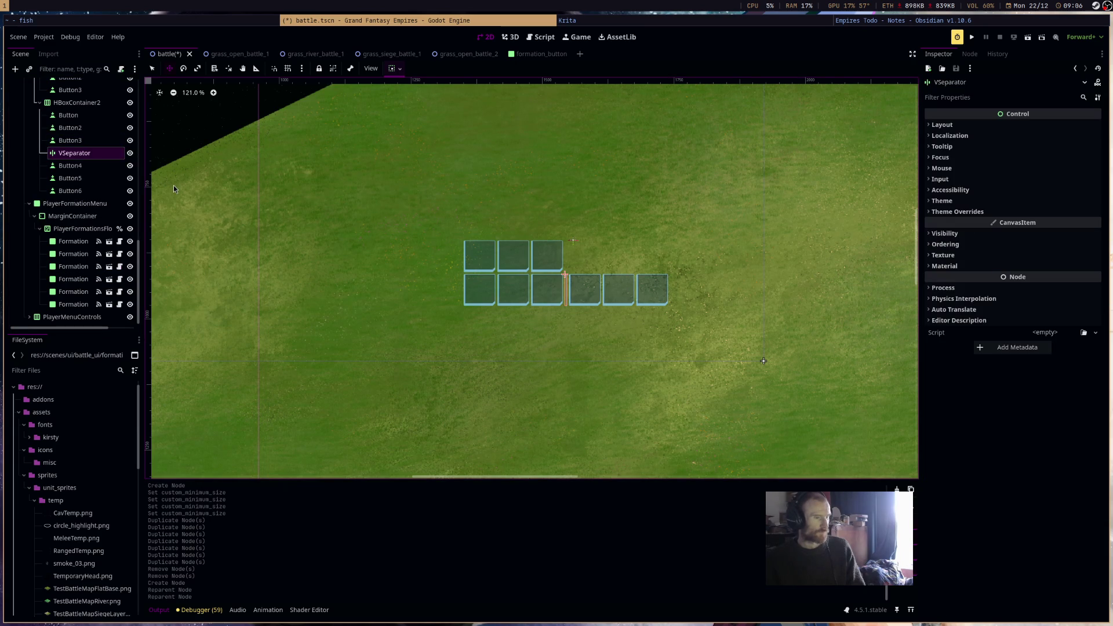
pyautogui.moveTo(109, 130)
pyautogui.mouseDown()
pyautogui.moveTo(100, 86)
pyautogui.moveTo(97, 173)
pyautogui.mouseUp()
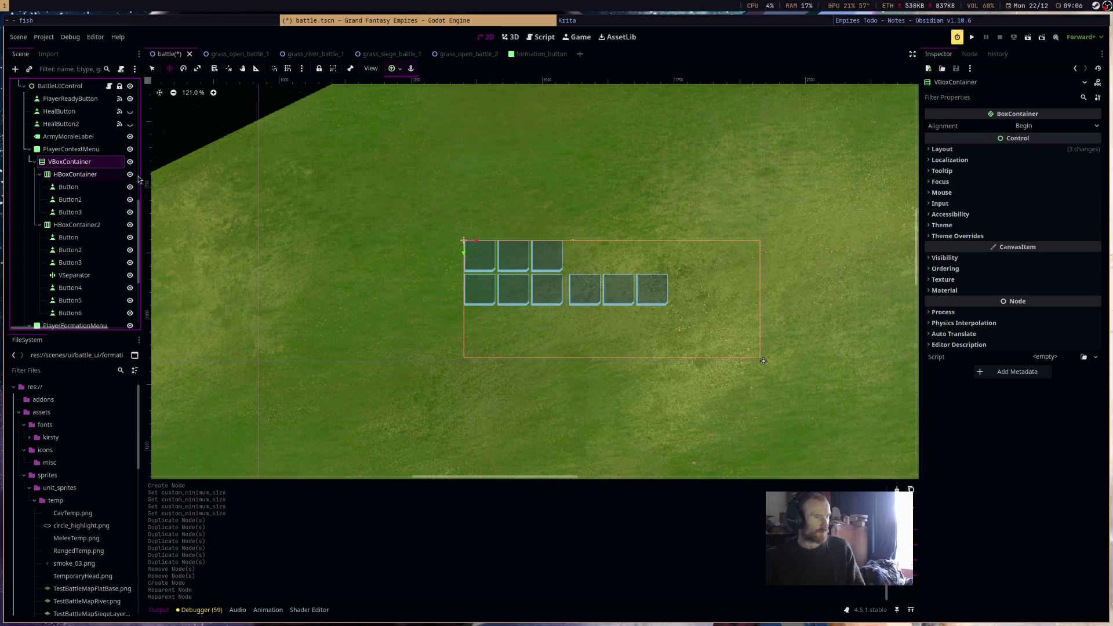
# Set Alignment to End on VBoxContainer, HBoxContainer and HBoxContainer2.
pyautogui.moveTo(1021, 138)
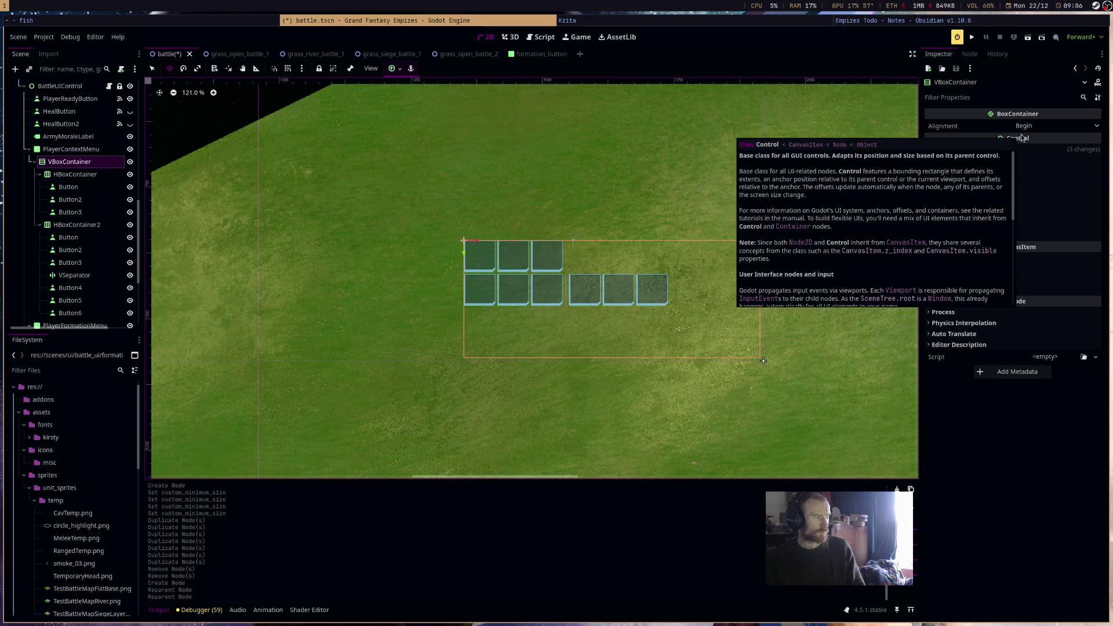
pyautogui.click(1029, 126)
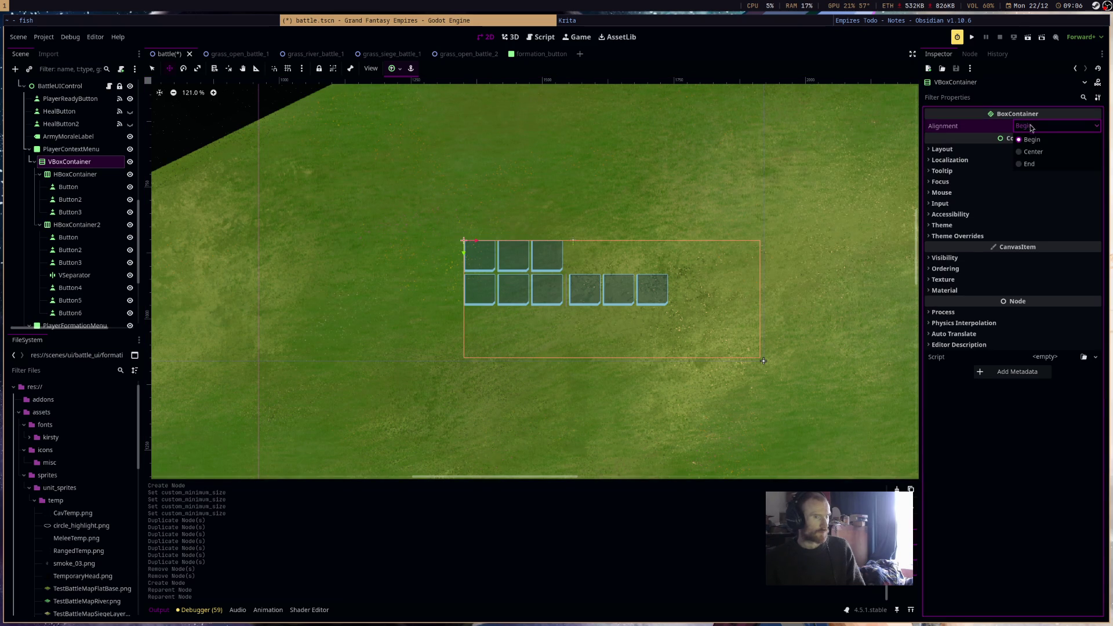
pyautogui.click(1044, 164)
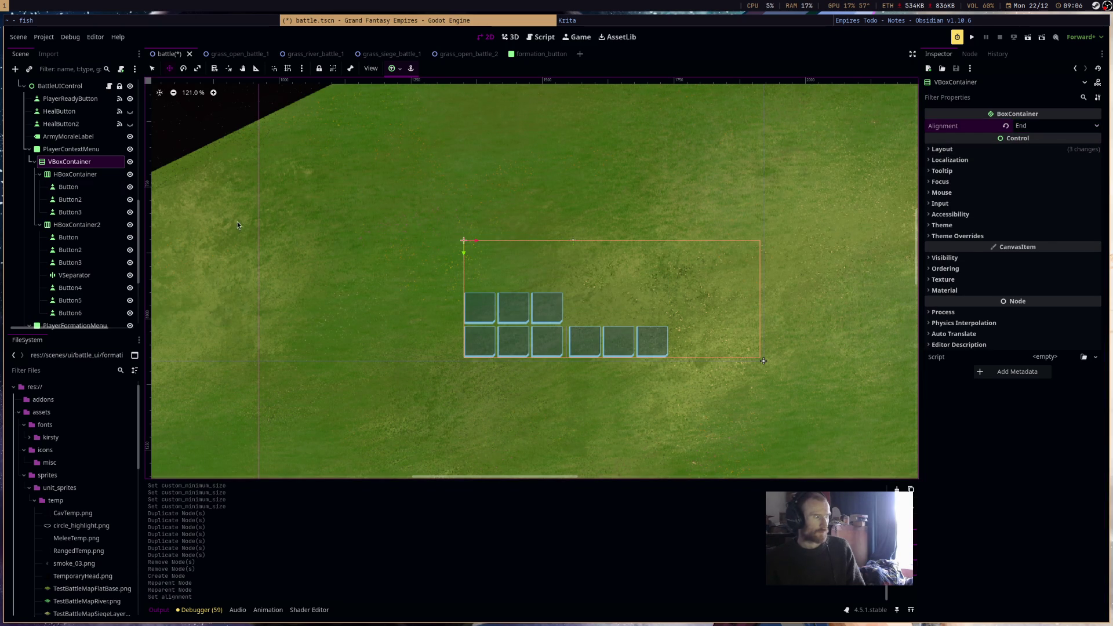
pyautogui.click(95, 174)
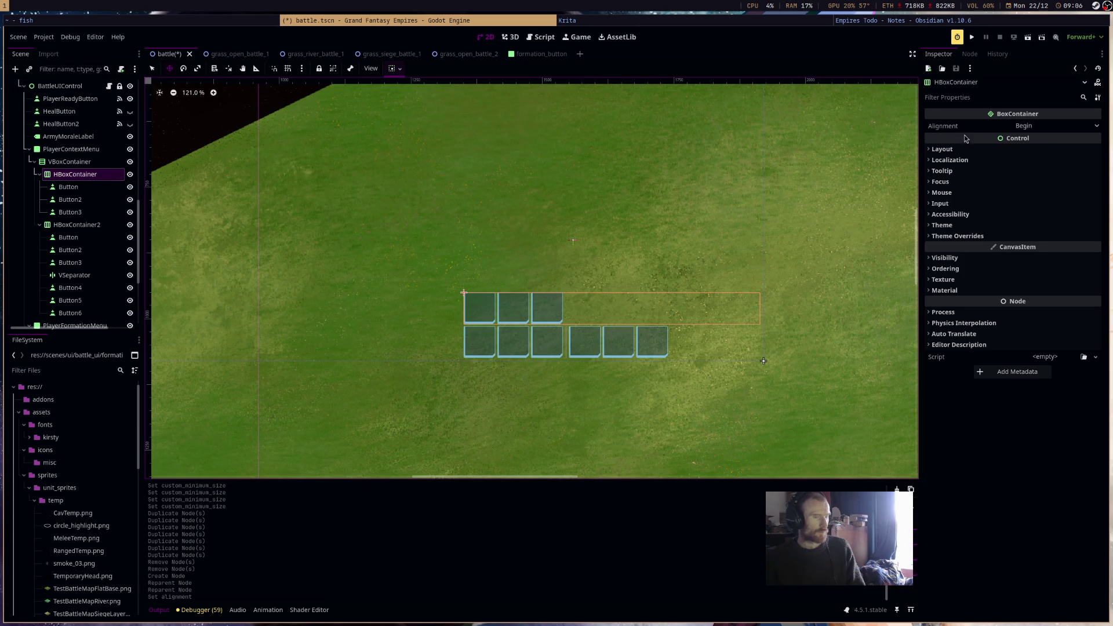
pyautogui.click(1032, 126)
pyautogui.click(1040, 164)
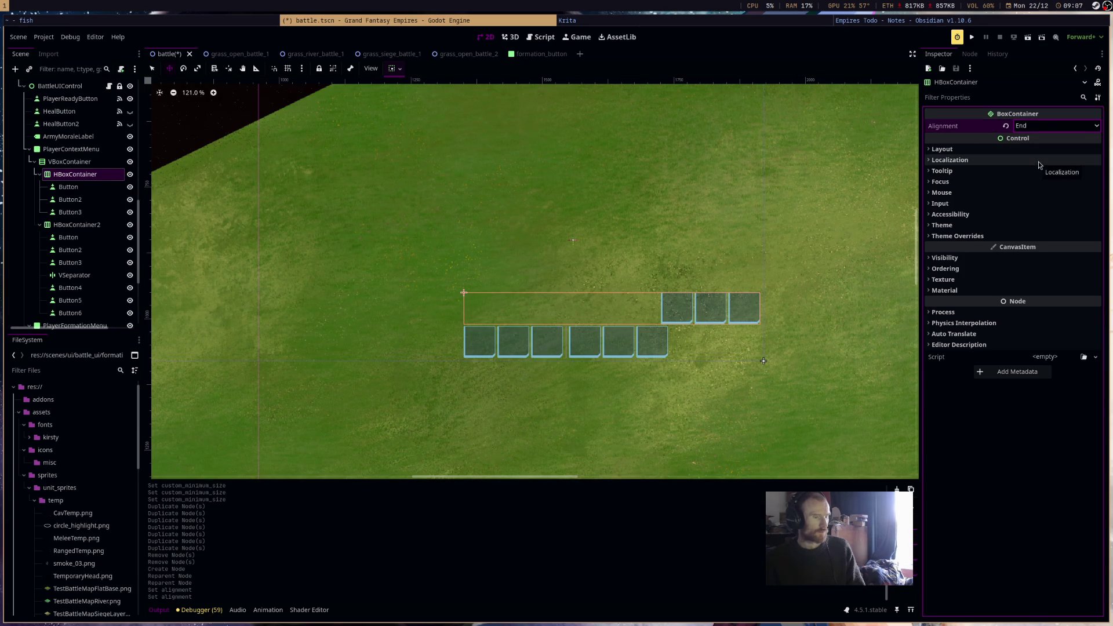
pyautogui.click(77, 225)
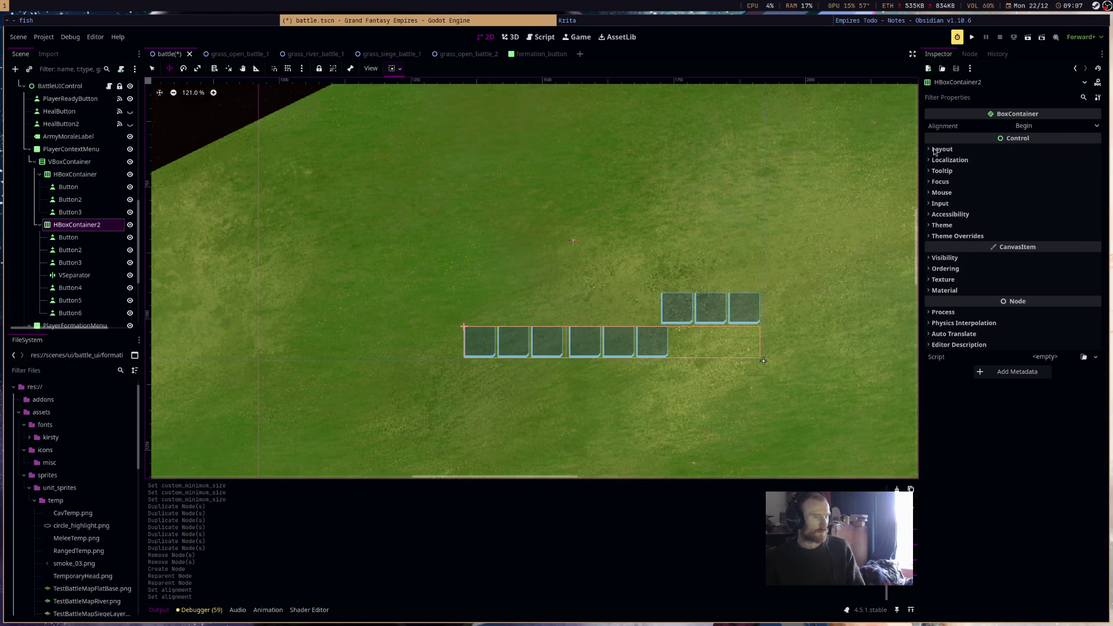
pyautogui.click(1033, 126)
pyautogui.click(1040, 164)
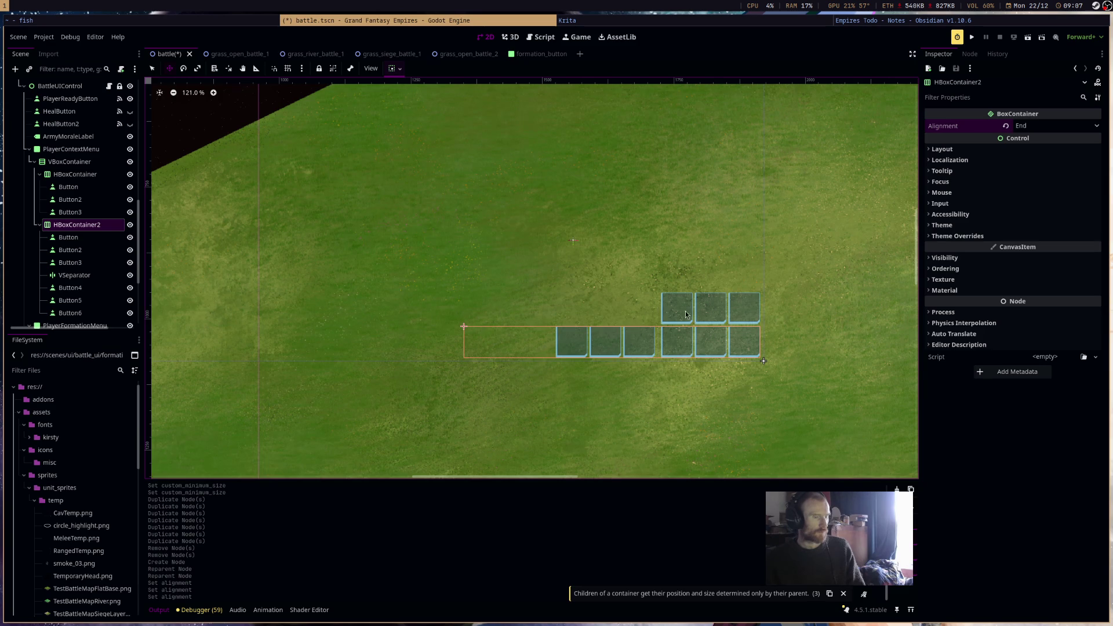
# Override the VBoxContainer's Separation constant to 13 and save the battle scene.
pyautogui.scroll(-7, 689, 315)
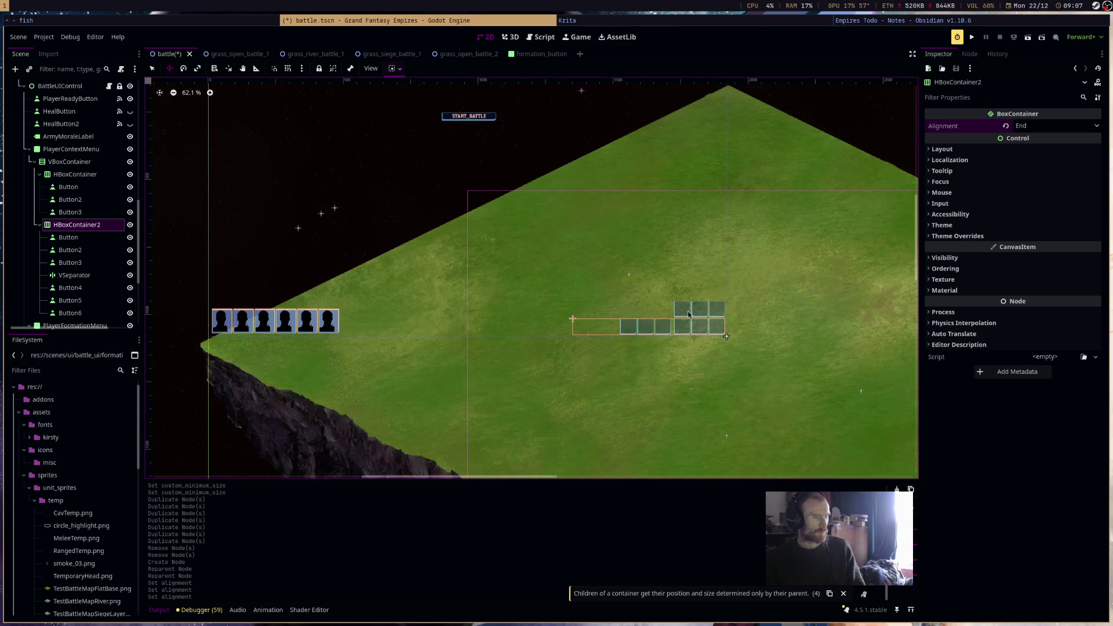
pyautogui.scroll(7, 689, 315)
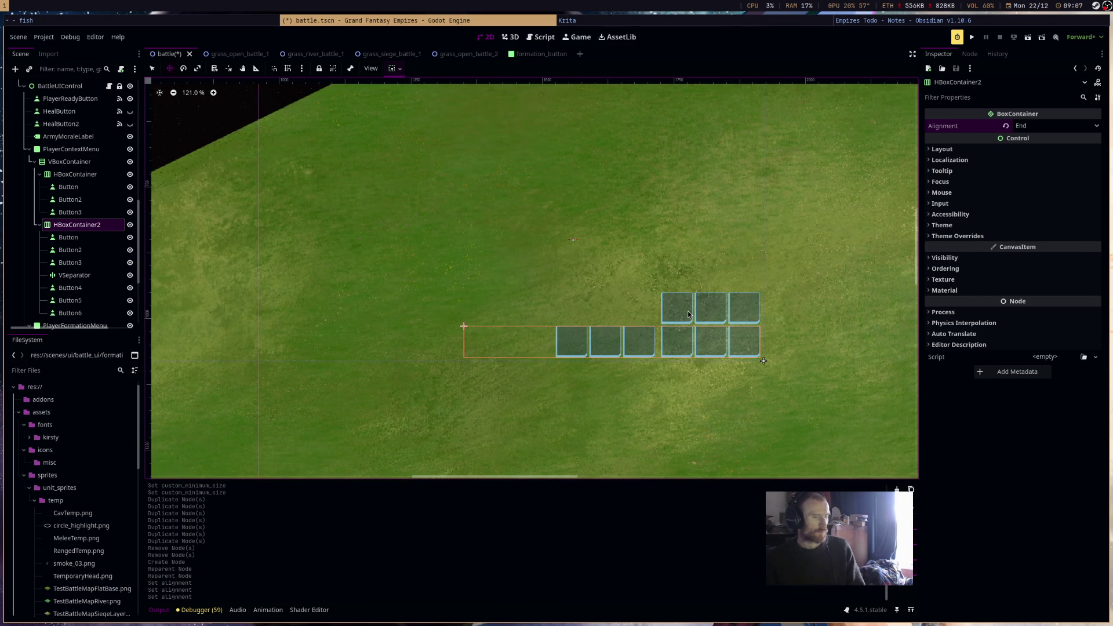
pyautogui.click(70, 161)
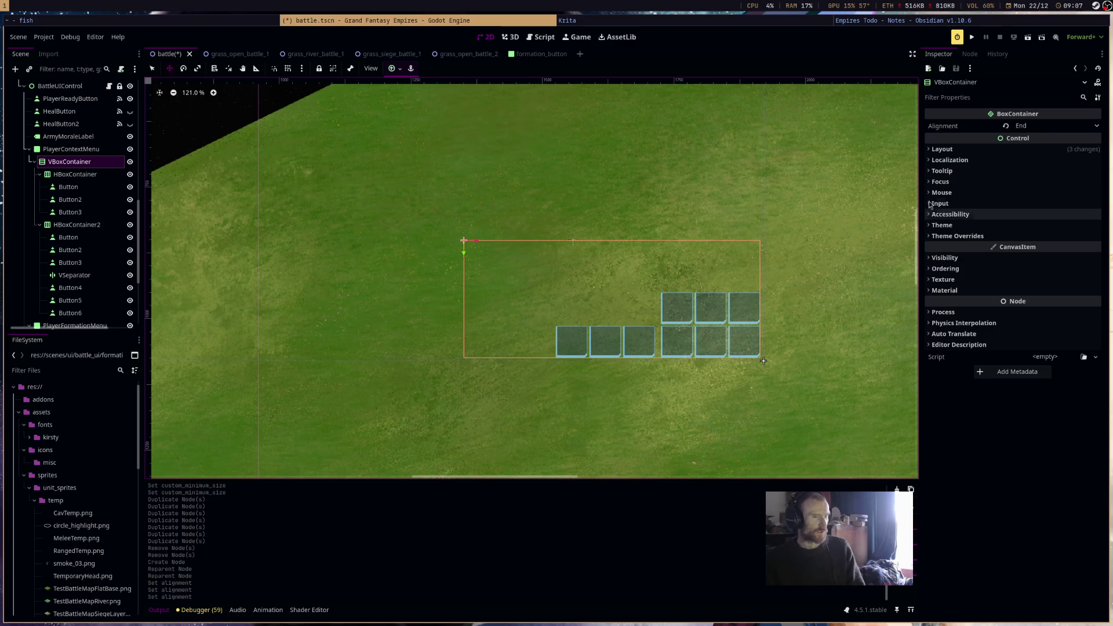
pyautogui.click(992, 237)
pyautogui.click(1013, 248)
pyautogui.moveTo(1096, 259); pyautogui.dragTo(1093, 261)
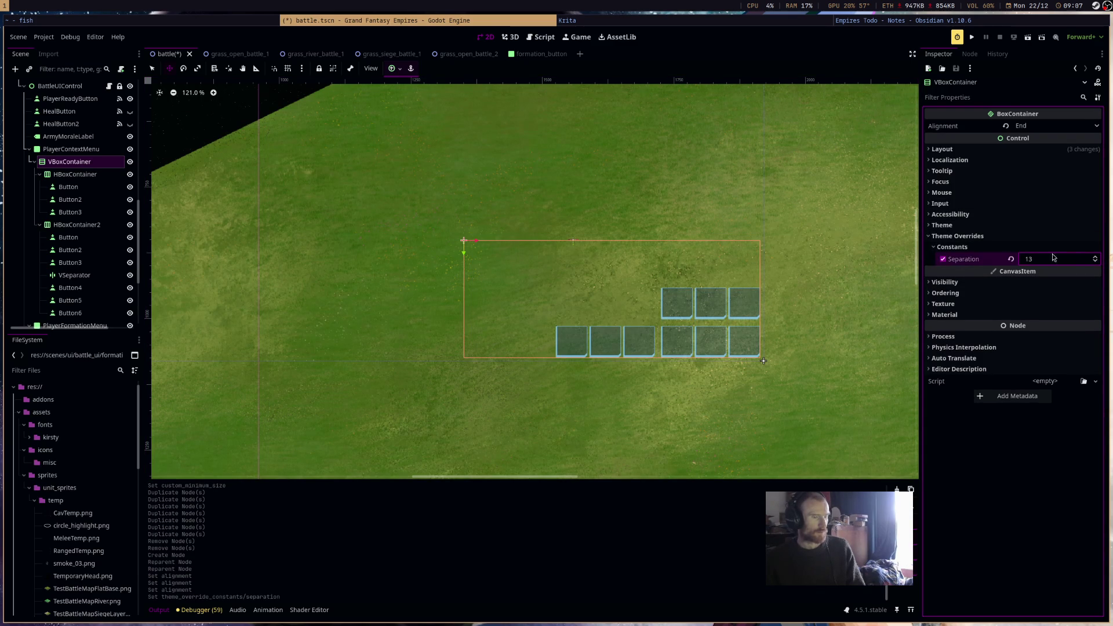
pyautogui.press('Right')
pyautogui.hotkey('ctrl', 'z')
pyautogui.hotkey('ctrl', 's')
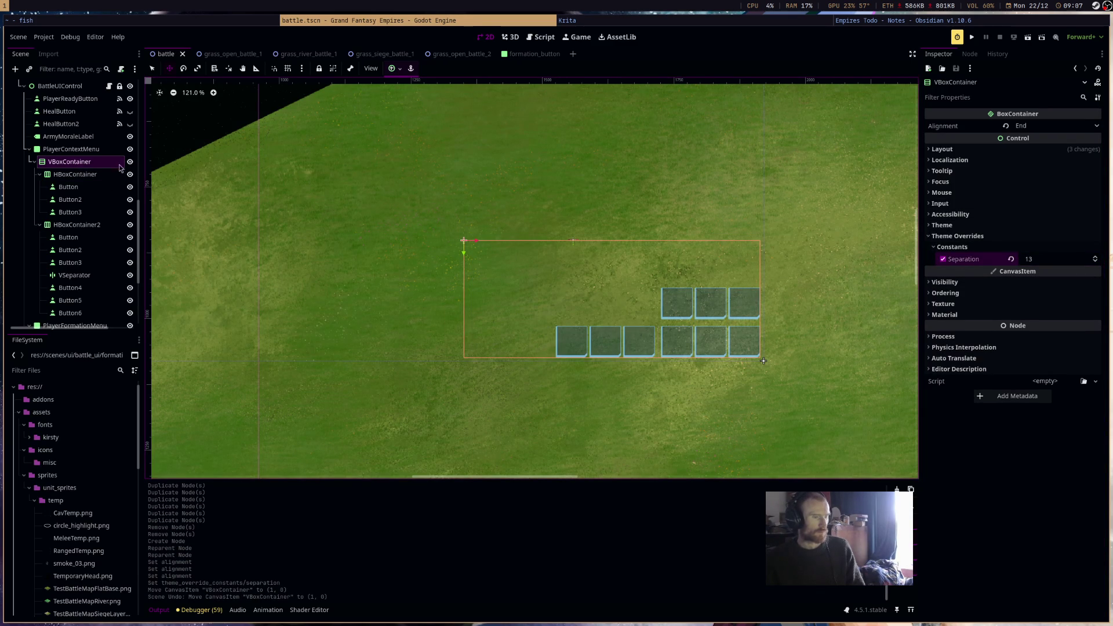
# Shrink the PlayerContextMenu panel to 556×218 to fit the buttons.
pyautogui.click(97, 159)
pyautogui.click(93, 149)
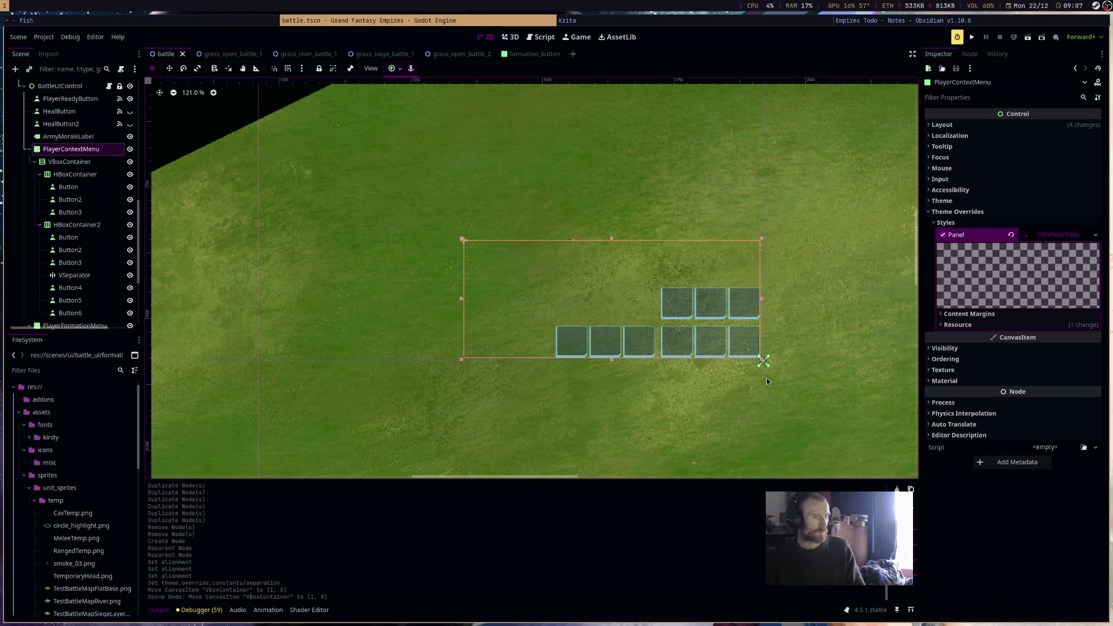
pyautogui.moveTo(762, 360); pyautogui.dragTo(760, 357)
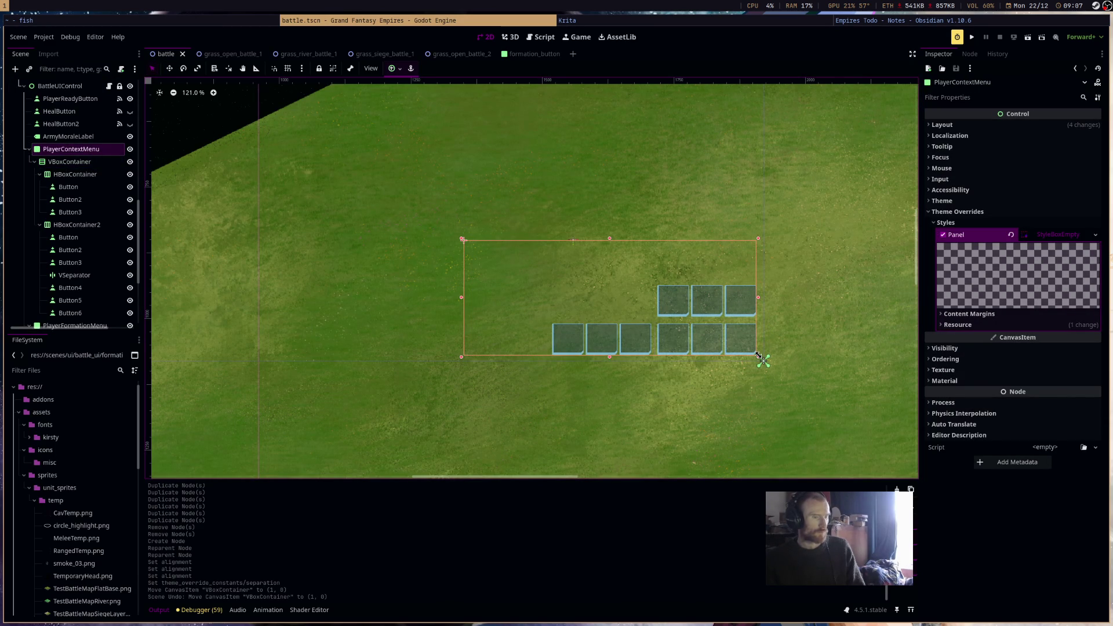
pyautogui.click(624, 397)
pyautogui.scroll(-3, 624, 397)
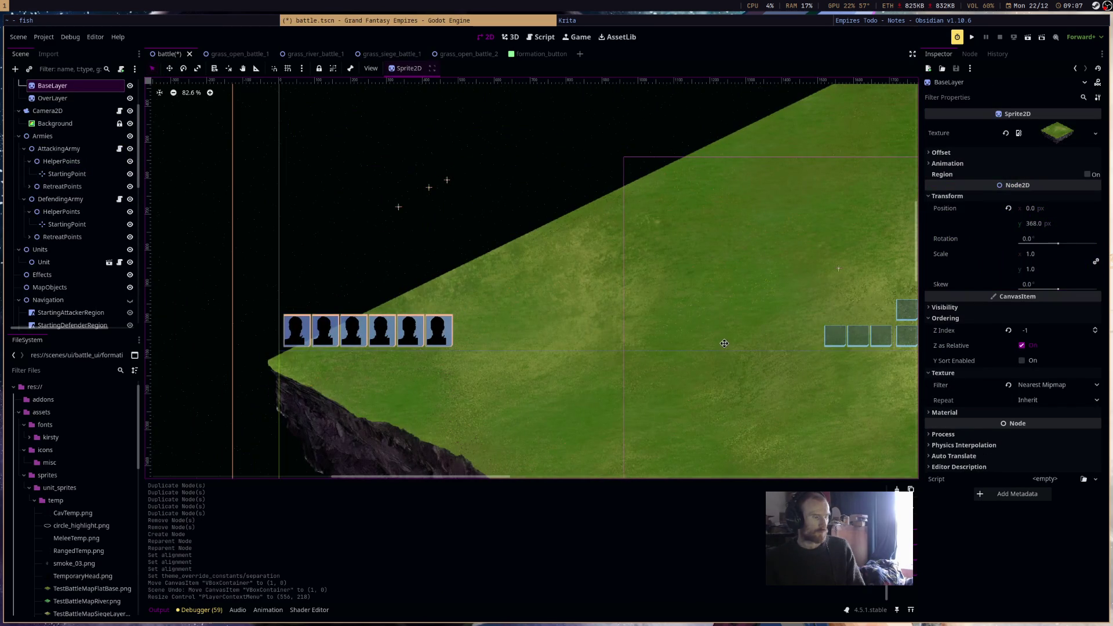
# Dismiss the stray save dialog, save the scene, and run the game to test the menu layout.
pyautogui.hotkey('ctrl', 's')
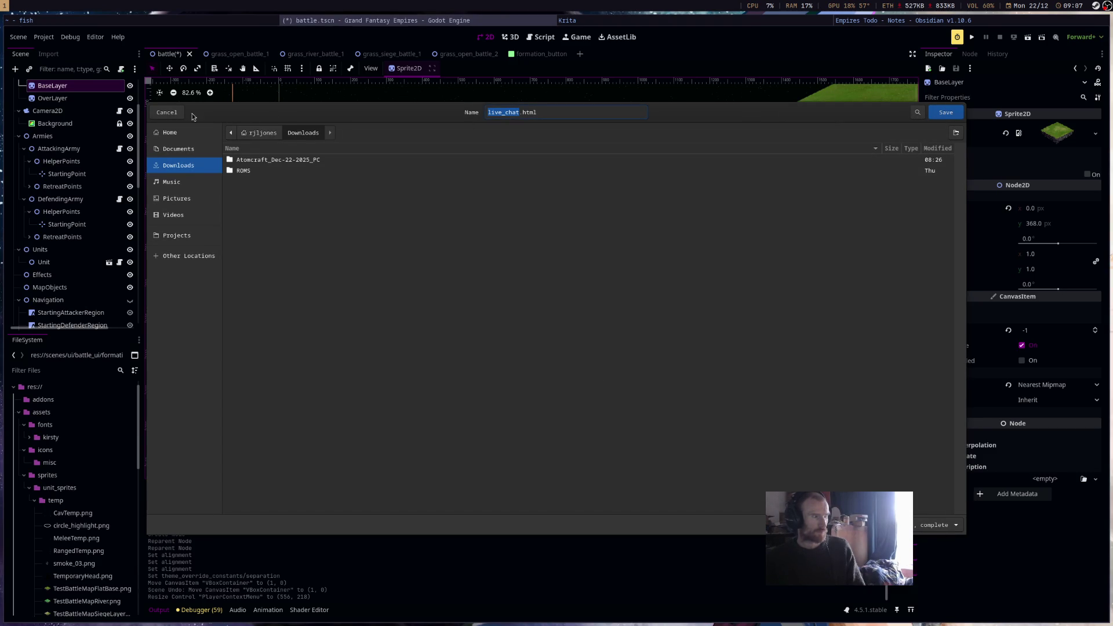
pyautogui.click(167, 112)
pyautogui.hotkey('ctrl', 's')
pyautogui.click(1027, 38)
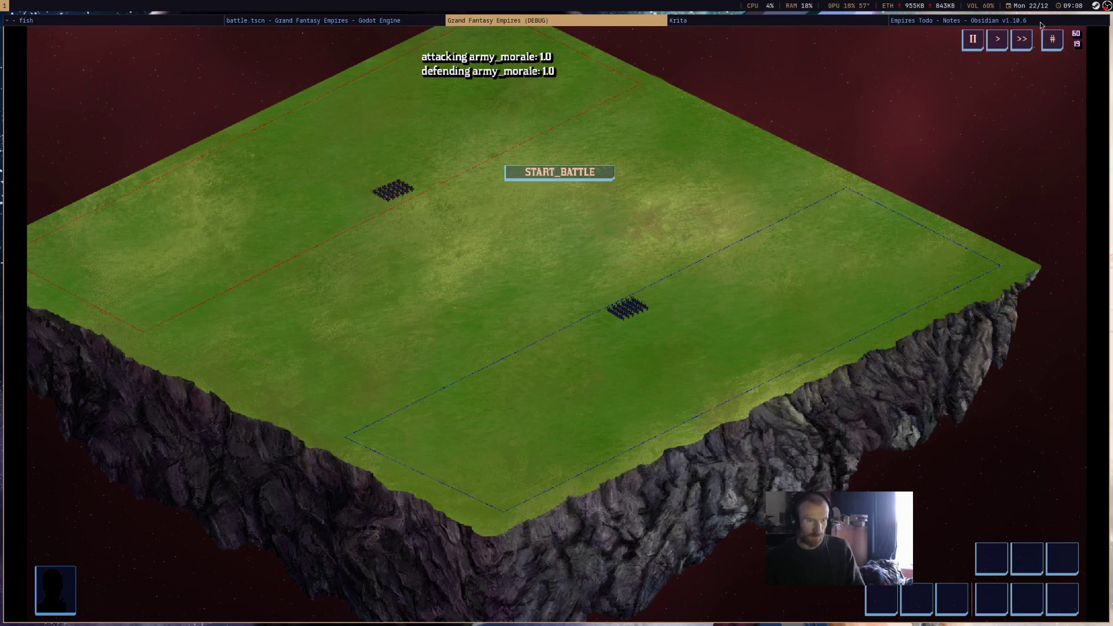
pyautogui.middleClick(532, 24)
# Launch the game from the grass_open_battle_1 scene.
pyautogui.scroll(-1, 482, 23)
pyautogui.scroll(1, 482, 23)
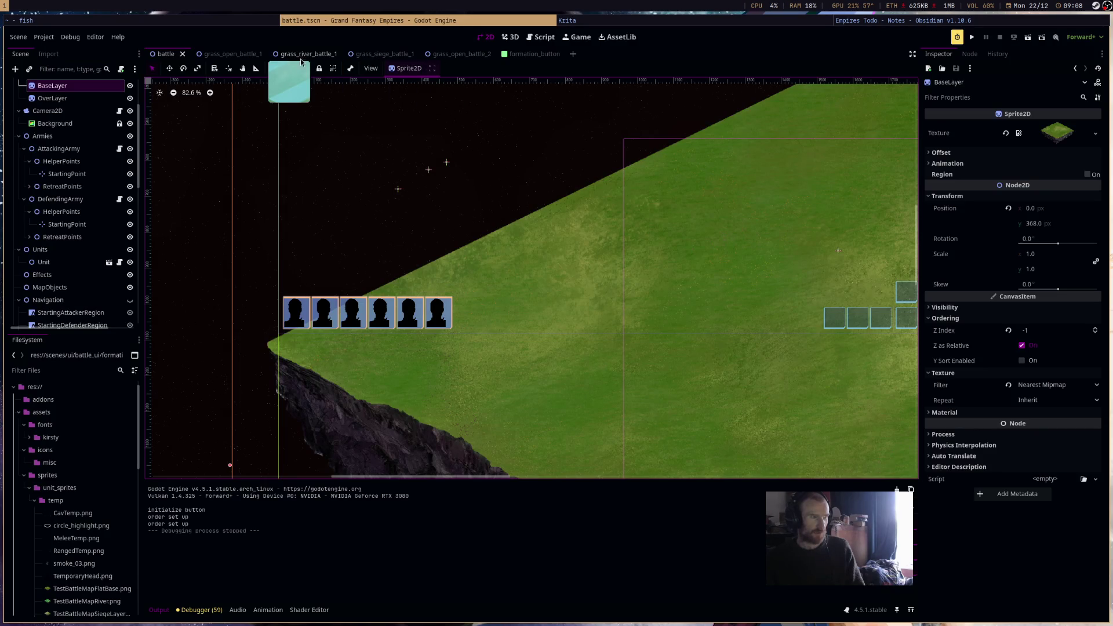
pyautogui.click(232, 54)
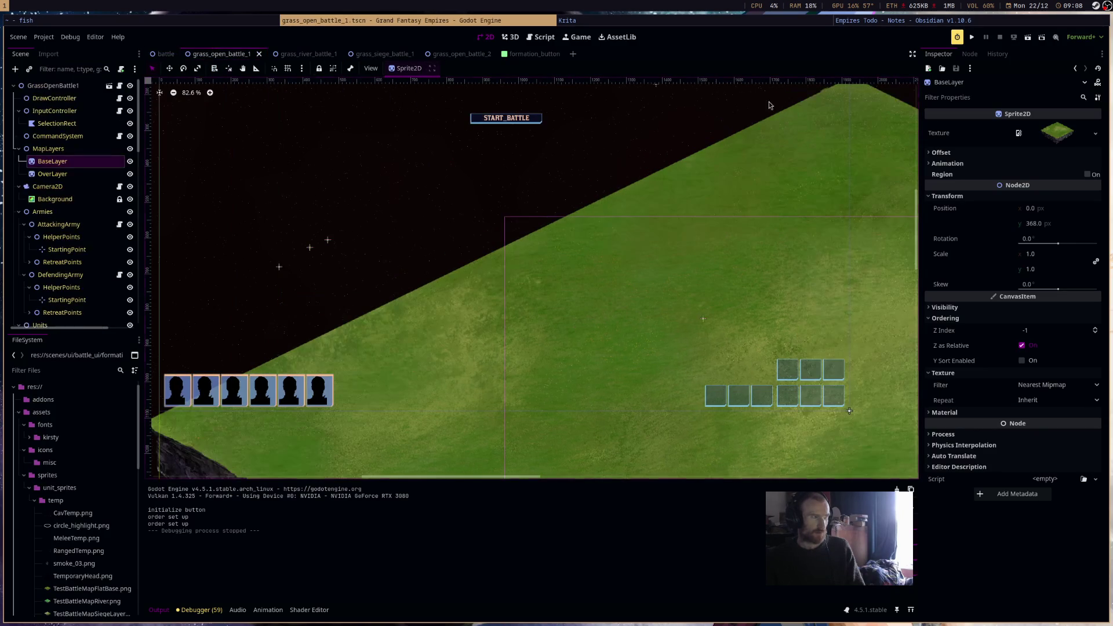
pyautogui.click(1028, 37)
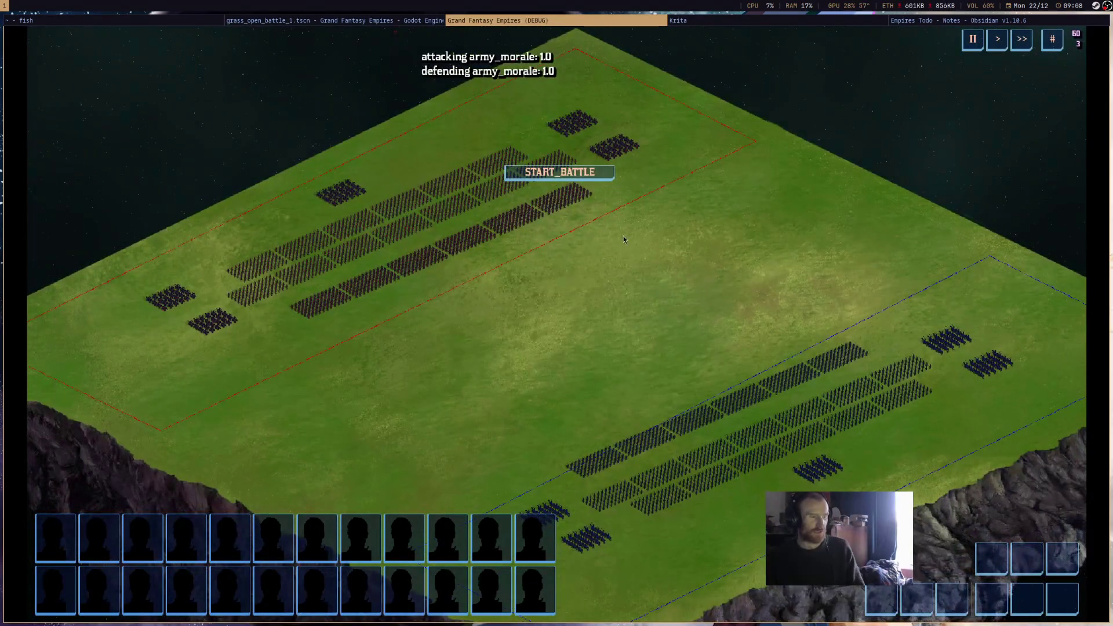
# Box-select and deselect the blue army twice, then close the game window.
pyautogui.press('s')
pyautogui.moveTo(479, 474); pyautogui.dragTo(1043, 201)
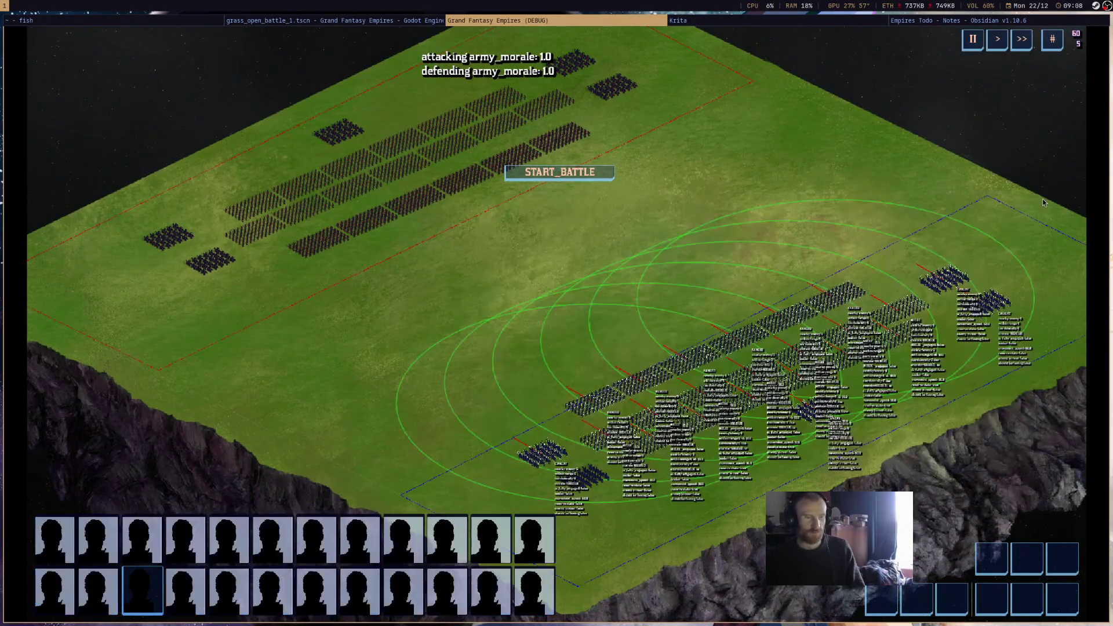
pyautogui.click(742, 379)
pyautogui.moveTo(438, 500); pyautogui.dragTo(994, 260)
pyautogui.click(1050, 218)
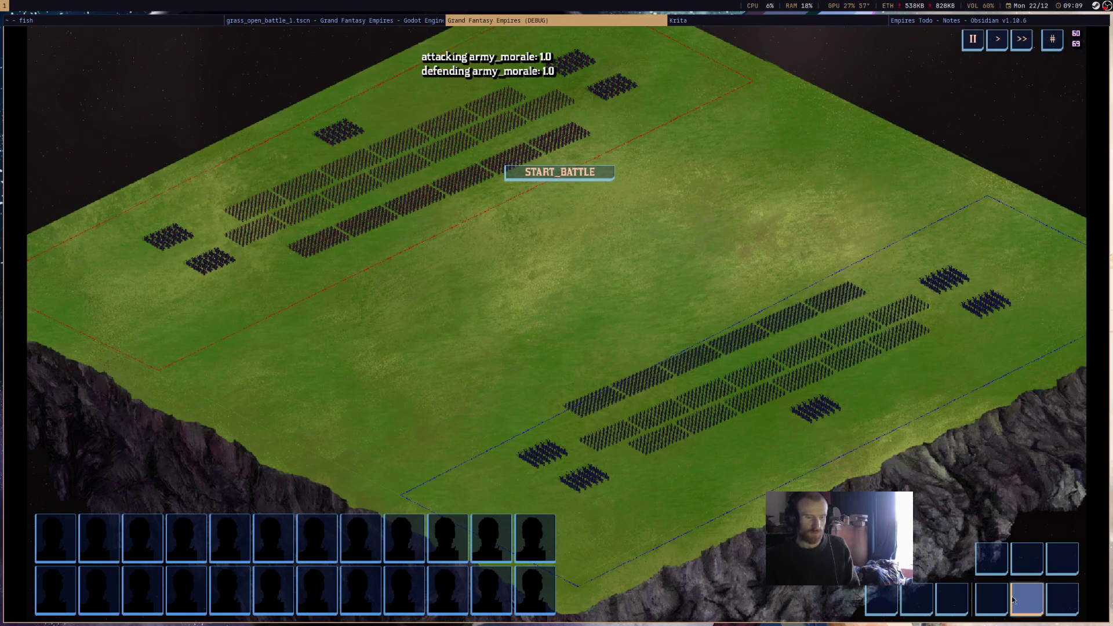
pyautogui.middleClick(617, 23)
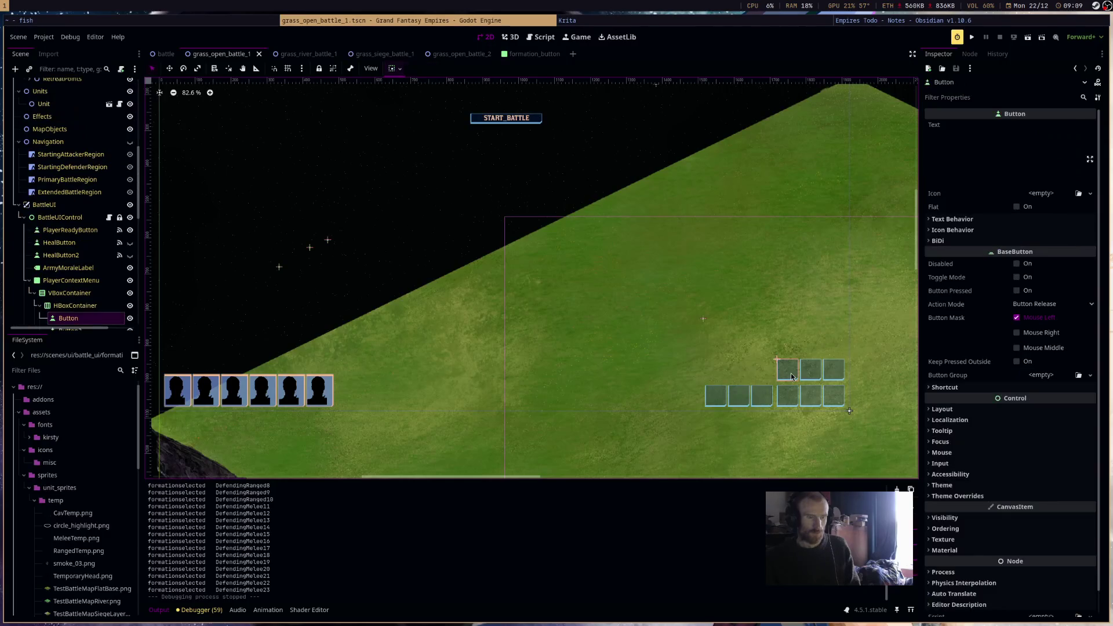
# Select all nine context-menu buttons and enable Toggle Mode on them.
pyautogui.scroll(-3, 95, 254)
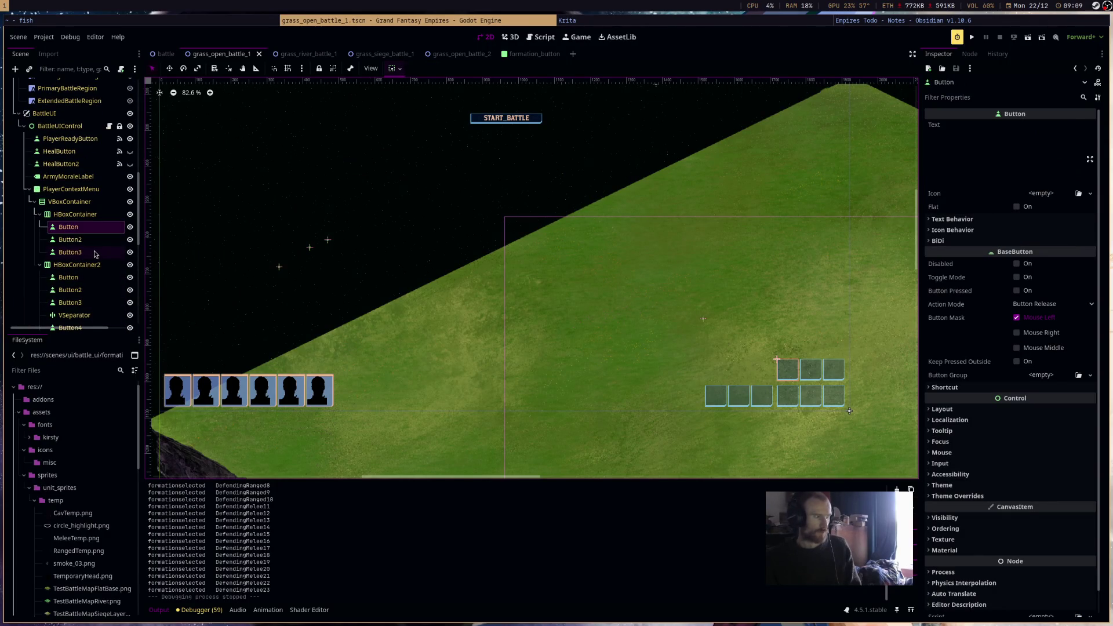
pyautogui.keyDown('shift'); pyautogui.click(94, 254); pyautogui.keyUp('shift')
pyautogui.keyDown('ctrl'); pyautogui.click(97, 279); pyautogui.keyUp('ctrl')
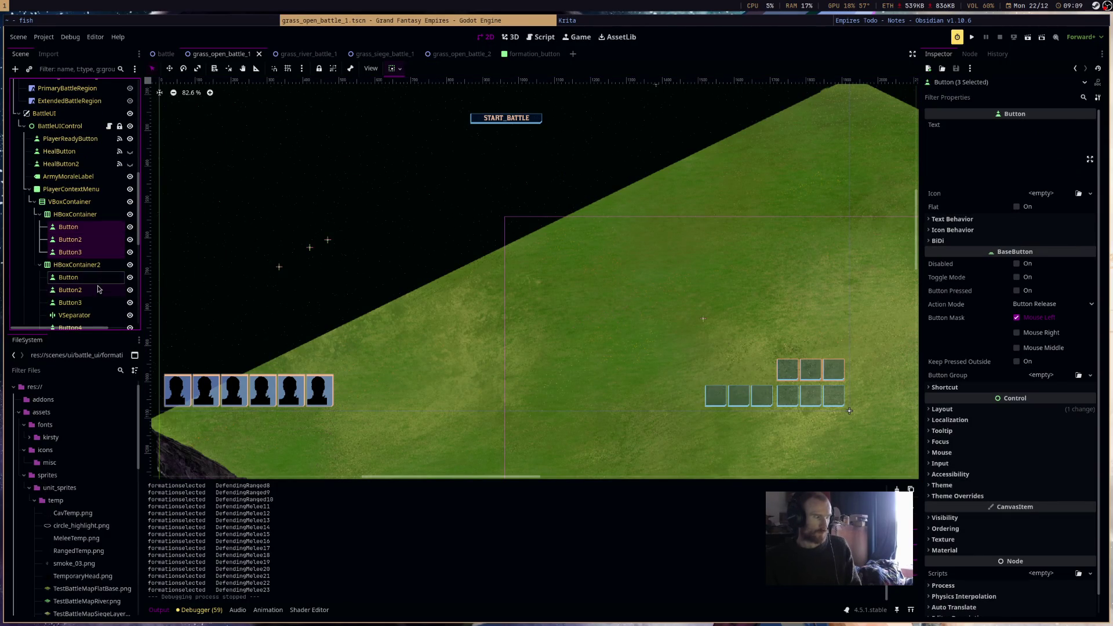
pyautogui.keyDown('ctrl'); pyautogui.click(97, 294); pyautogui.keyUp('ctrl')
pyautogui.keyDown('ctrl'); pyautogui.click(99, 305); pyautogui.keyUp('ctrl')
pyautogui.scroll(-3, 100, 304)
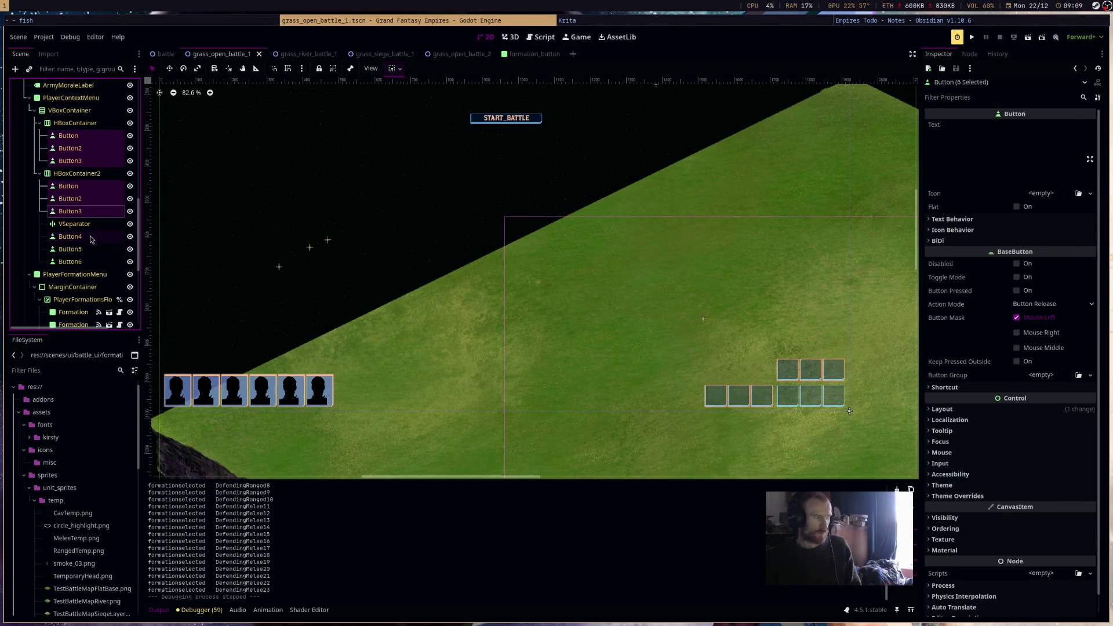
pyautogui.keyDown('ctrl'); pyautogui.click(92, 238); pyautogui.keyUp('ctrl')
pyautogui.keyDown('ctrl'); pyautogui.click(91, 253); pyautogui.keyUp('ctrl')
pyautogui.keyDown('ctrl'); pyautogui.click(91, 260); pyautogui.keyUp('ctrl')
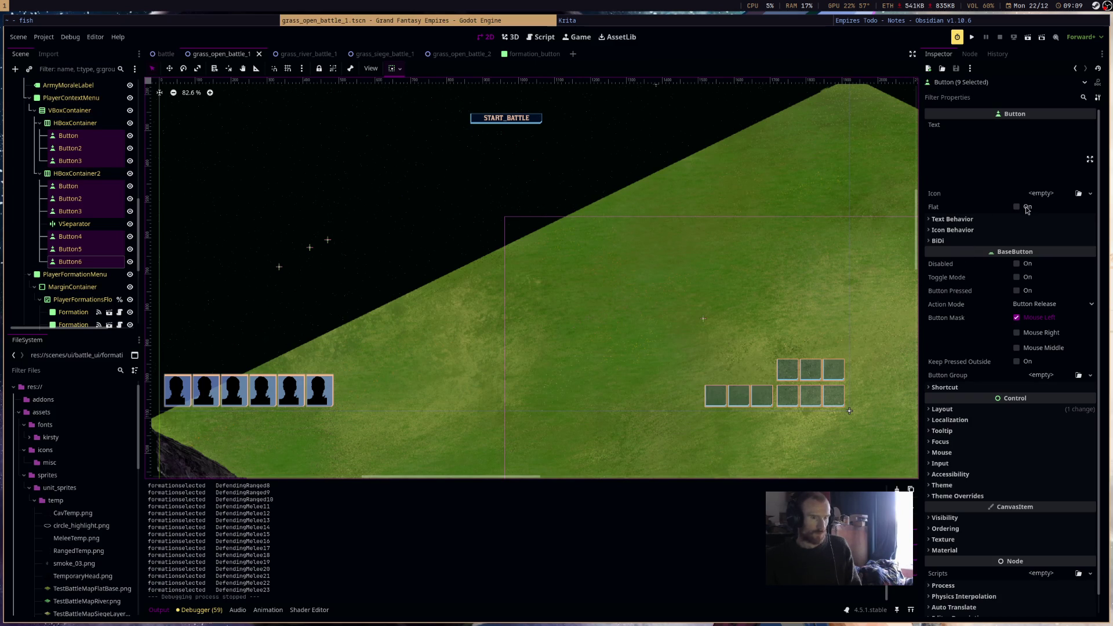
pyautogui.click(1027, 278)
# Duplicate the grass base layer sprite, save the scene, and switch to the battle scene.
pyautogui.click(844, 262)
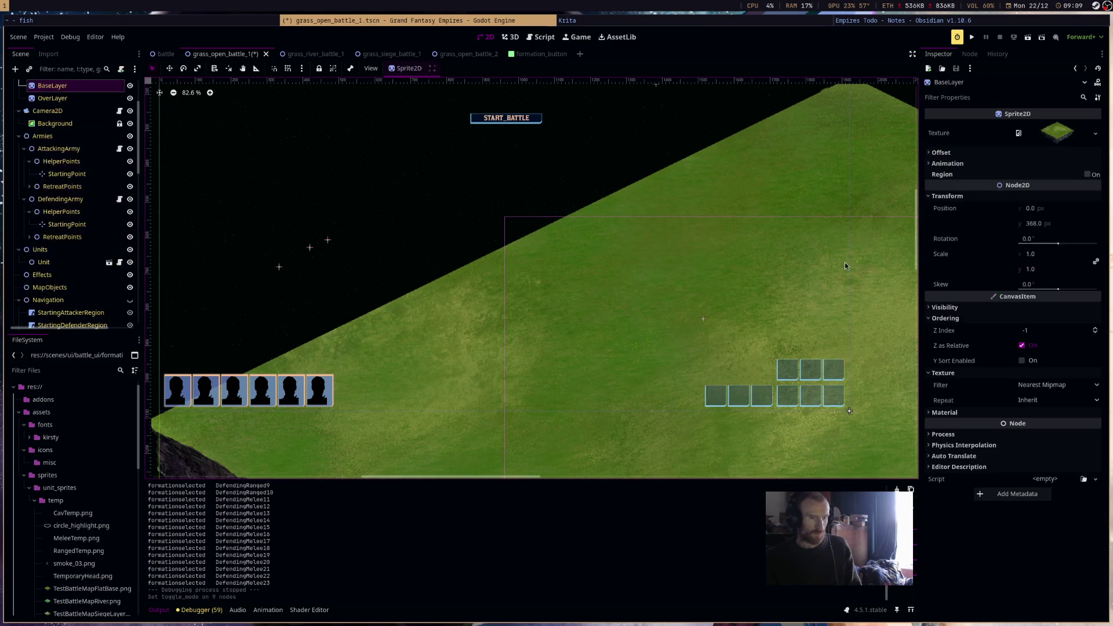
pyautogui.hotkey('ctrl', 'd')
pyautogui.moveTo(684, 346); pyautogui.dragTo(580, 301)
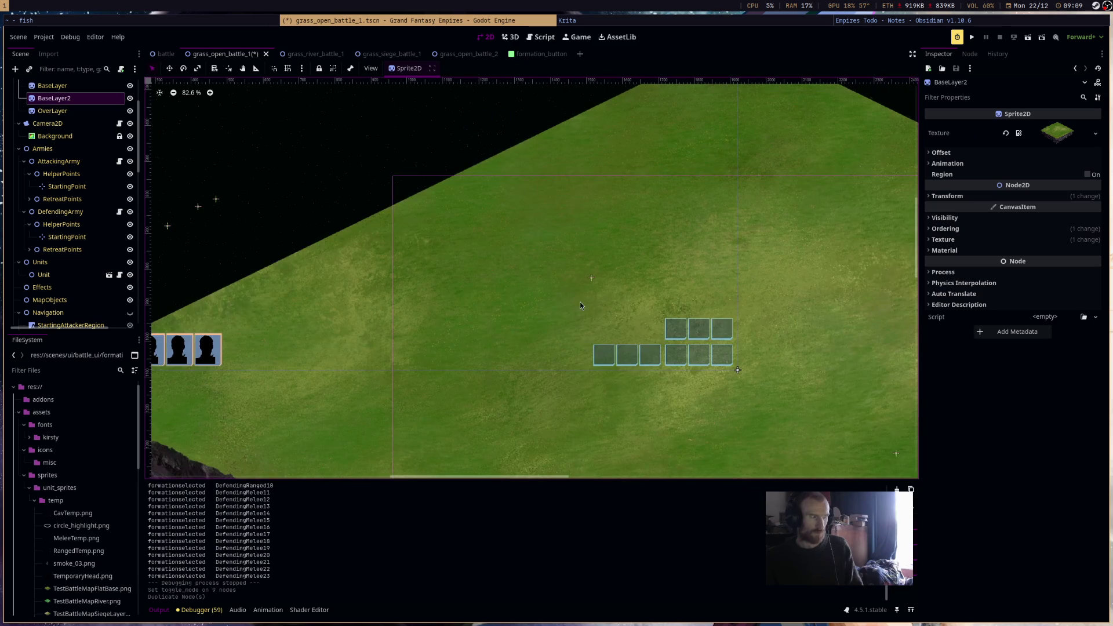
pyautogui.hotkey('ctrl', 's')
pyautogui.click(682, 337)
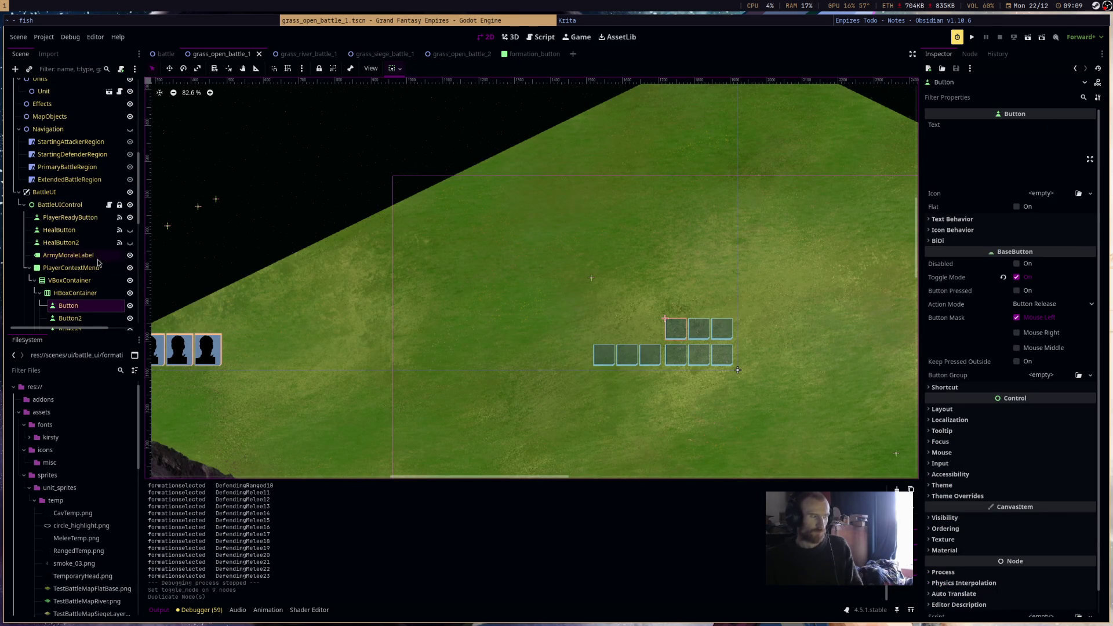
pyautogui.scroll(-4, 102, 263)
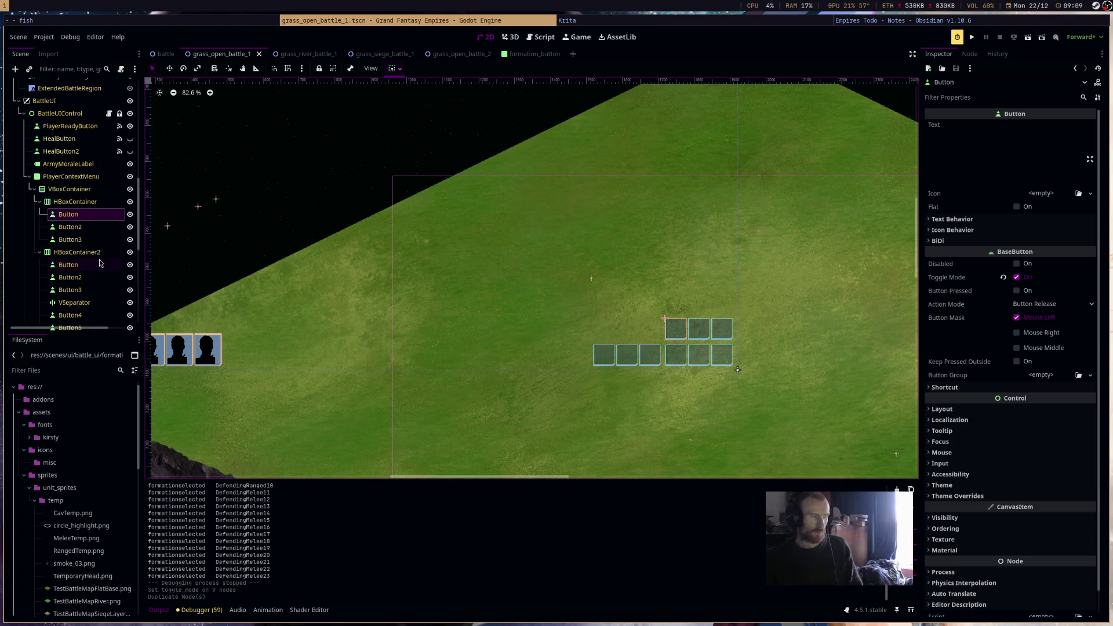
pyautogui.scroll(-1, 100, 264)
pyautogui.click(94, 187)
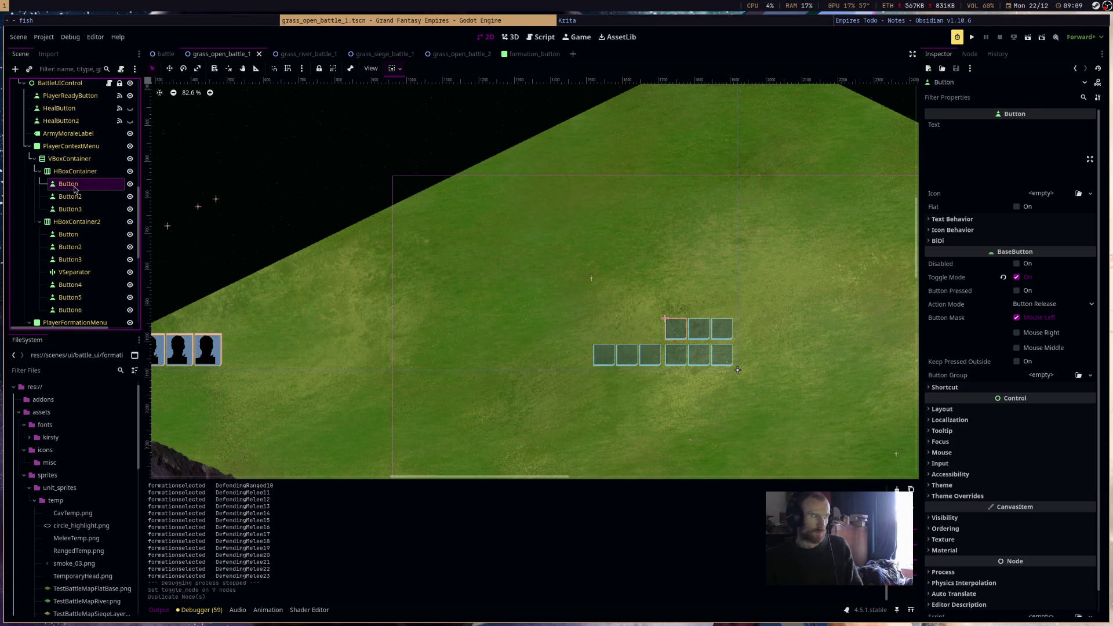
pyautogui.click(165, 54)
pyautogui.scroll(-5, 86, 282)
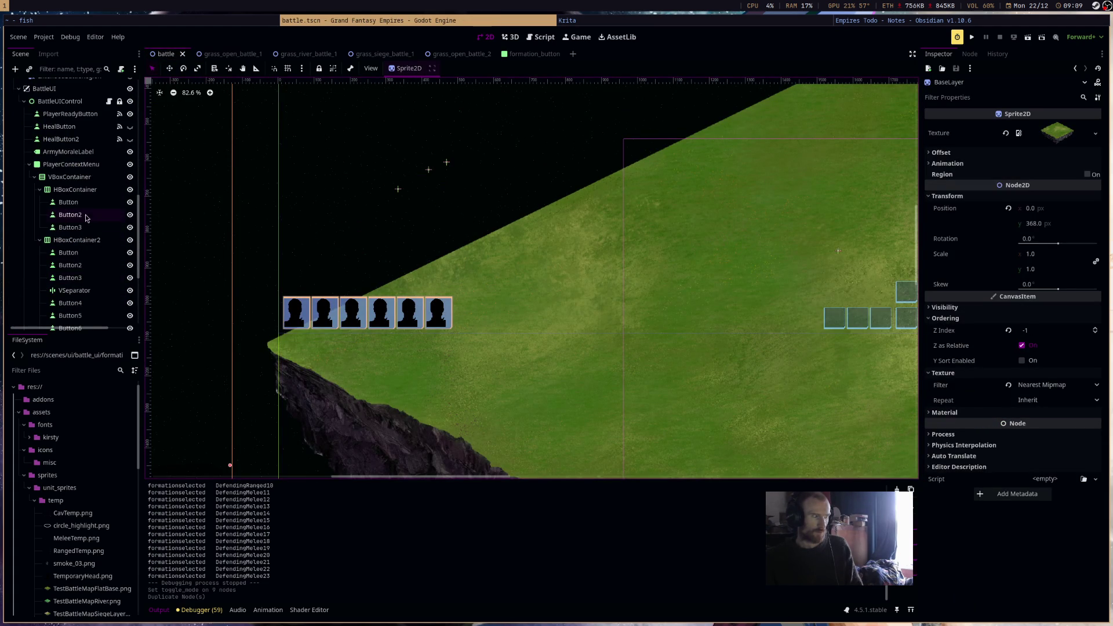
# Rename the first row's buttons to SpecialAbilityButton1, SpecialAbilityButton2 and SpecialAbilityButton3.
pyautogui.click(90, 203)
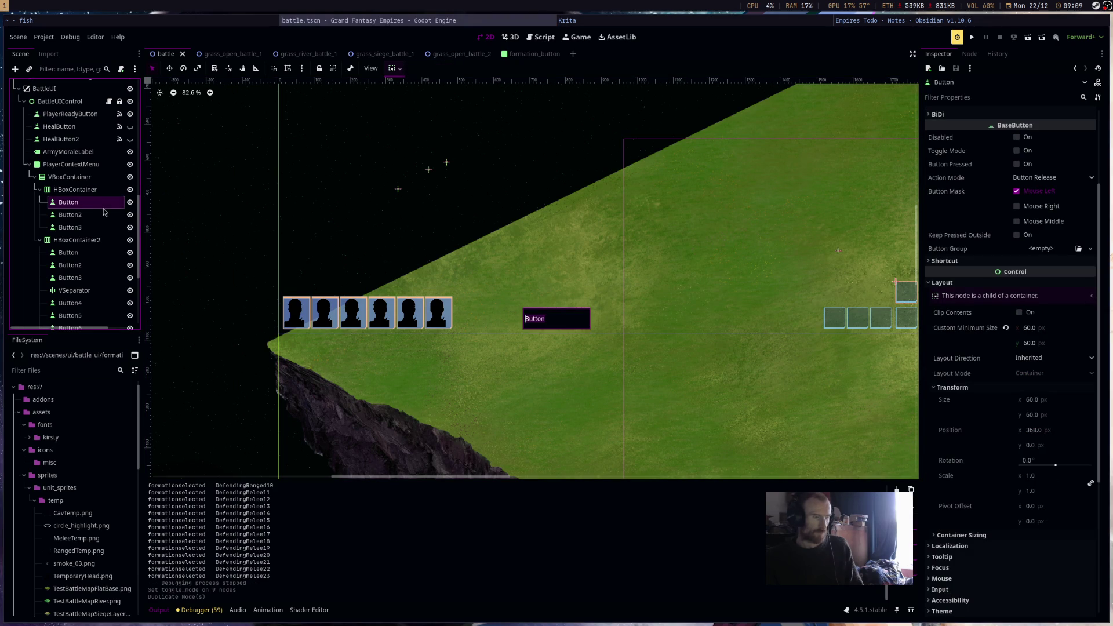
pyautogui.write('Sp')
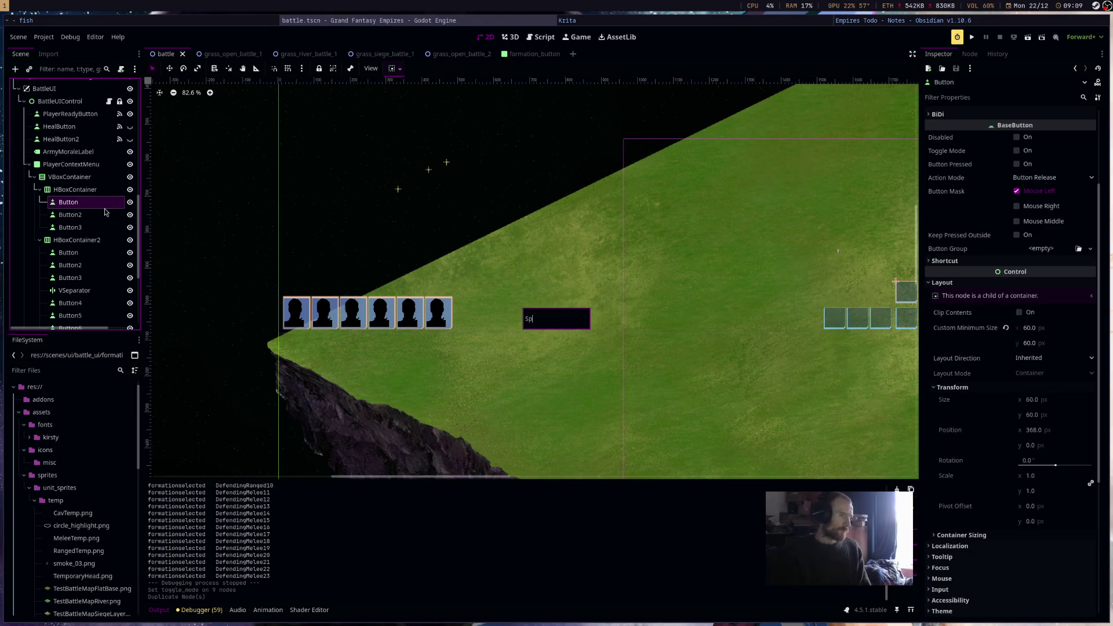
pyautogui.write('ecialAbi')
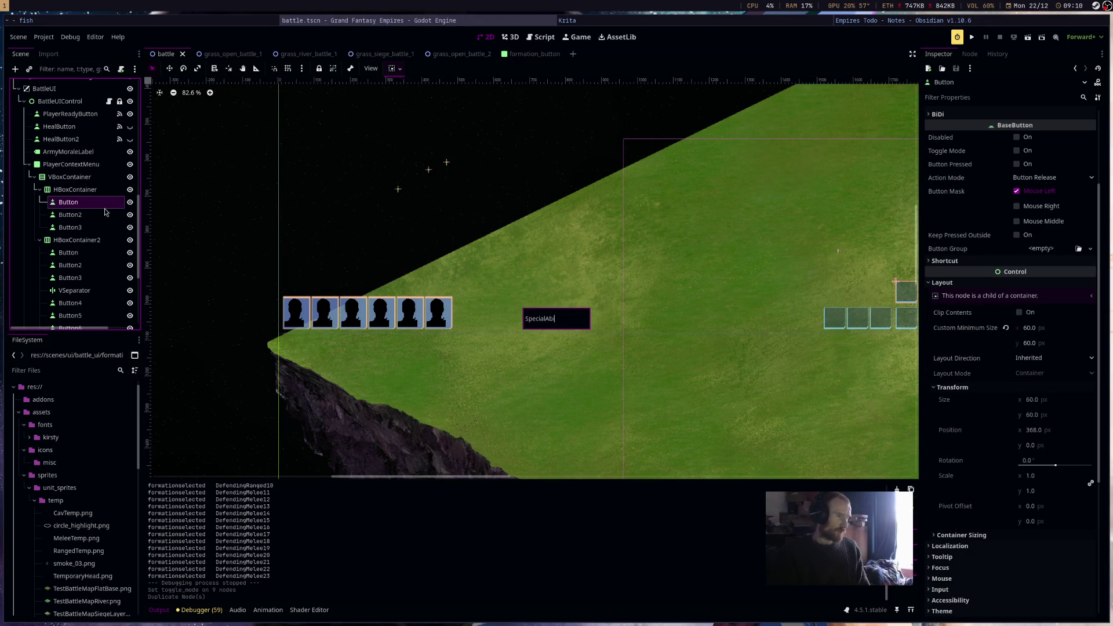
pyautogui.write('lityButton1')
pyautogui.press('Return')
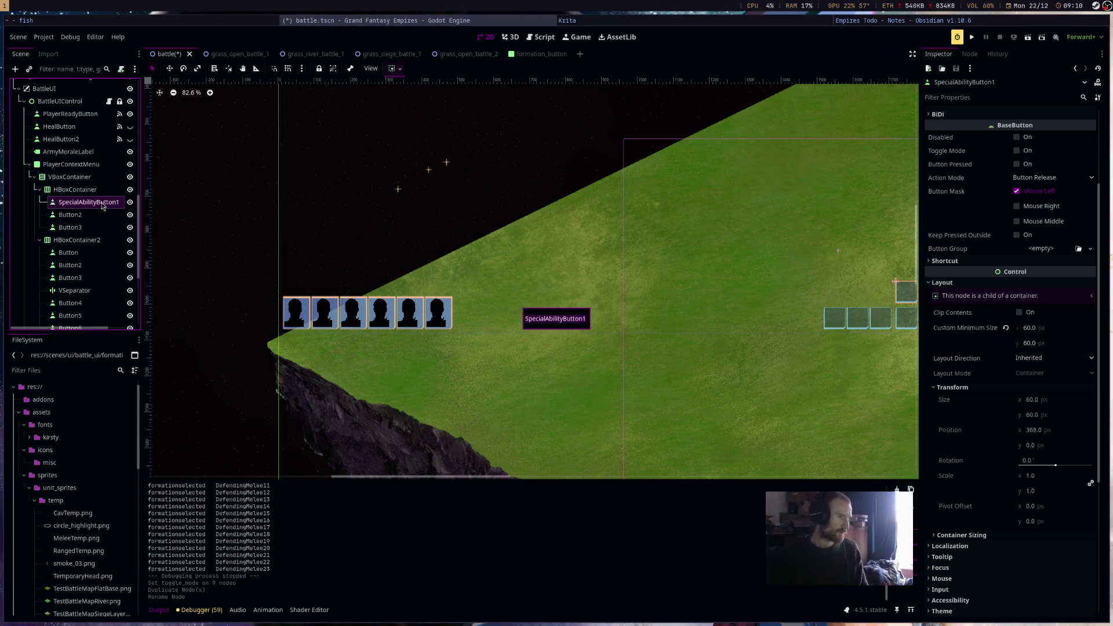
pyautogui.click(84, 219)
pyautogui.doubleClick(84, 219)
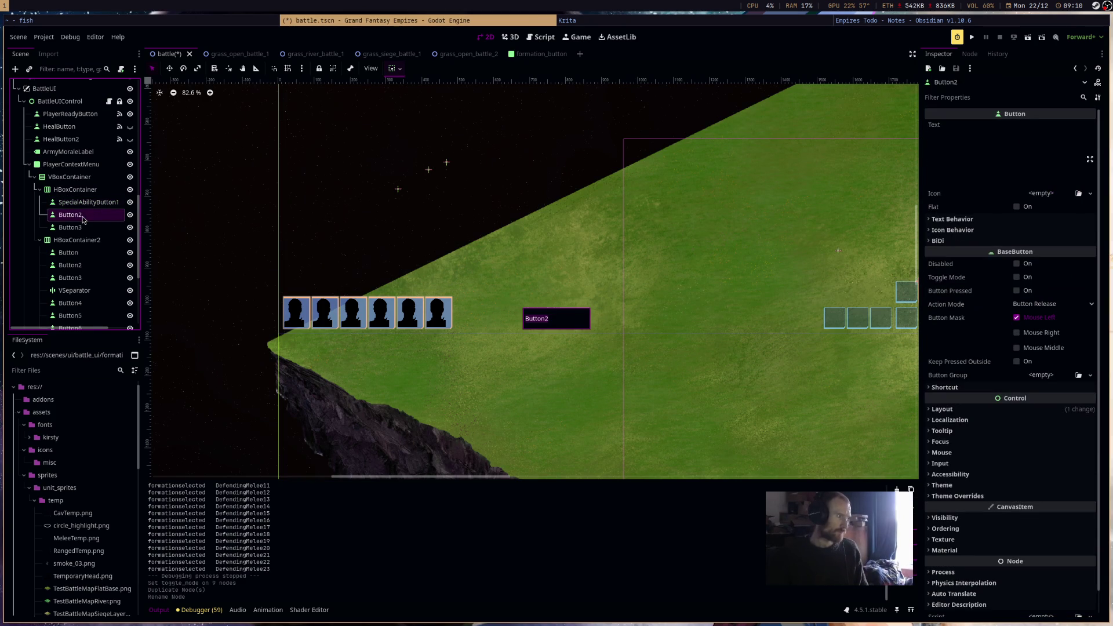
pyautogui.write('SpecialAbilityButton2')
pyautogui.press('Return')
pyautogui.click(82, 229)
pyautogui.doubleClick(83, 231)
pyautogui.write('SpecialAbilityButton3')
pyautogui.press('Return')
# Rename the second row's first button to RegularFormationSpreadButton.
pyautogui.click(84, 254)
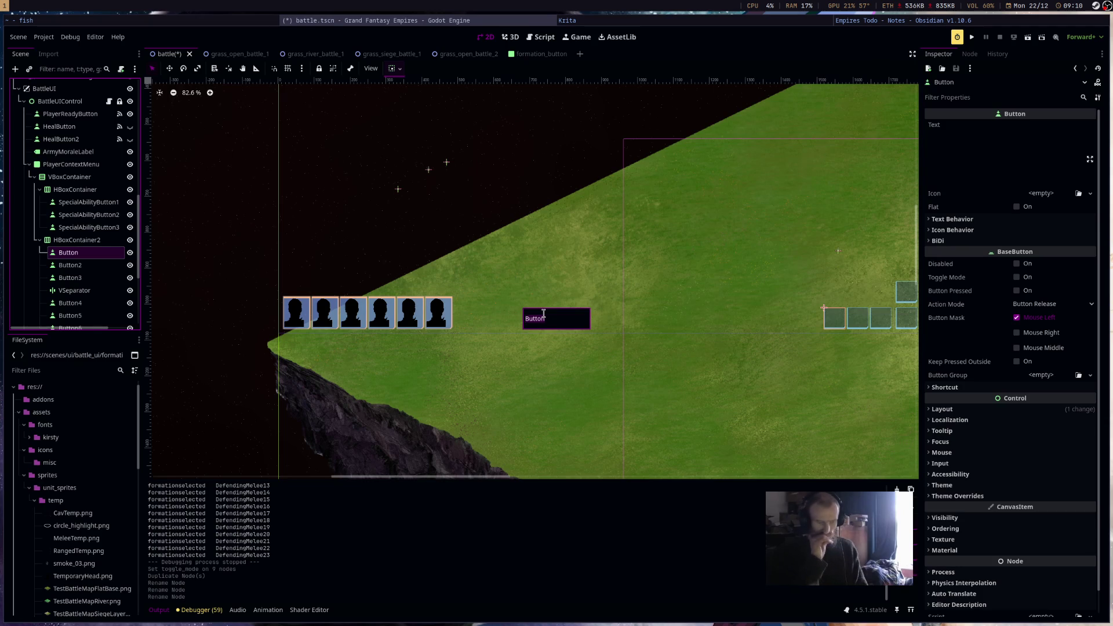
pyautogui.write('Regula')
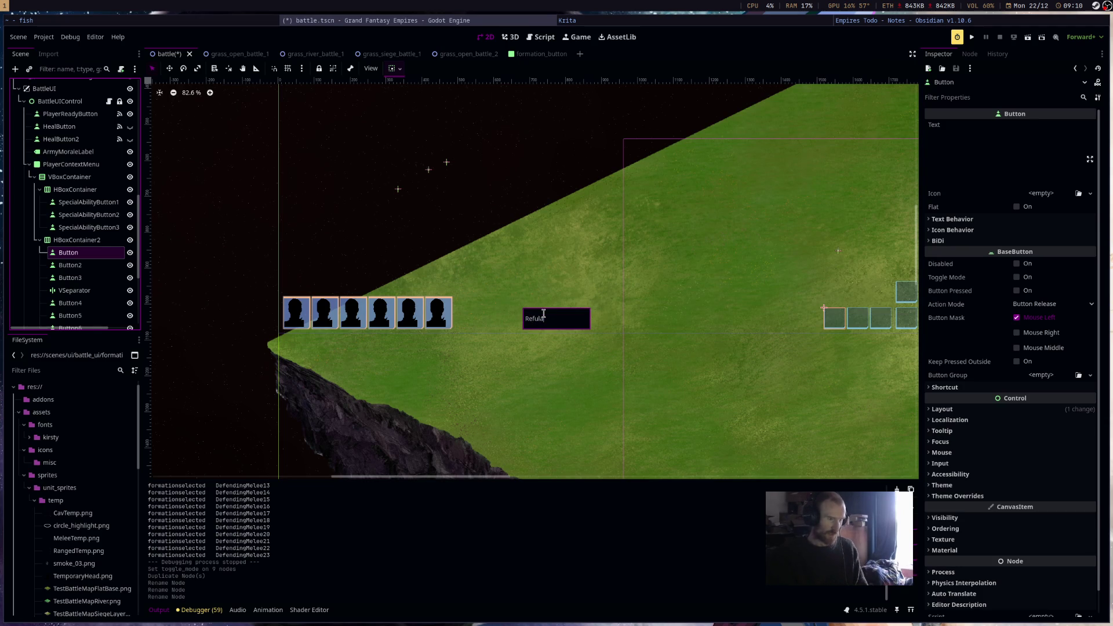
pyautogui.press('BackSpace')
pyautogui.press('BackSpace')
pyautogui.write('g')
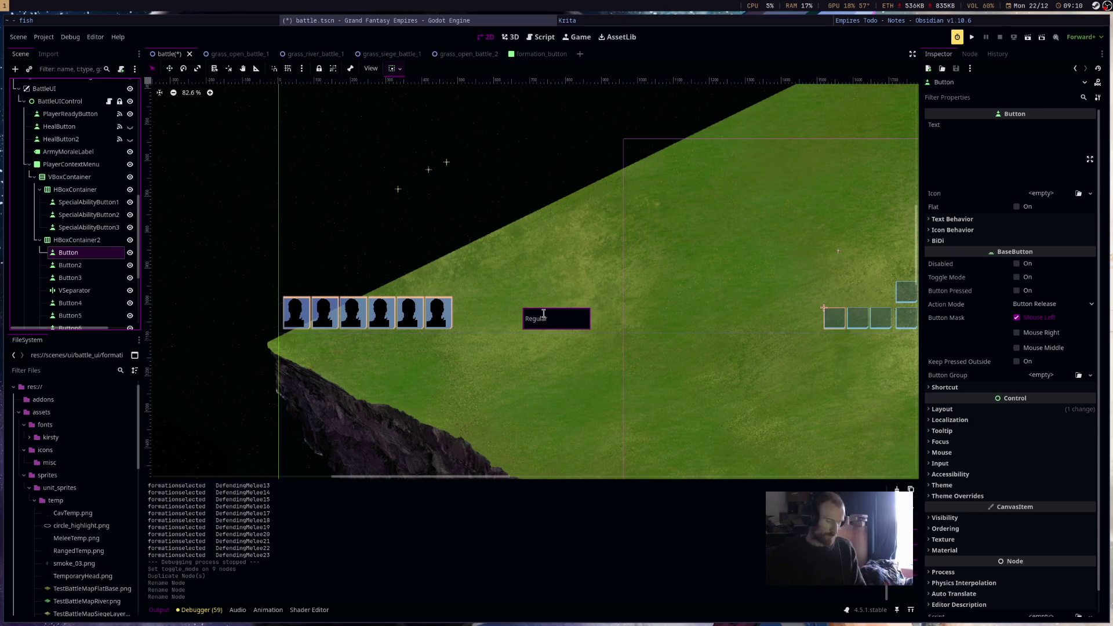
pyautogui.write('pread')
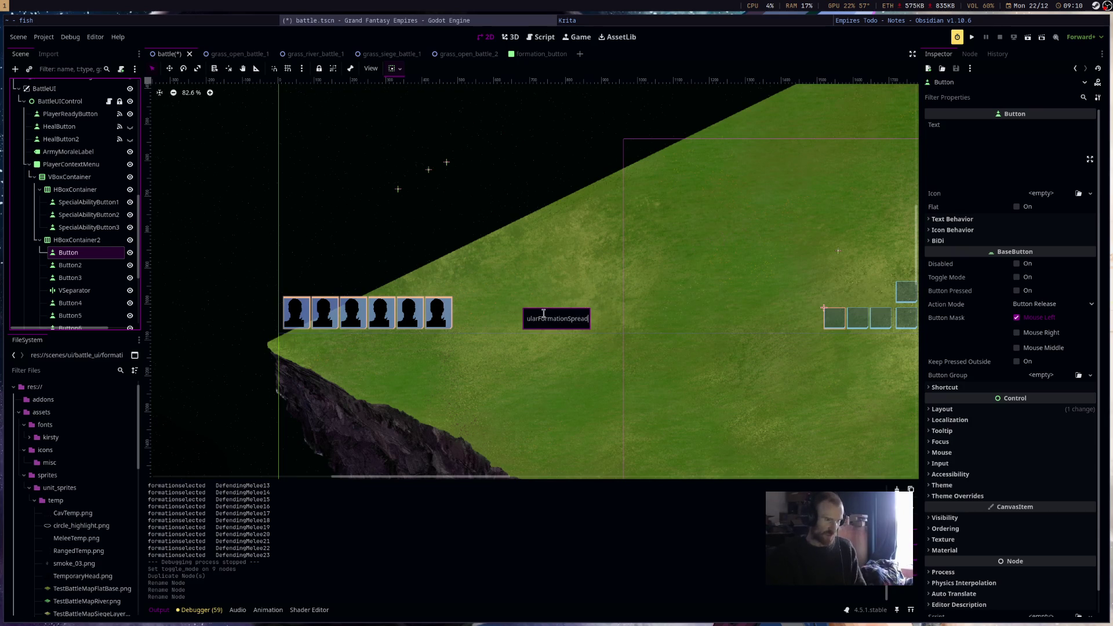
pyautogui.write('Button')
pyautogui.press('Return')
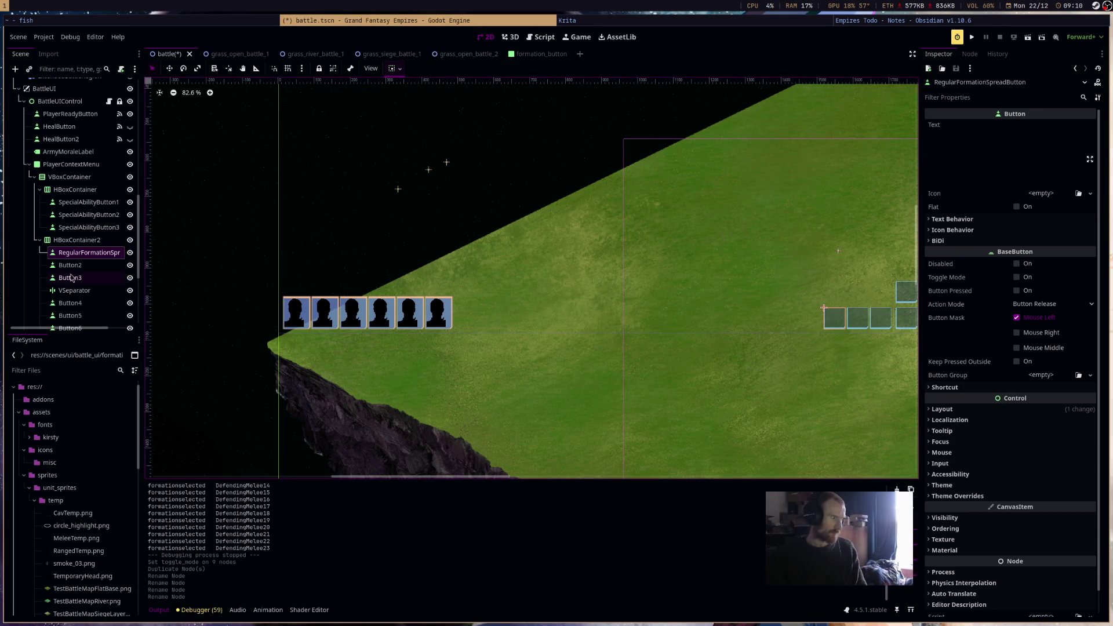
# Rename the next two buttons LooseFormationSpreadButton and CloseFormationSpreadButton, then save battle.tscn.
pyautogui.click(80, 266)
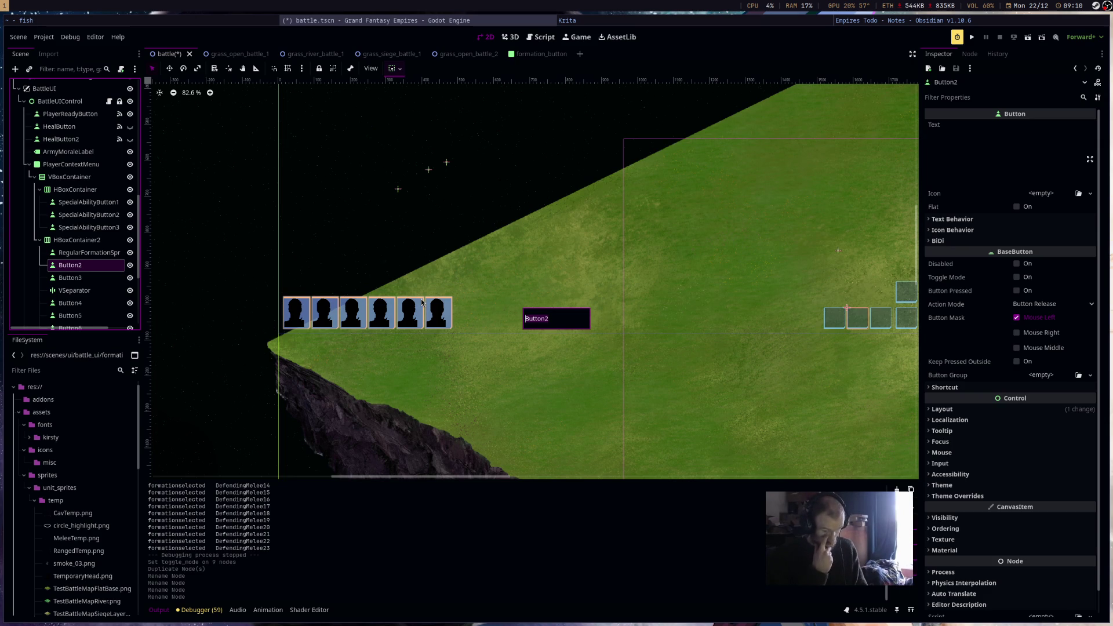
pyautogui.press('BackSpace')
pyautogui.write('LooseFormation')
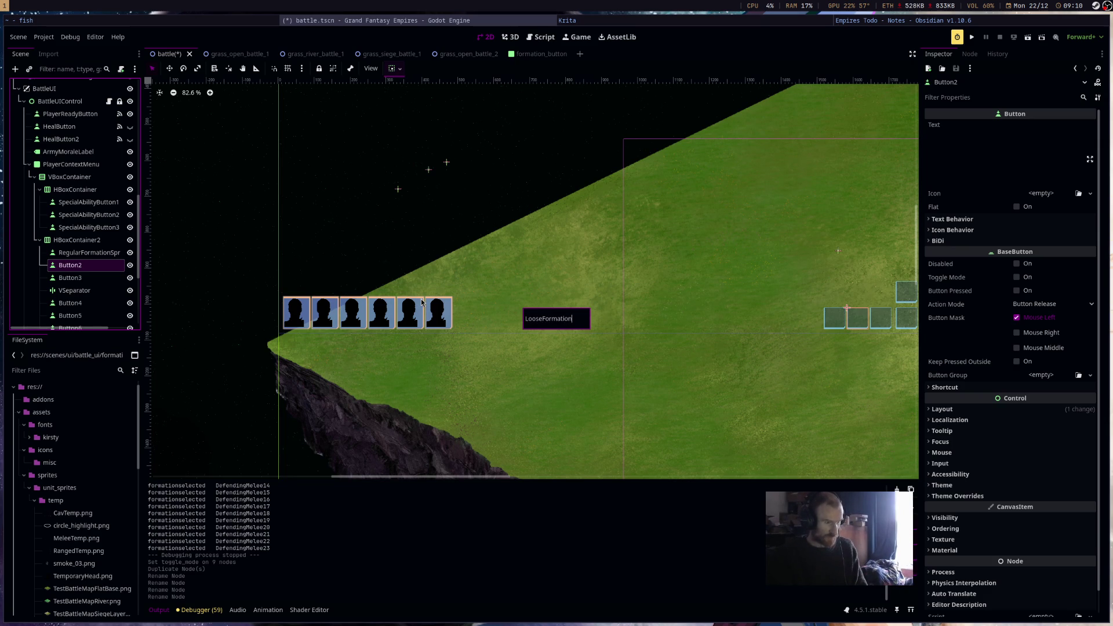
pyautogui.write('SpreadButton')
pyautogui.press('Return')
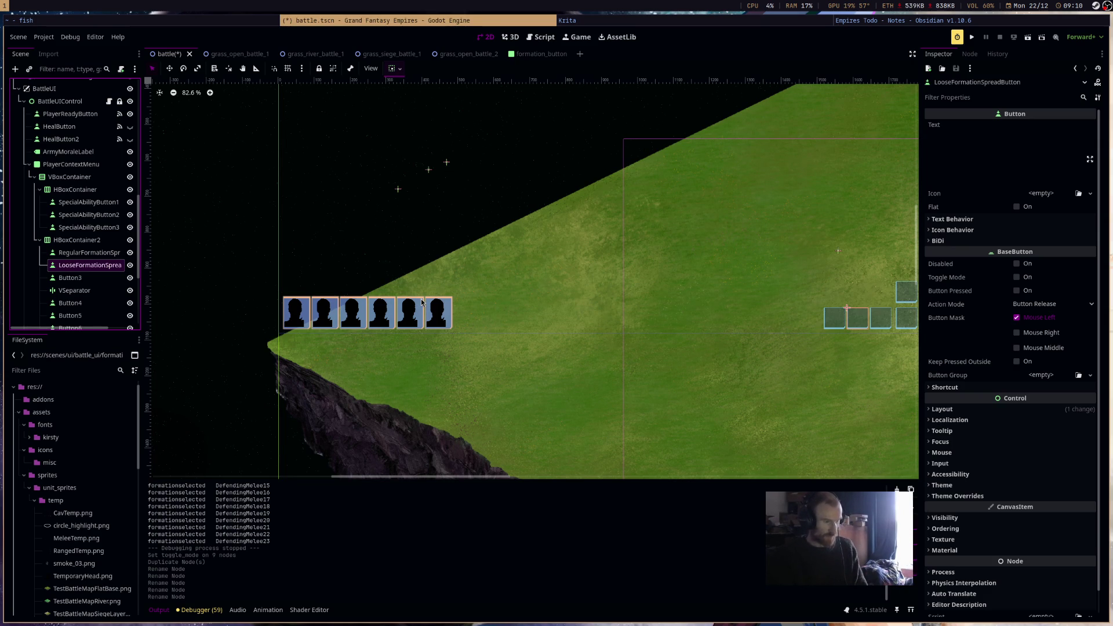
pyautogui.click(69, 278)
pyautogui.press('F2')
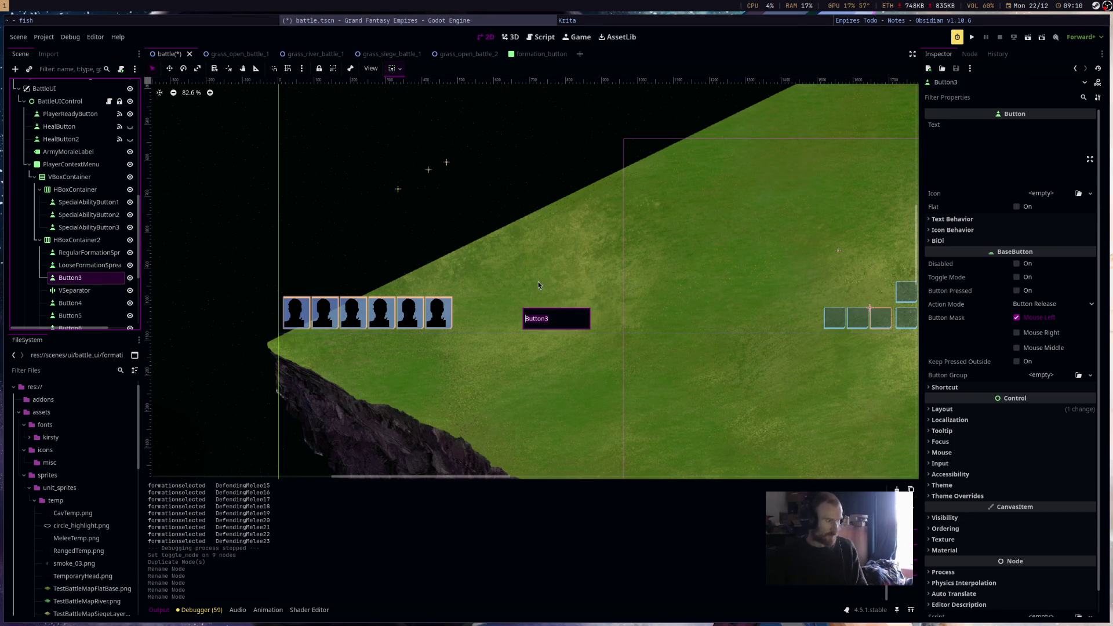
pyautogui.write('Clos')
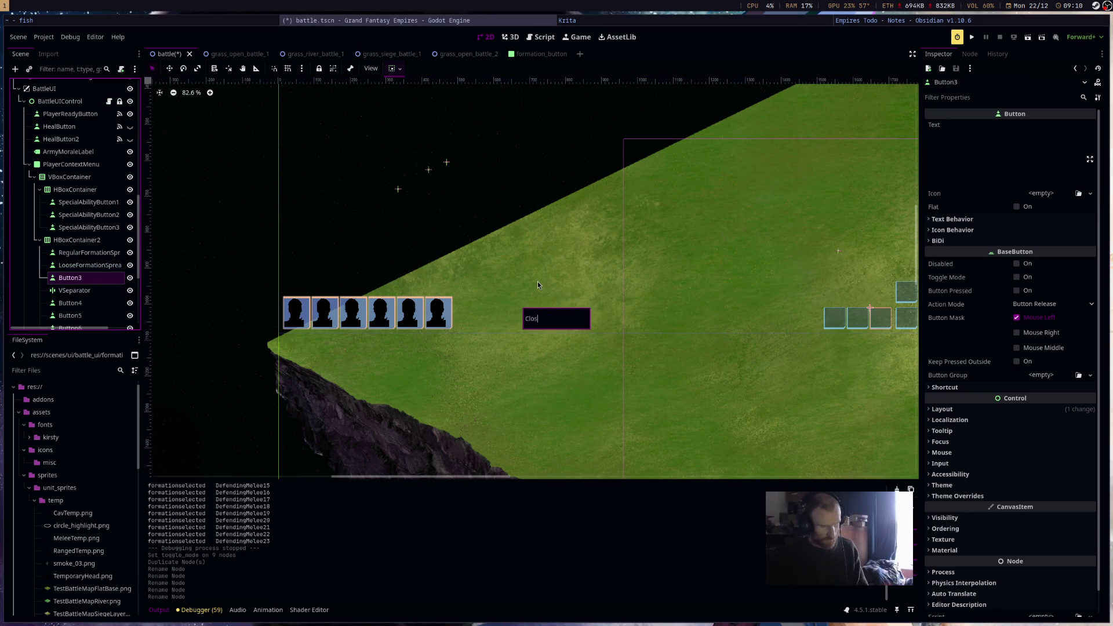
pyautogui.write('eFormation')
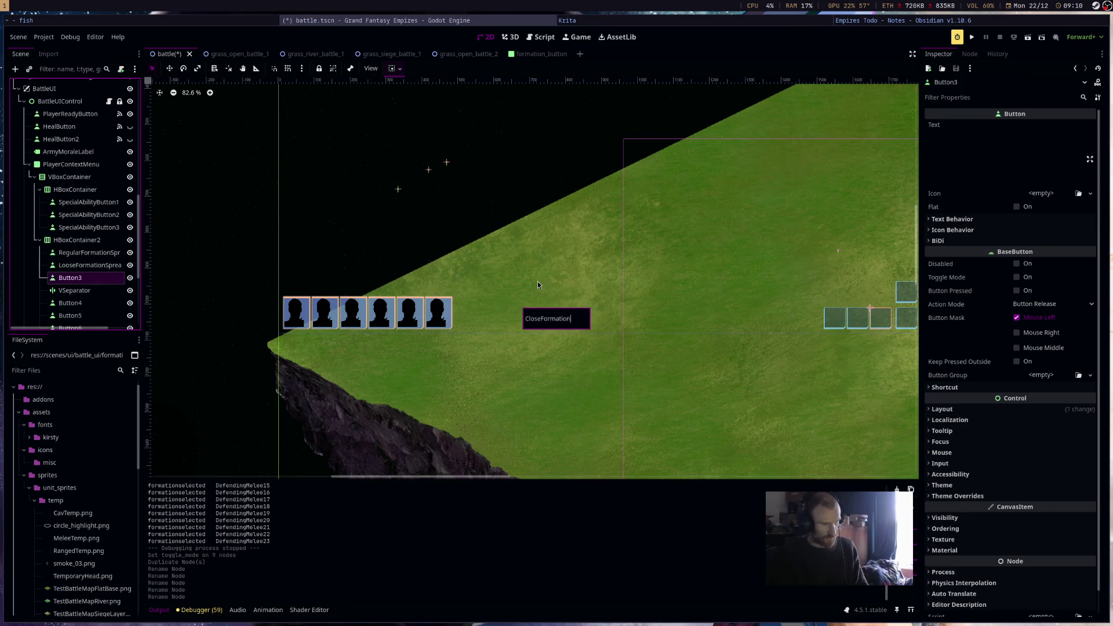
pyautogui.write('SpreadButton')
pyautogui.press('Return')
pyautogui.hotkey('ctrl', 's')
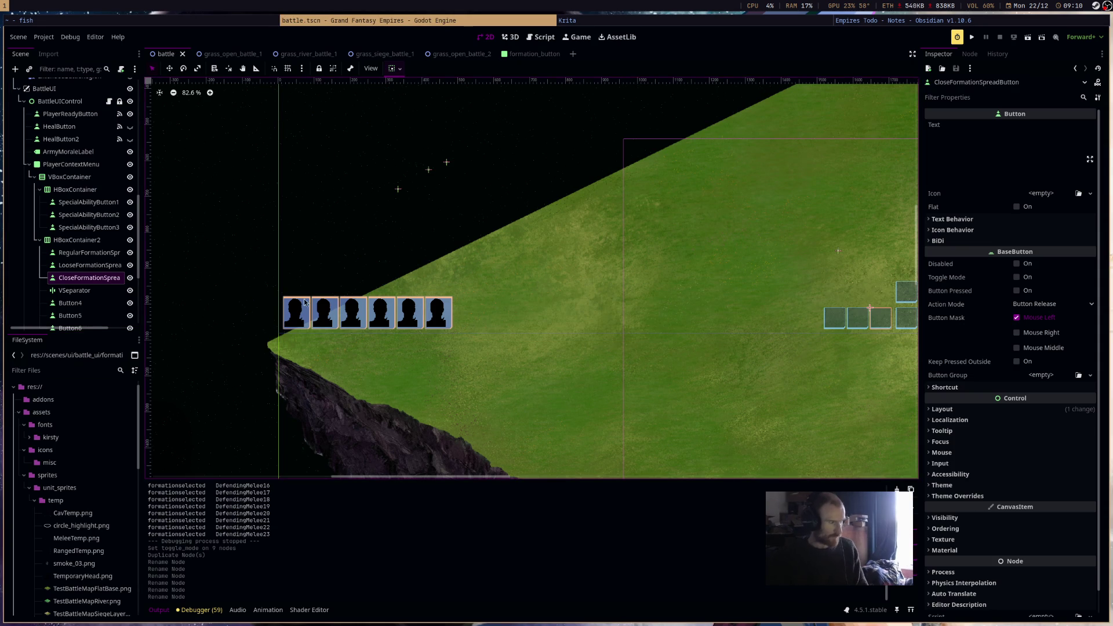
pyautogui.click(70, 303)
# Select the VSeparator and expand its Theme Overrides constants and styles.
pyautogui.moveTo(650, 269); pyautogui.dragTo(400, 282)
pyautogui.scroll(5, 649, 302)
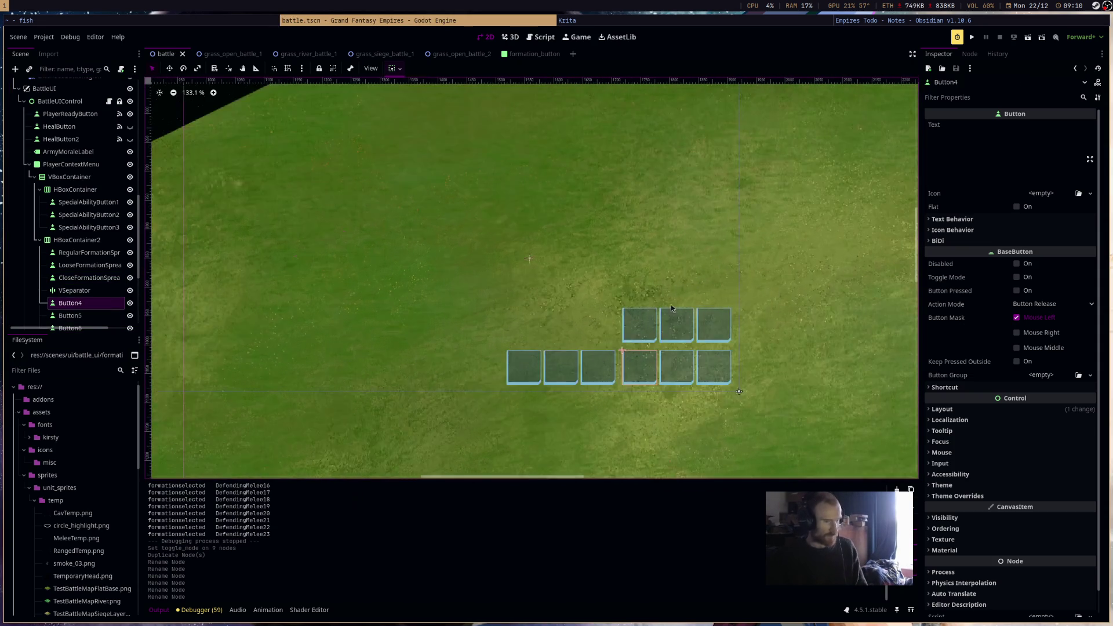
pyautogui.click(75, 290)
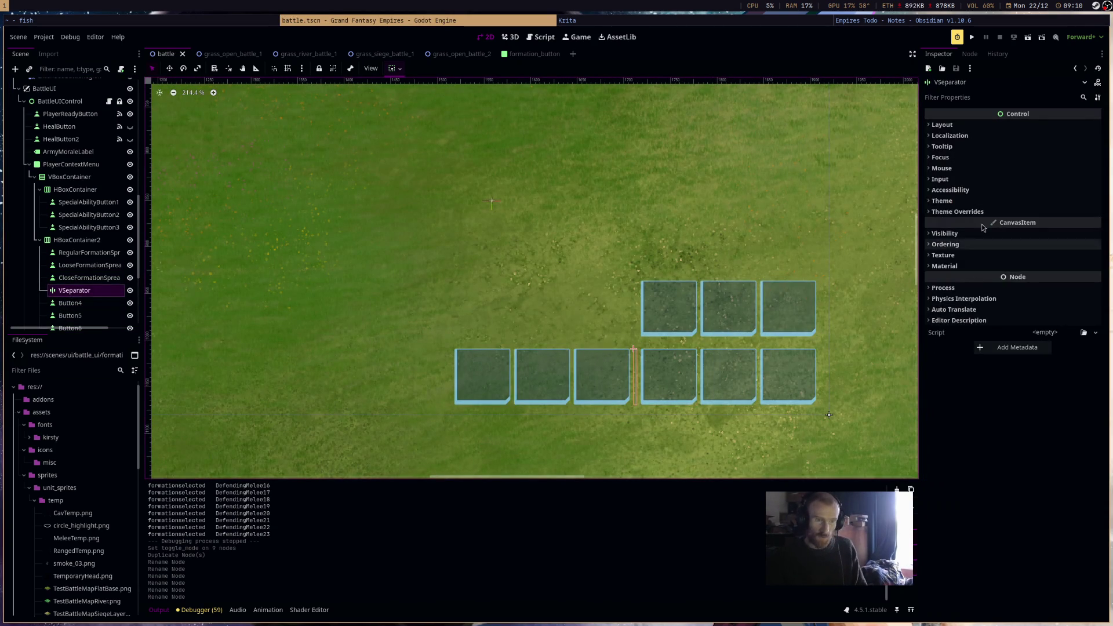
pyautogui.click(993, 201)
pyautogui.click(994, 203)
pyautogui.click(993, 201)
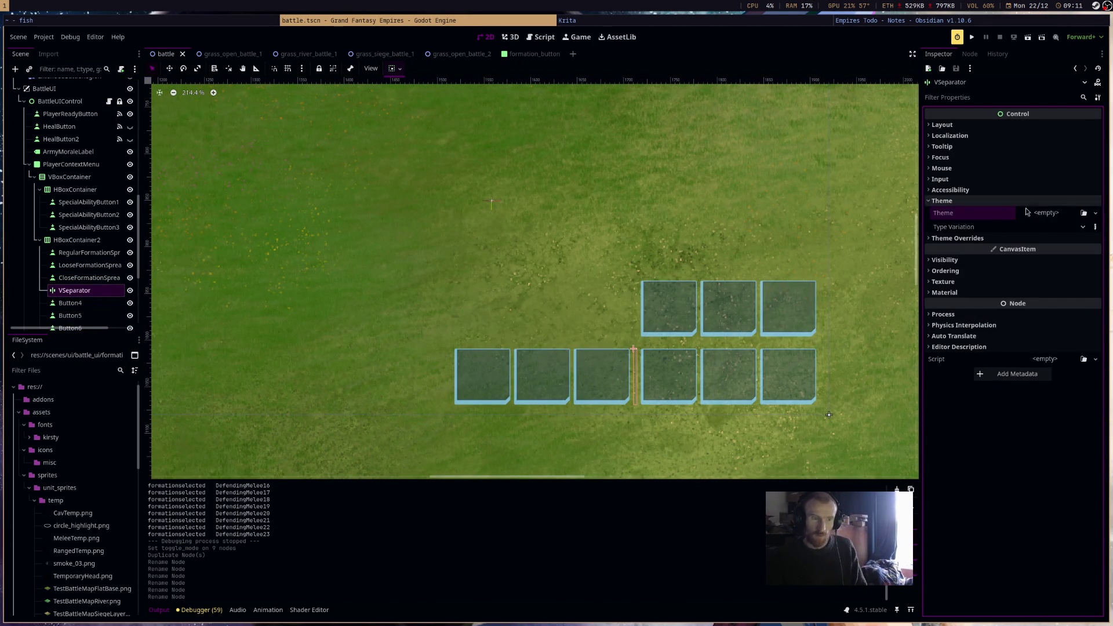
pyautogui.click(1038, 202)
pyautogui.click(1035, 213)
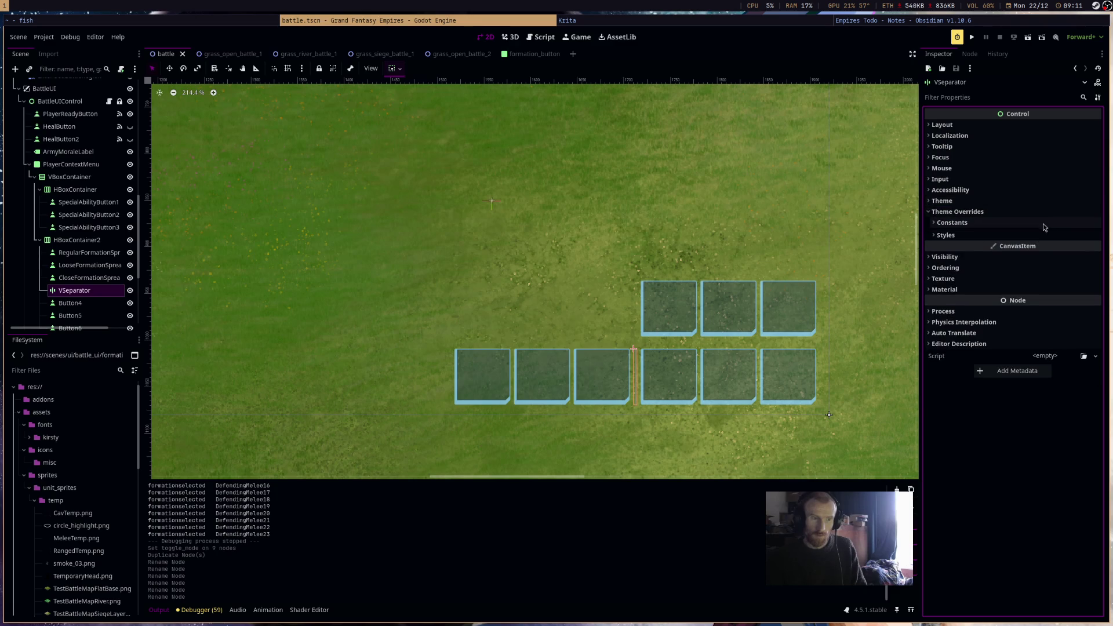
pyautogui.click(1043, 222)
pyautogui.click(1044, 234)
# Set the separator's Styles > Separator override to StyleBoxEmpty.
pyautogui.click(1065, 249)
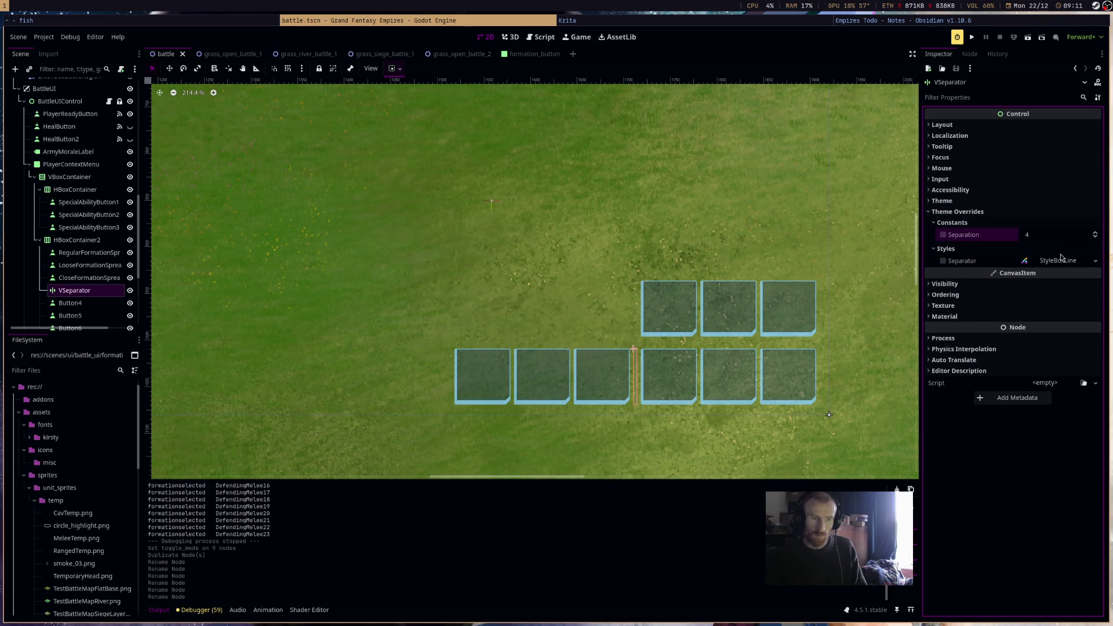
pyautogui.click(1080, 260)
pyautogui.click(1094, 262)
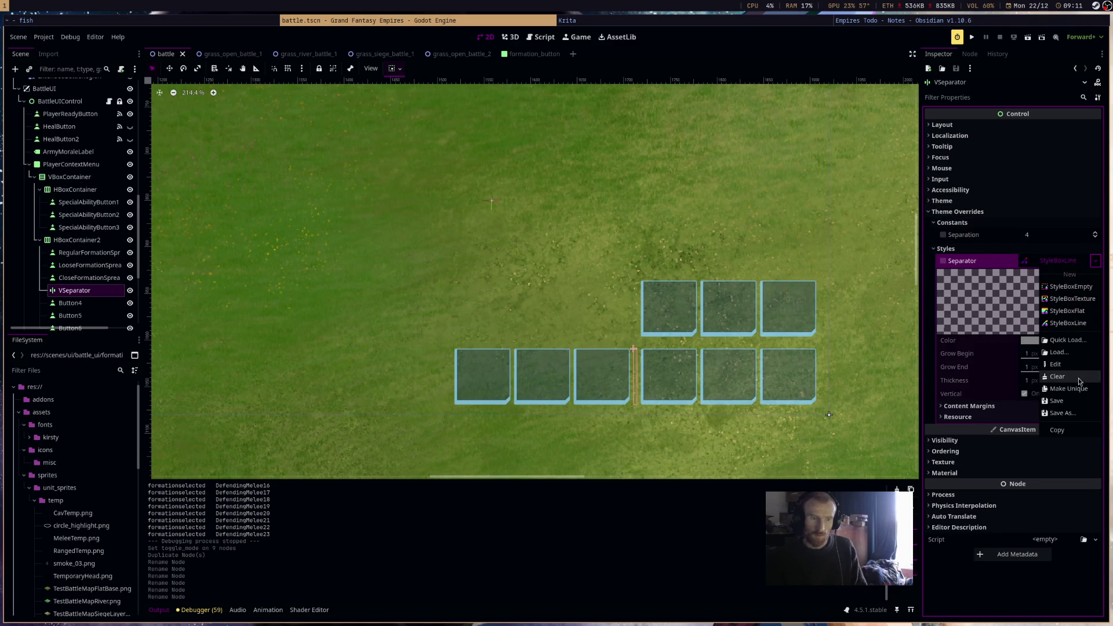
pyautogui.click(1077, 286)
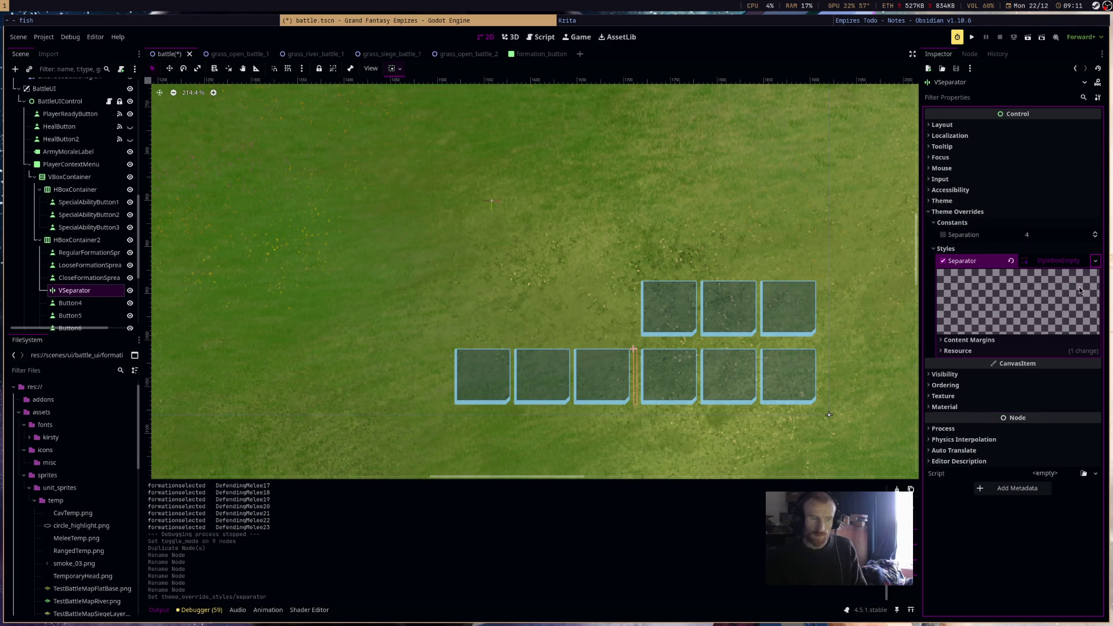
# Raise the separator's Separation constant to 9 and save the scene.
pyautogui.click(1073, 233)
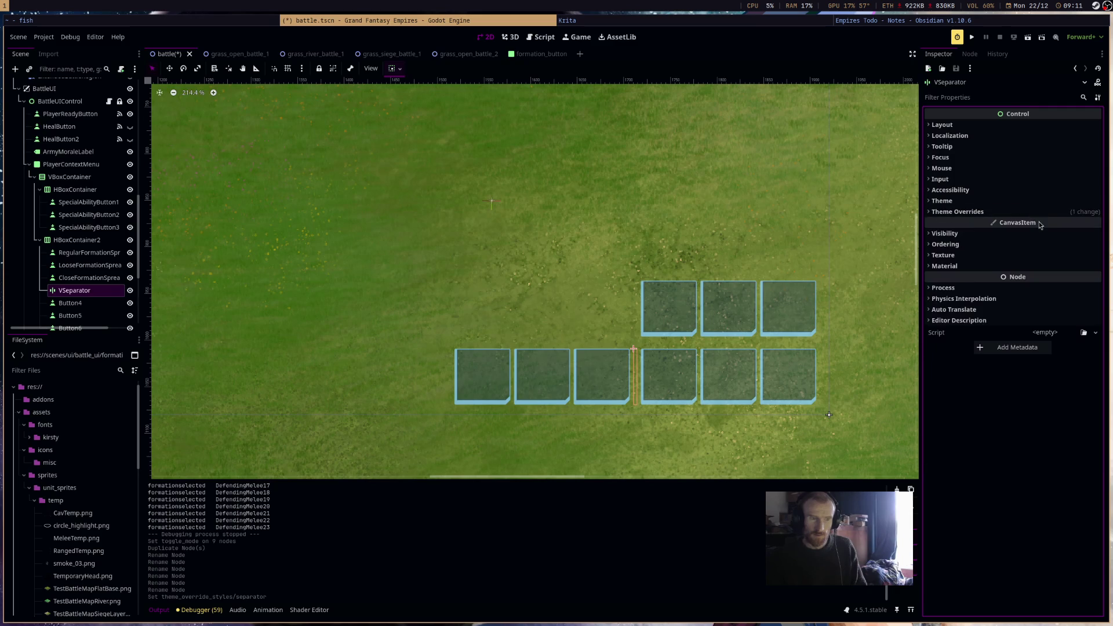
pyautogui.click(1094, 232)
pyautogui.click(1095, 233)
pyautogui.click(1094, 233)
pyautogui.click(1095, 233)
pyautogui.click(1094, 233)
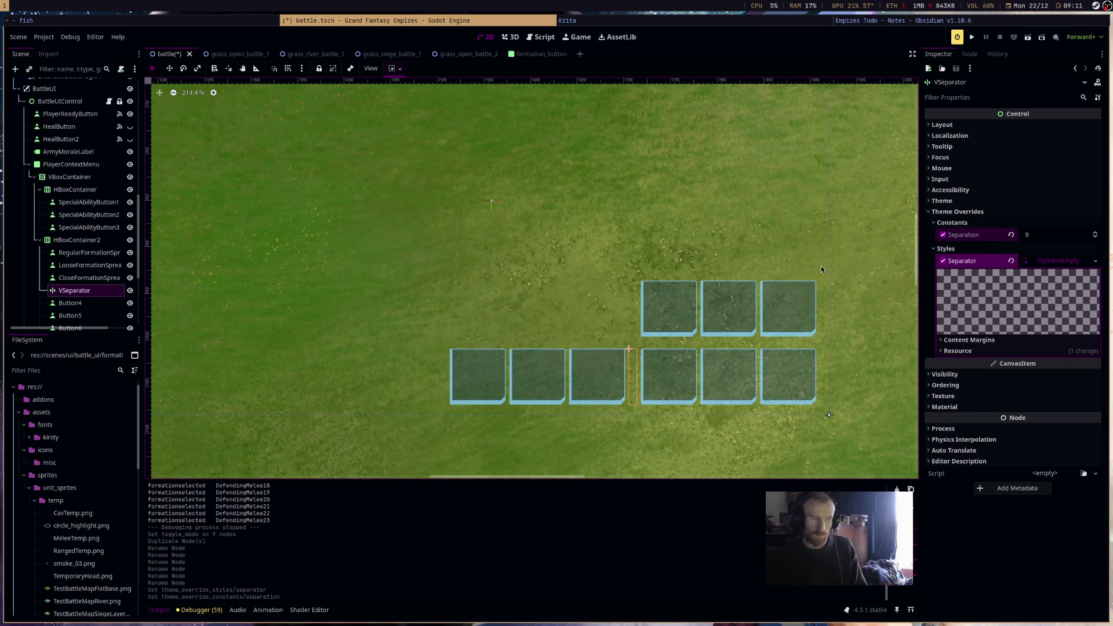
pyautogui.hotkey('ctrl', 's')
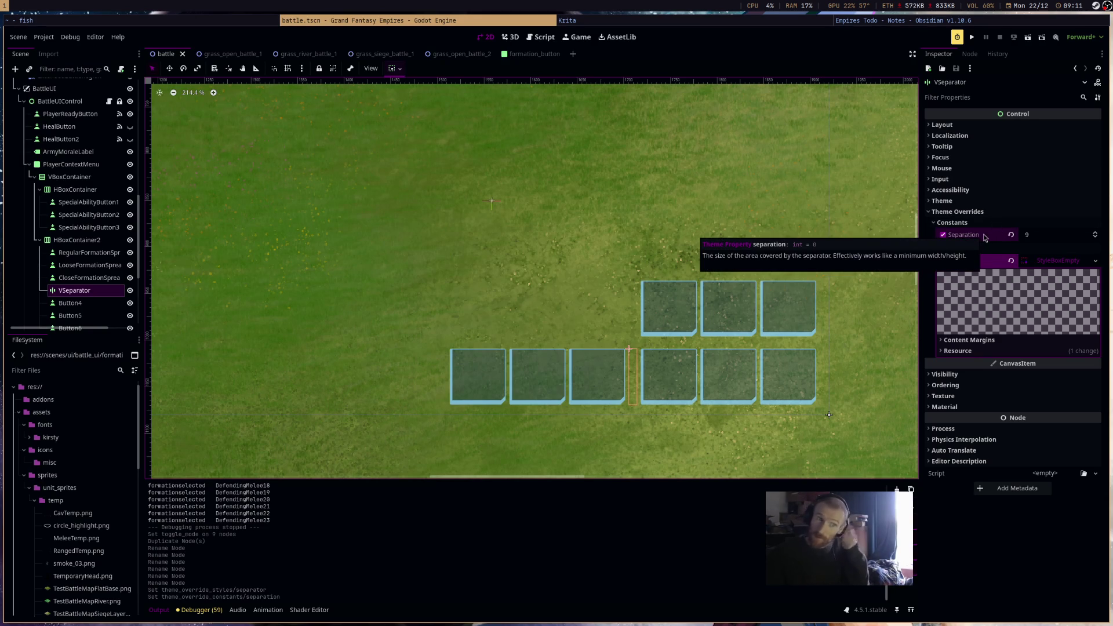
pyautogui.press('Down')
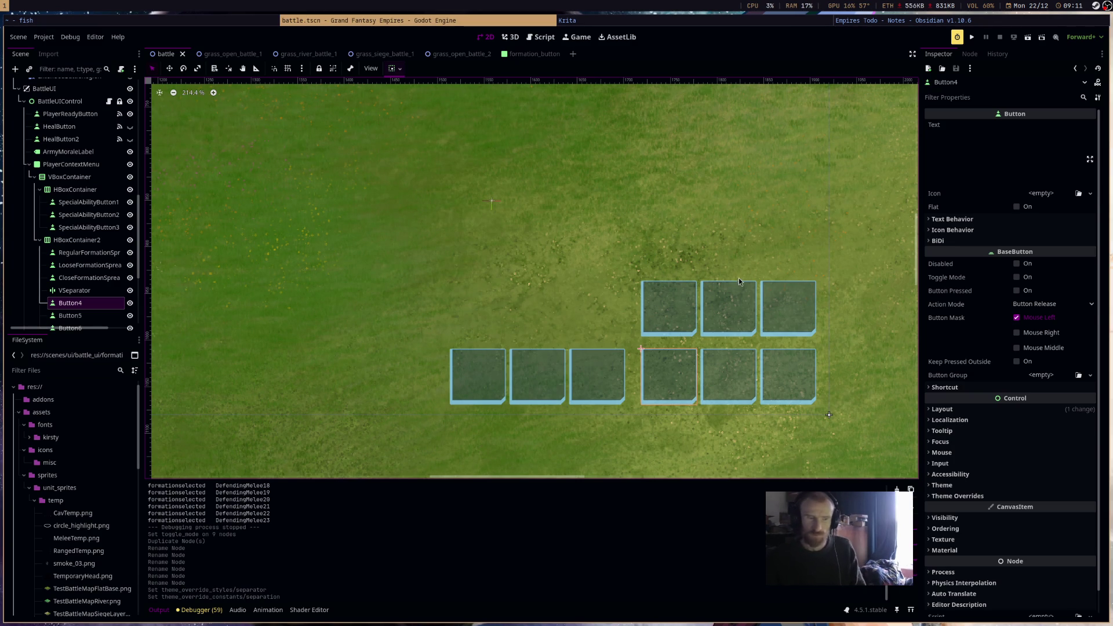
# Rename Button4 and Button5 to StandardGroupFomration and SkirmishGroupFormation.
pyautogui.scroll(-2, 101, 282)
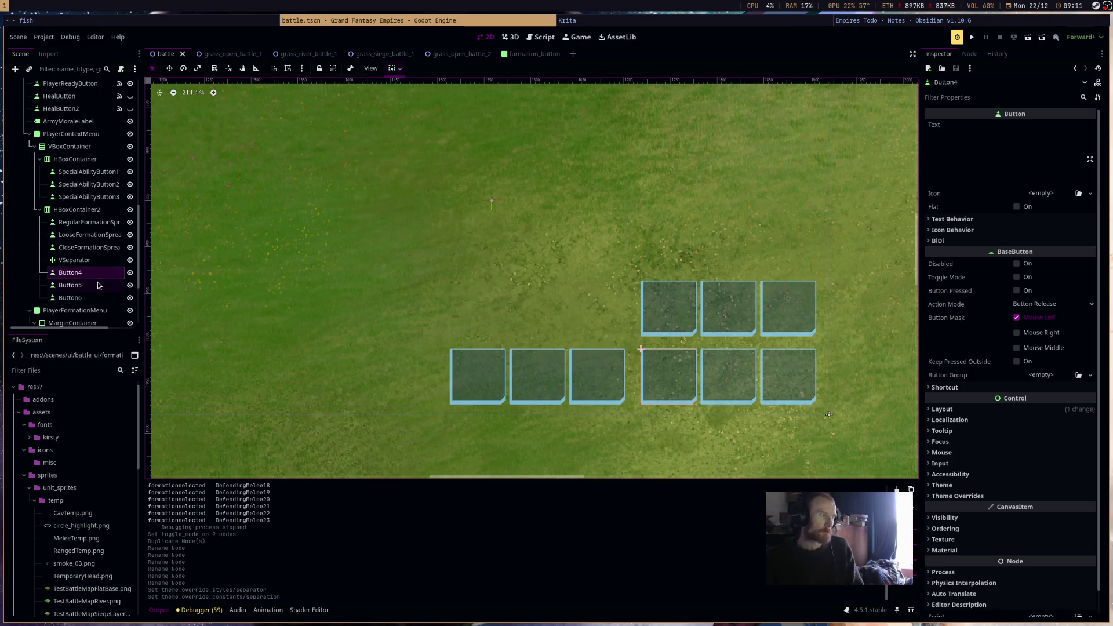
pyautogui.click(102, 276)
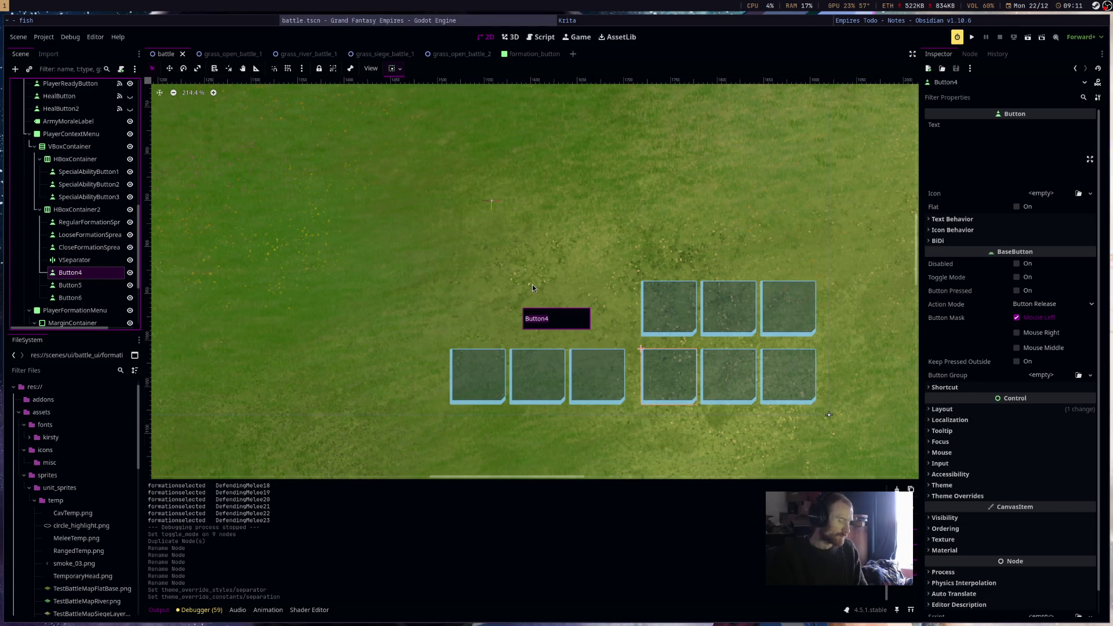
pyautogui.write('Standard')
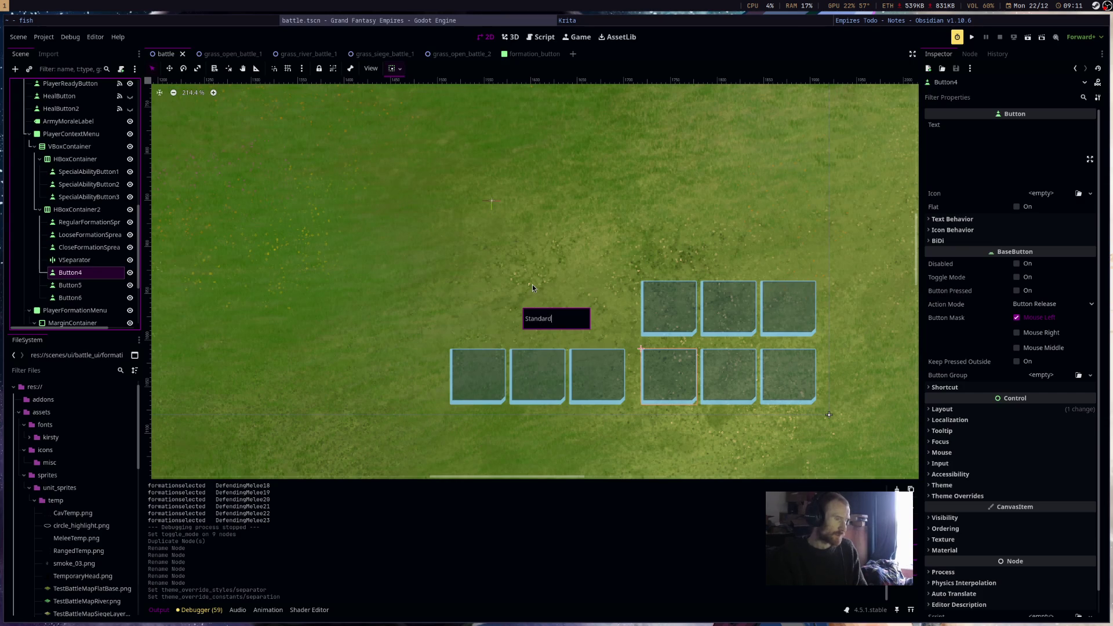
pyautogui.write('oupFomration')
pyautogui.press('Return')
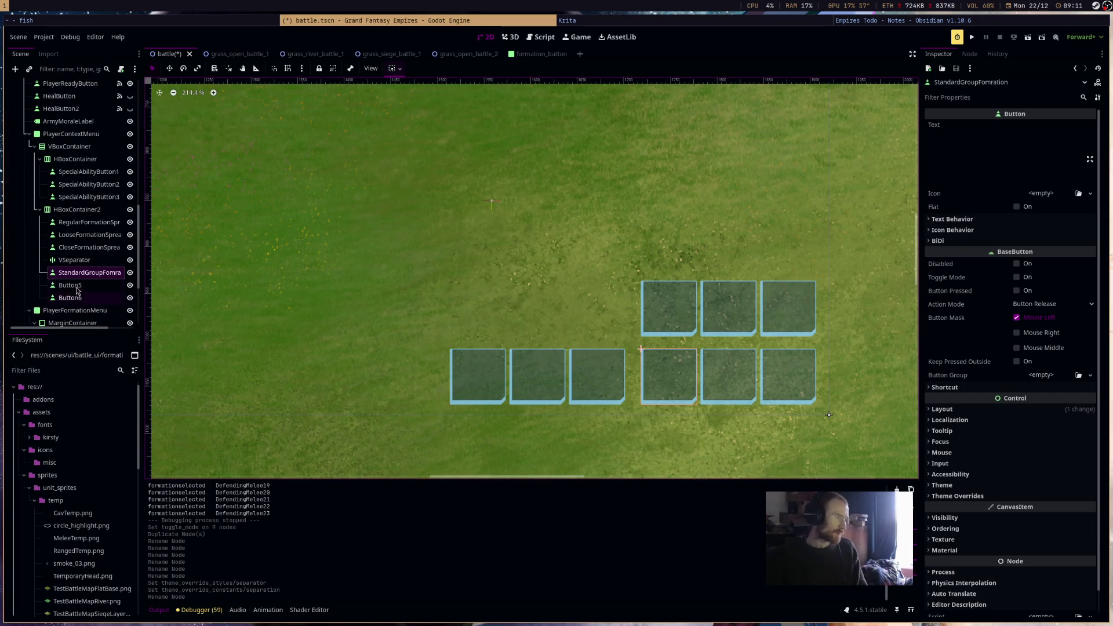
pyautogui.click(81, 286)
pyautogui.press('F2')
pyautogui.write('Ski')
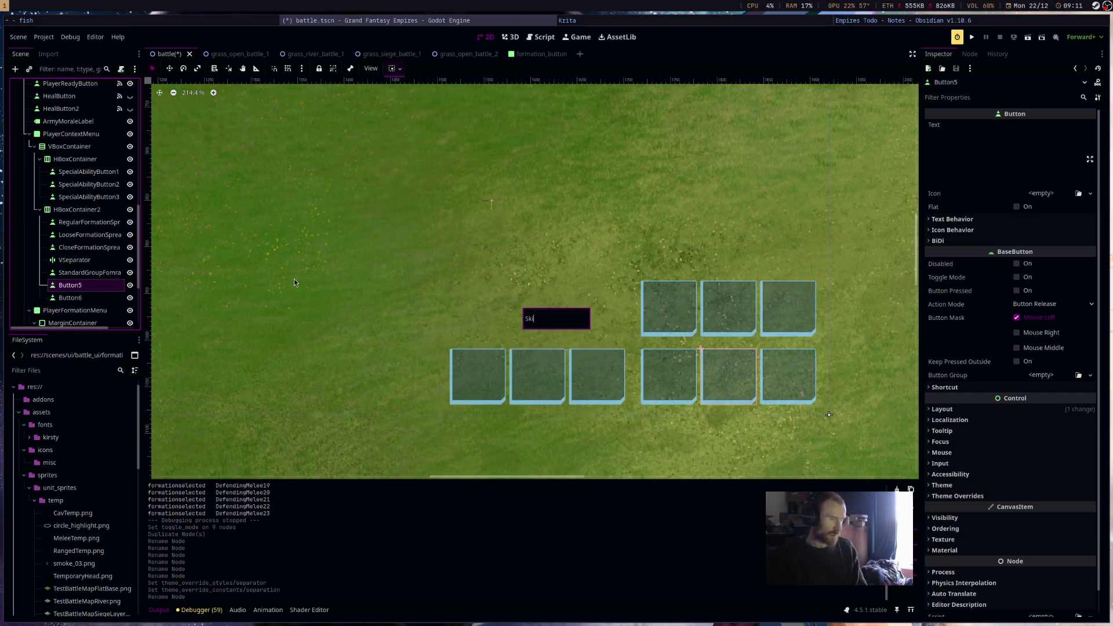
pyautogui.write('rsh')
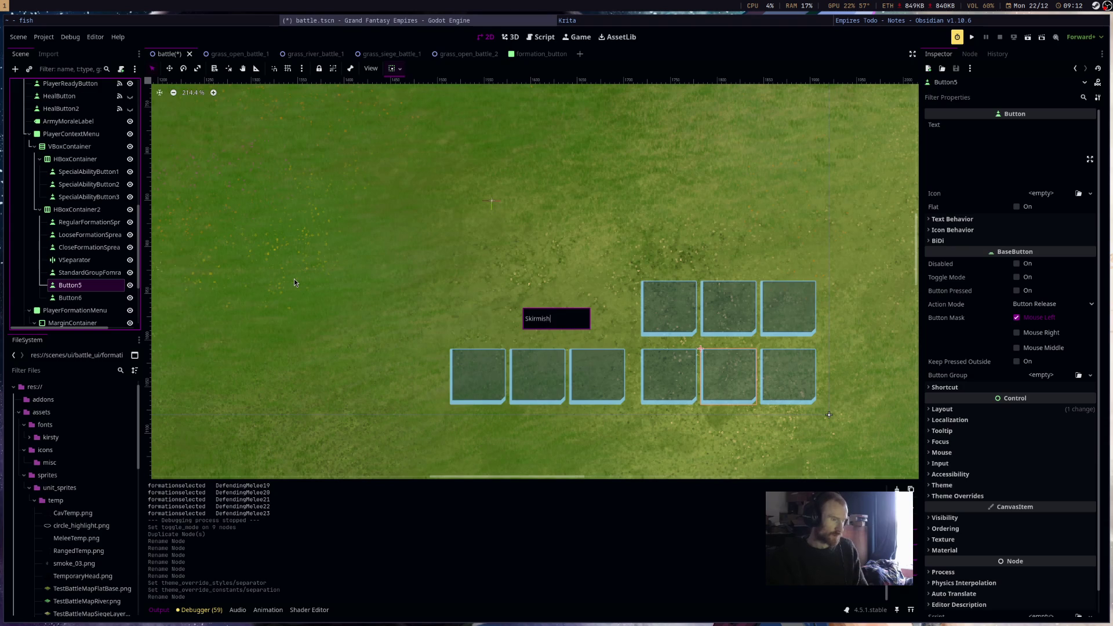
pyautogui.write('pFomr')
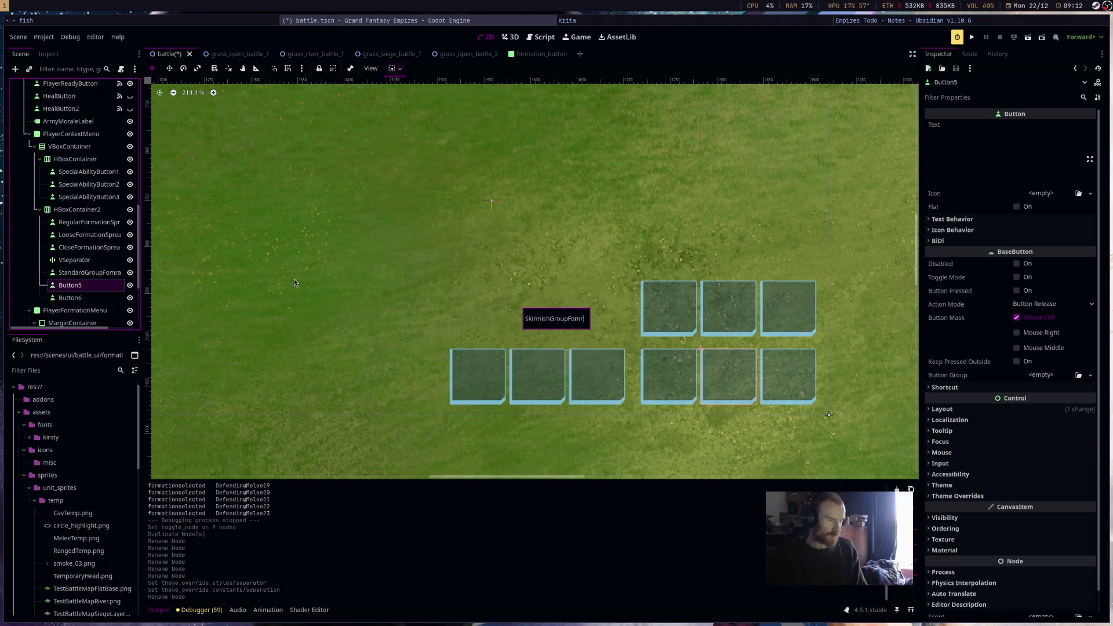
pyautogui.write('mation')
pyautogui.press('Return')
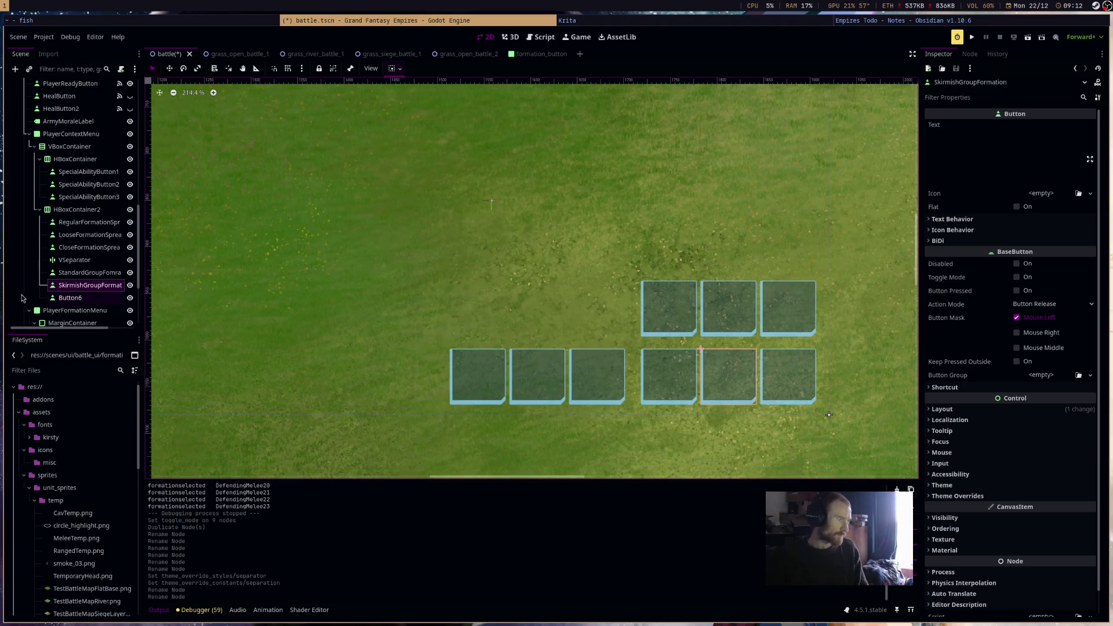
# Rename Button6 to DefensiveGroupFormation and save the battle scene.
pyautogui.click(79, 300)
pyautogui.press('F2')
pyautogui.write('Def')
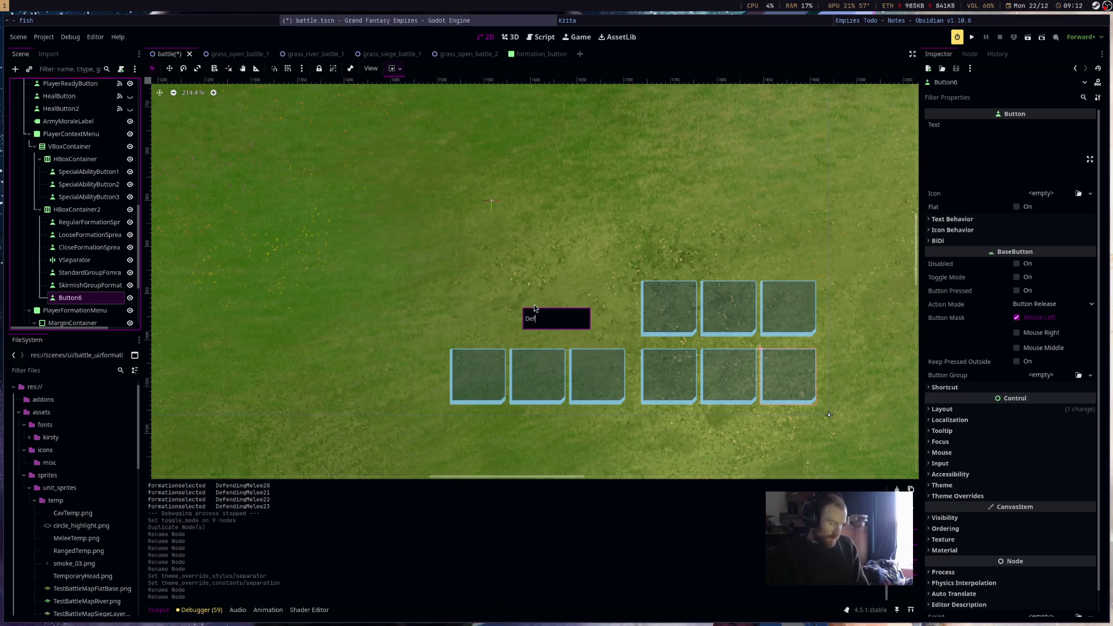
pyautogui.write('enceGr')
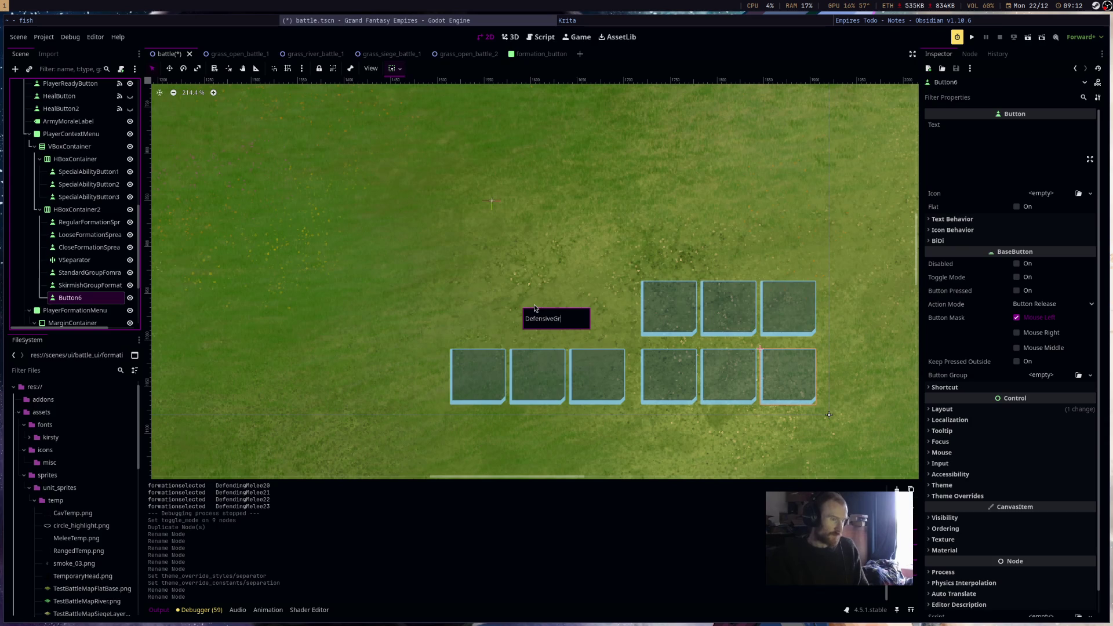
pyautogui.write('oupormation')
pyautogui.press('Return')
pyautogui.hotkey('ctrl', 's')
pyautogui.click(663, 318)
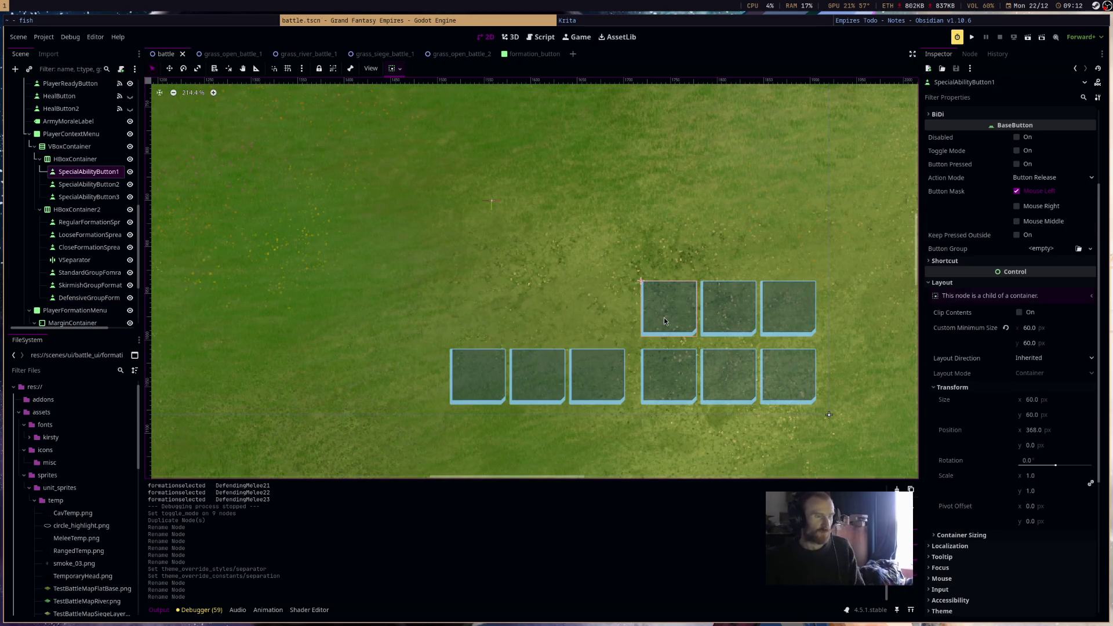
# Set the three SpecialAbilityButtons' Text to *1, *2 and *3, and save.
pyautogui.scroll(3, 982, 150)
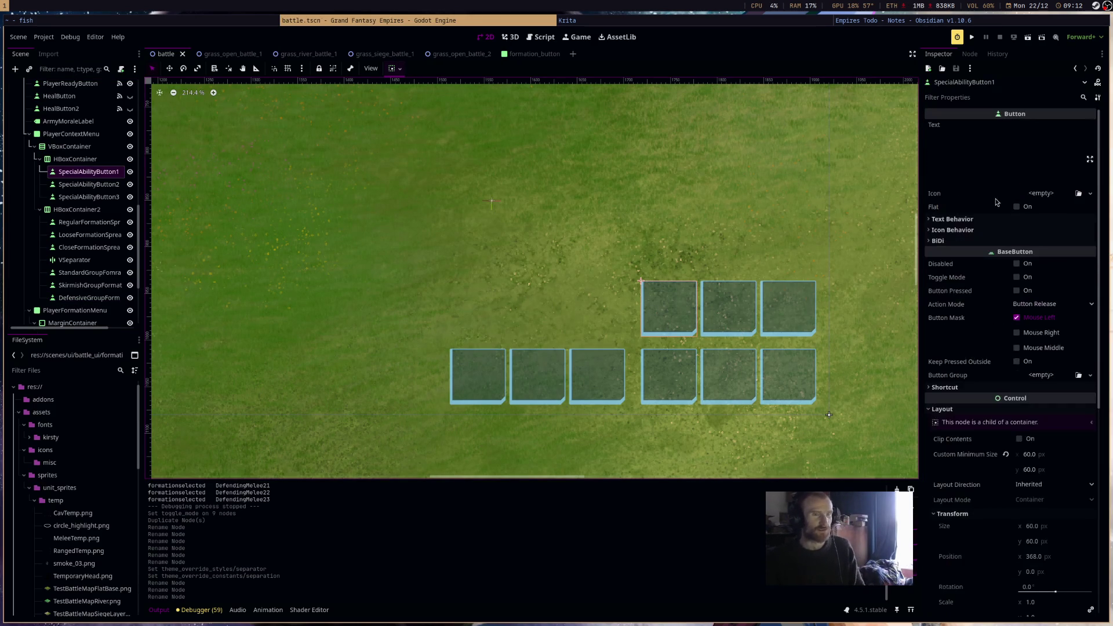
pyautogui.click(983, 153)
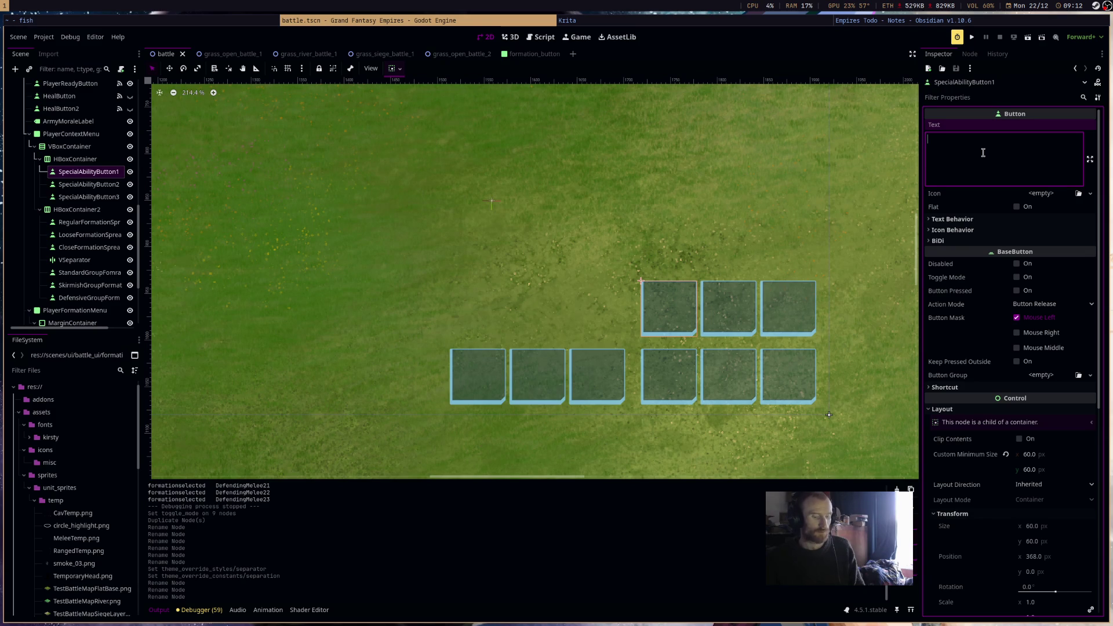
pyautogui.write('*1')
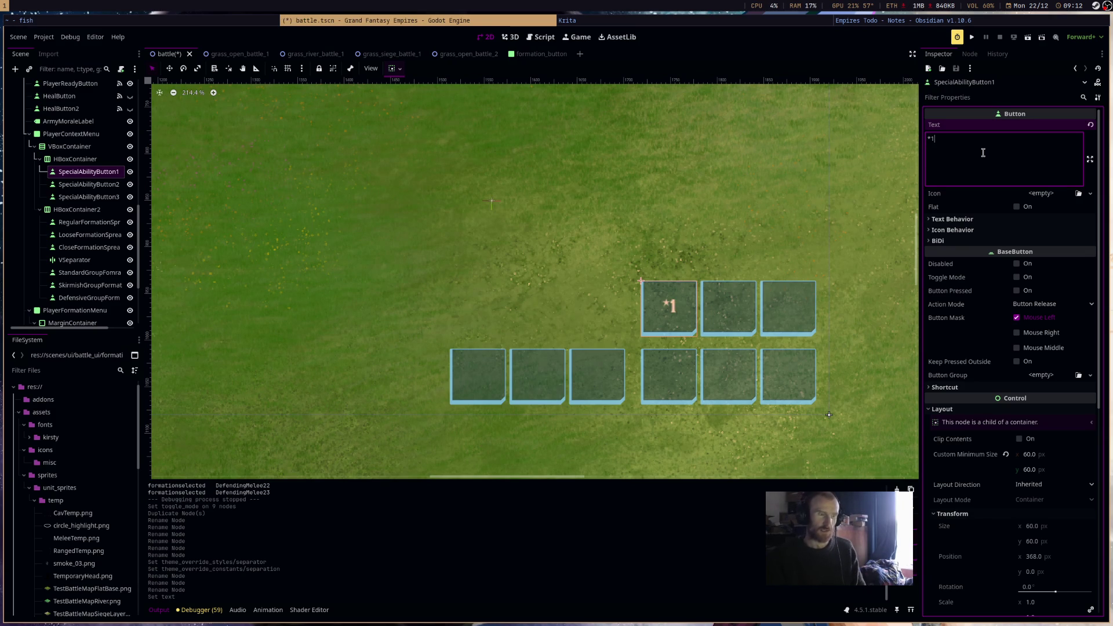
pyautogui.click(752, 303)
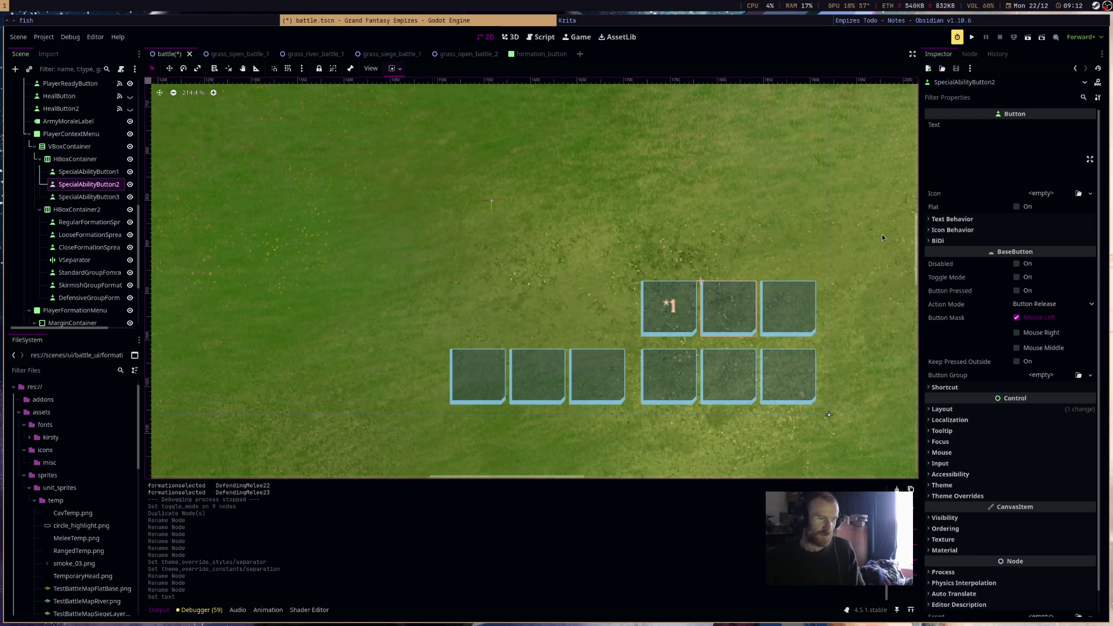
pyautogui.write('*2')
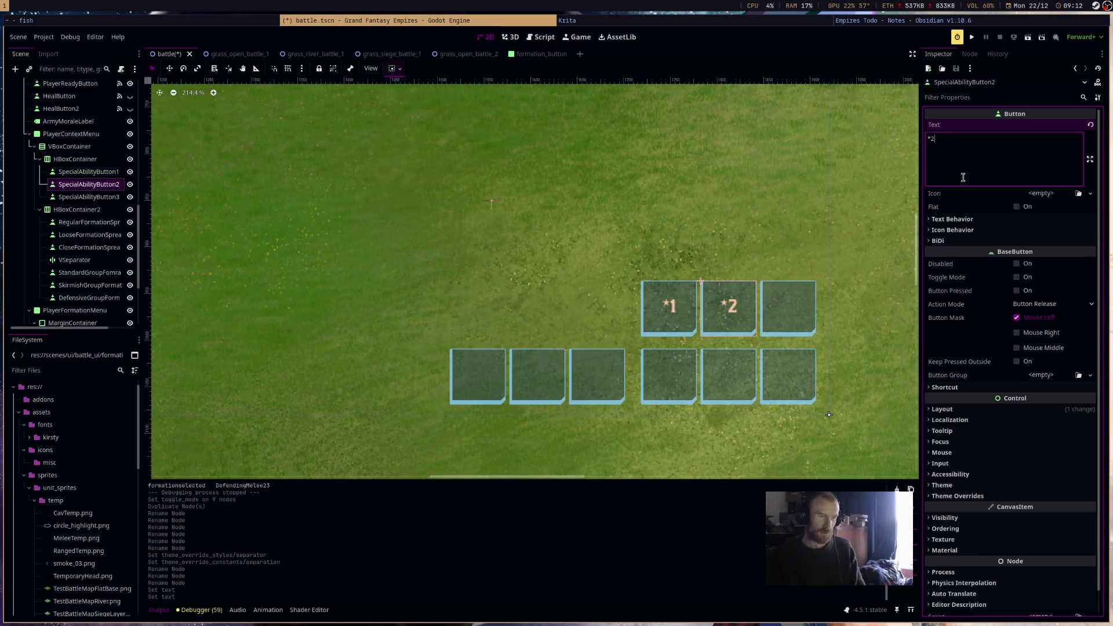
pyautogui.click(1009, 152)
pyautogui.write('*2')
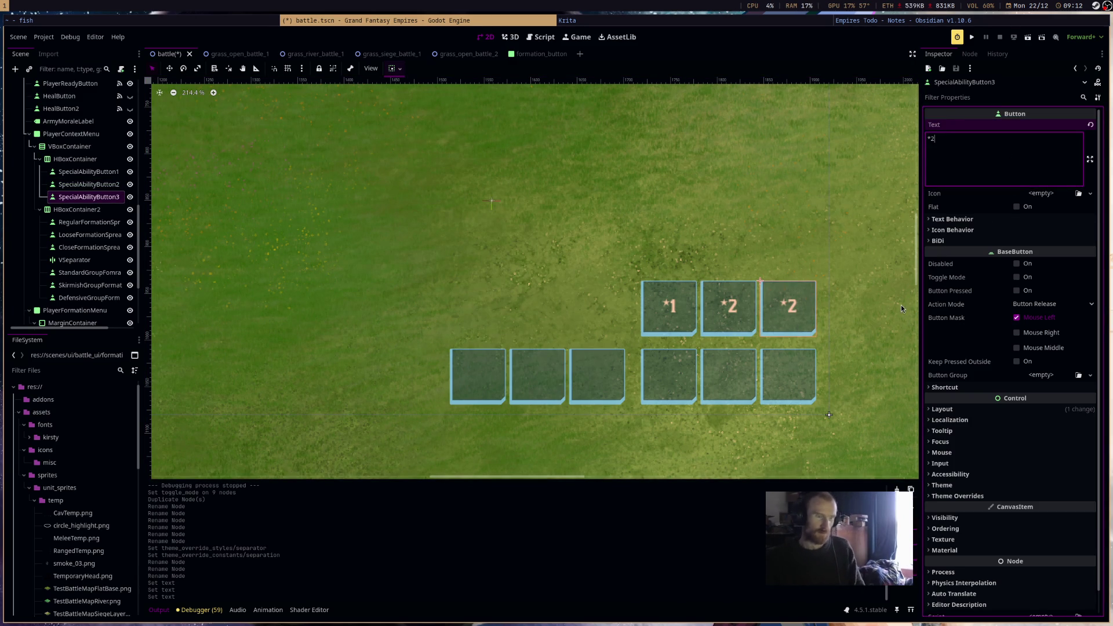
pyautogui.hotkey('ctrl', 's')
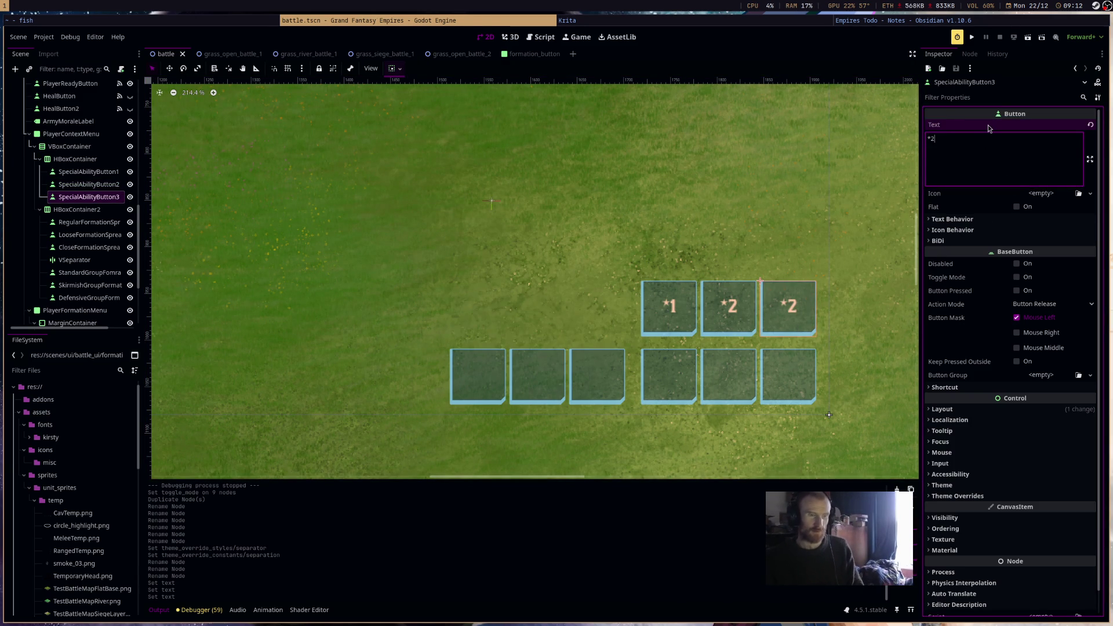
pyautogui.press('BackSpace')
pyautogui.write('3')
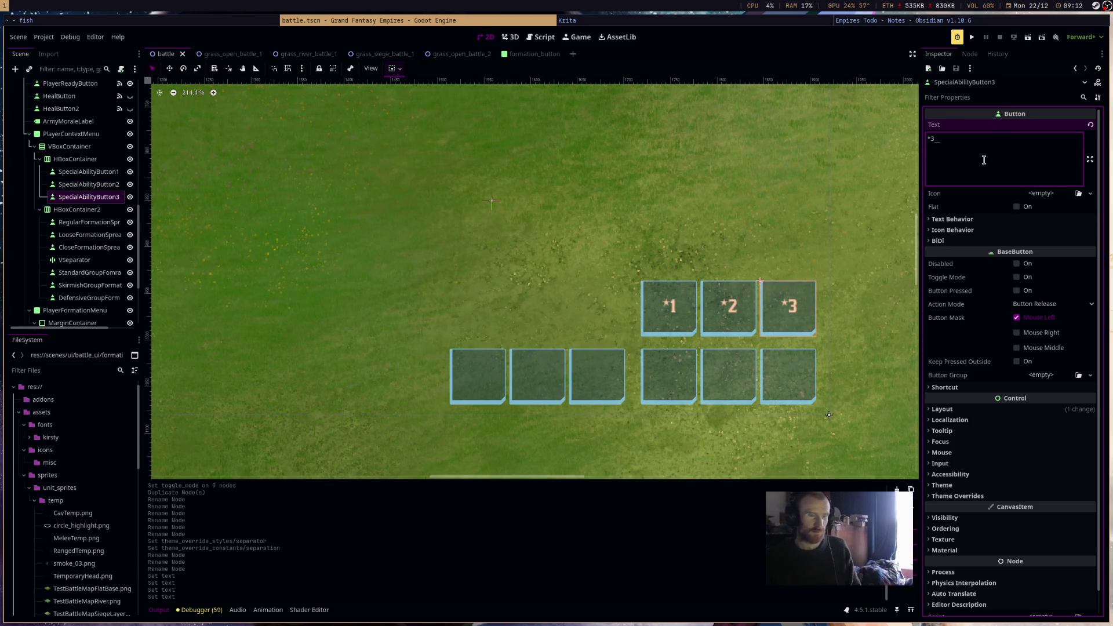
pyautogui.keyDown('shift'); pyautogui.click(87, 171); pyautogui.keyUp('shift')
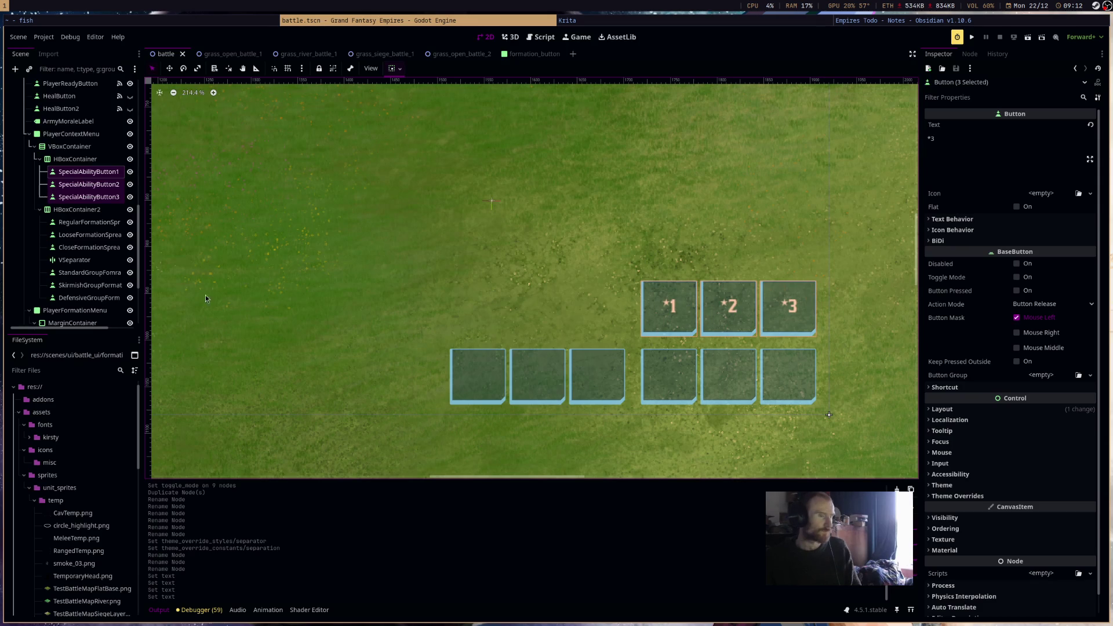
# Select RegularFormationSpreadButton and zoom and pan the viewport to frame the formation buttons.
pyautogui.click(468, 383)
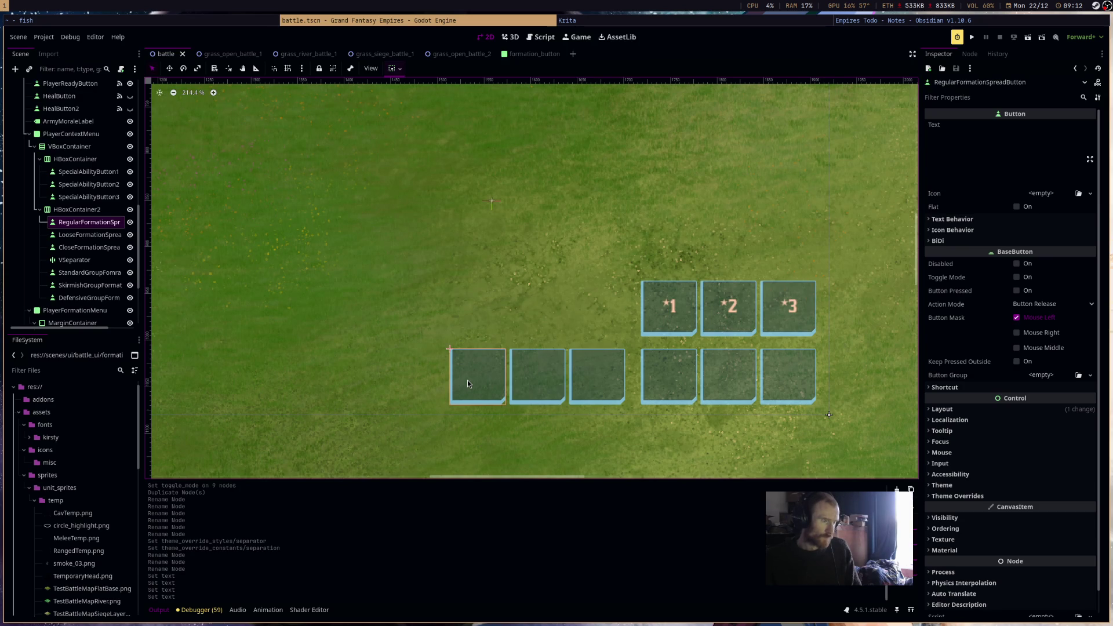
pyautogui.scroll(-4, 467, 380)
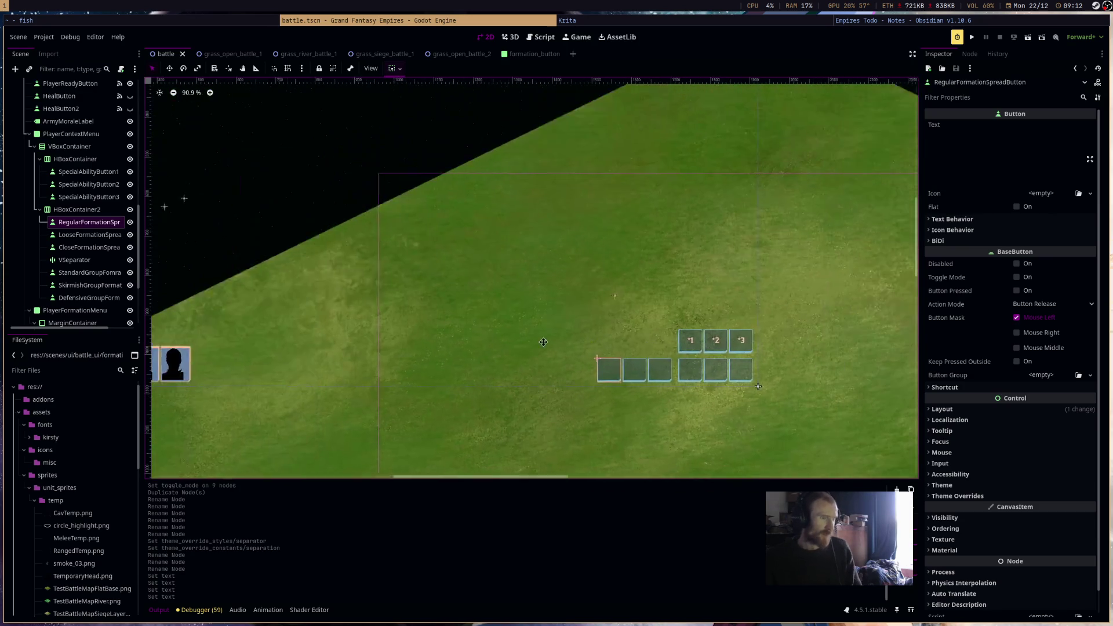
pyautogui.moveTo(724, 352); pyautogui.dragTo(874, 346)
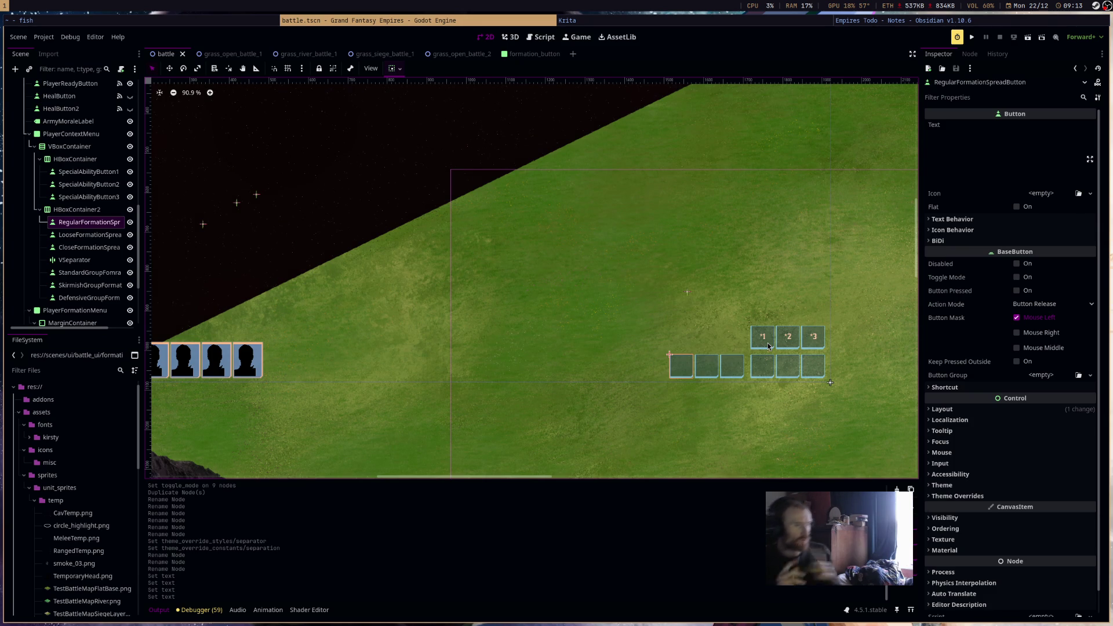
pyautogui.scroll(10, 709, 375)
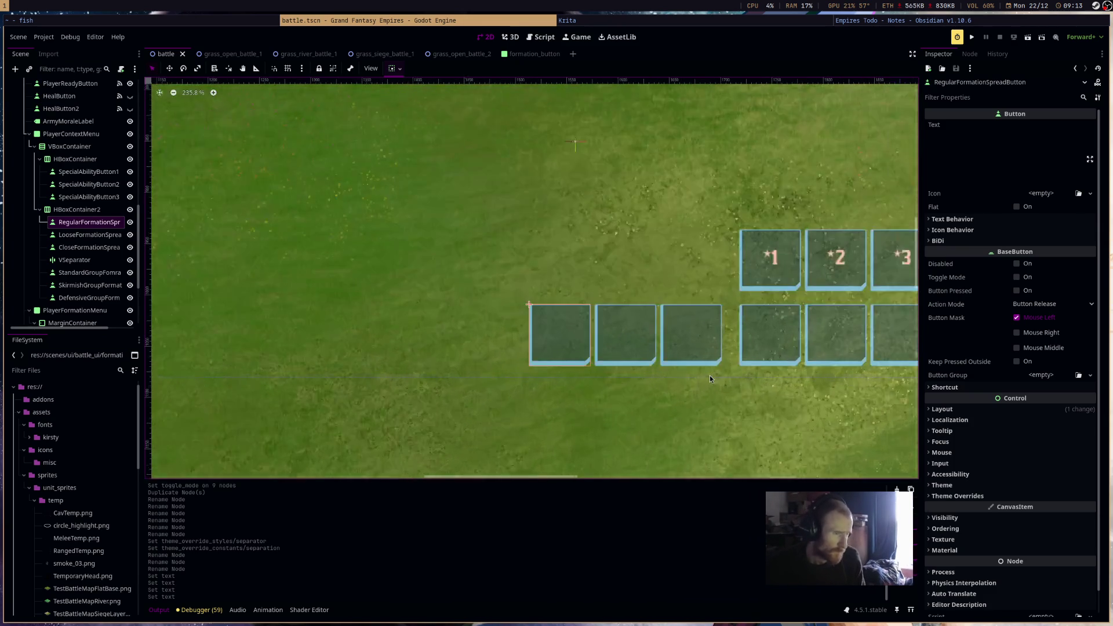
pyautogui.scroll(-4, 709, 374)
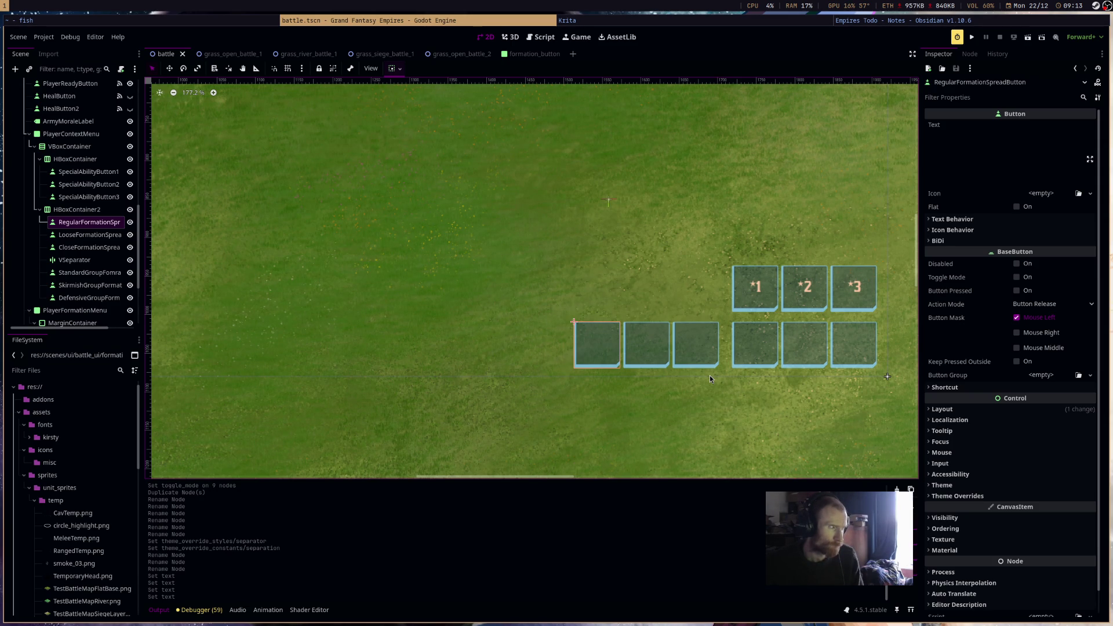
# Label the formation spread buttons RFS, LFS and CFS, each with Toggle Mode on.
pyautogui.click(959, 149)
pyautogui.write('R')
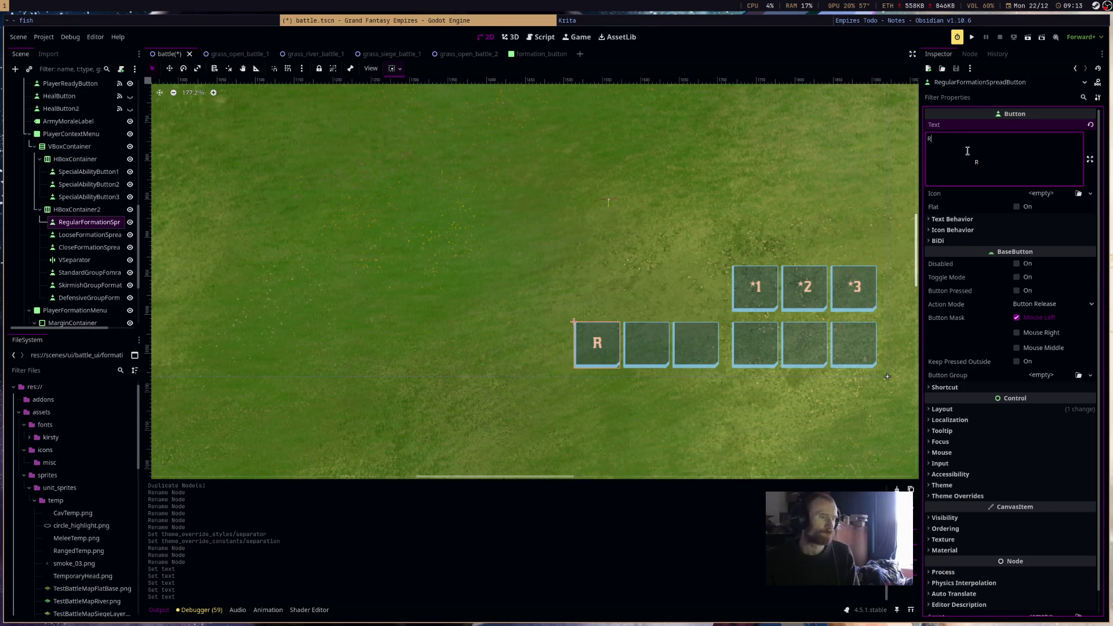
pyautogui.write('S')
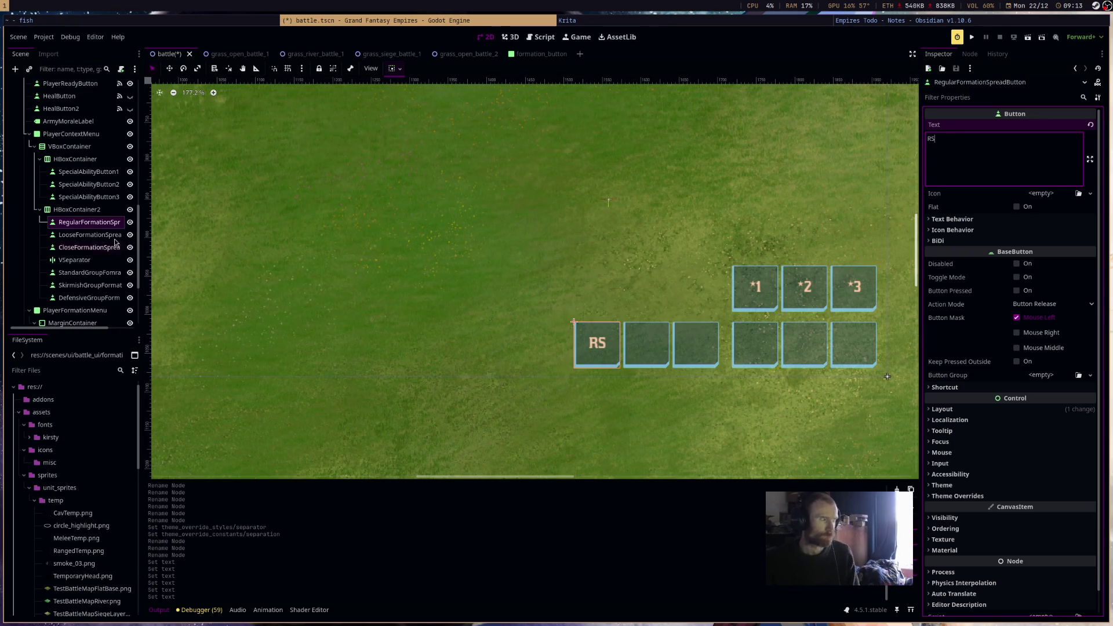
pyautogui.click(930, 139)
pyautogui.write('F')
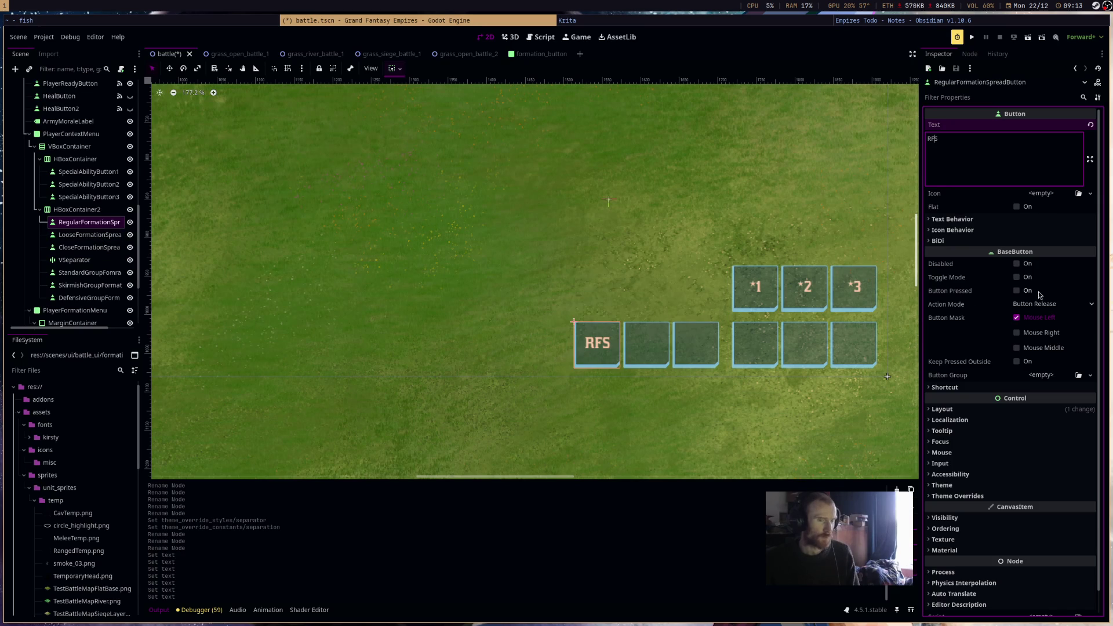
pyautogui.click(1016, 277)
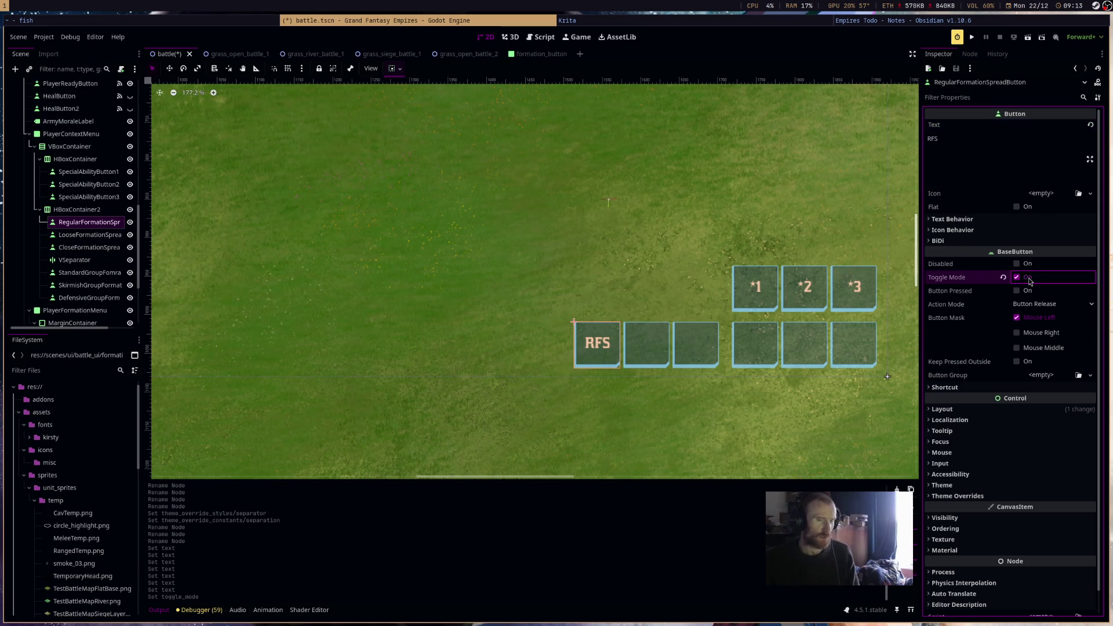
pyautogui.click(99, 235)
pyautogui.click(962, 149)
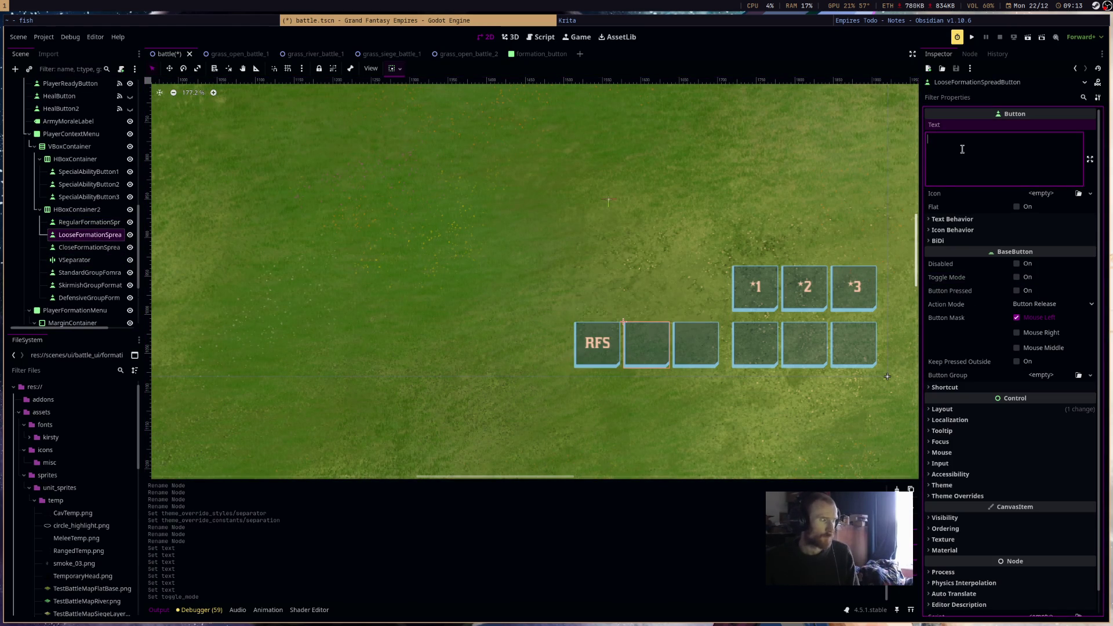
pyautogui.write('LFS')
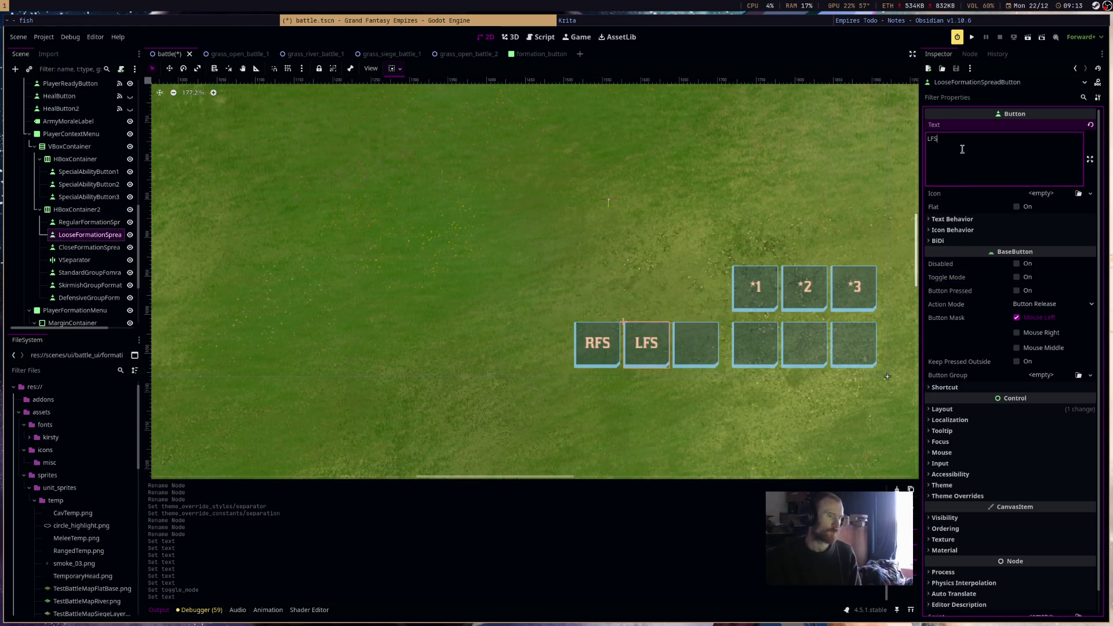
pyautogui.click(1016, 277)
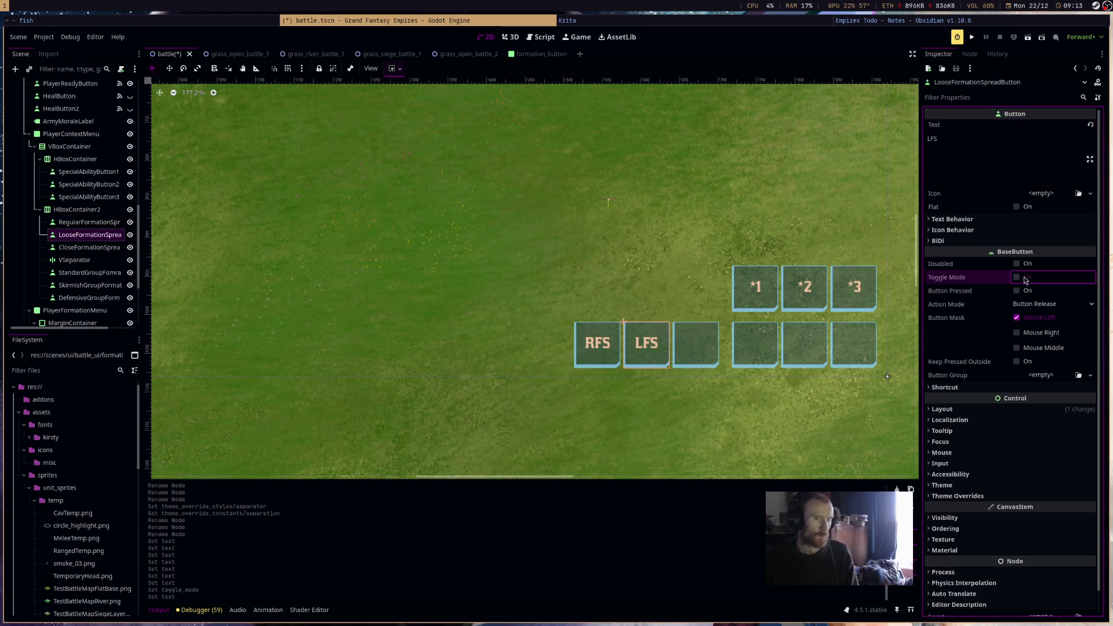
pyautogui.click(90, 248)
pyautogui.click(962, 148)
pyautogui.write('CFS')
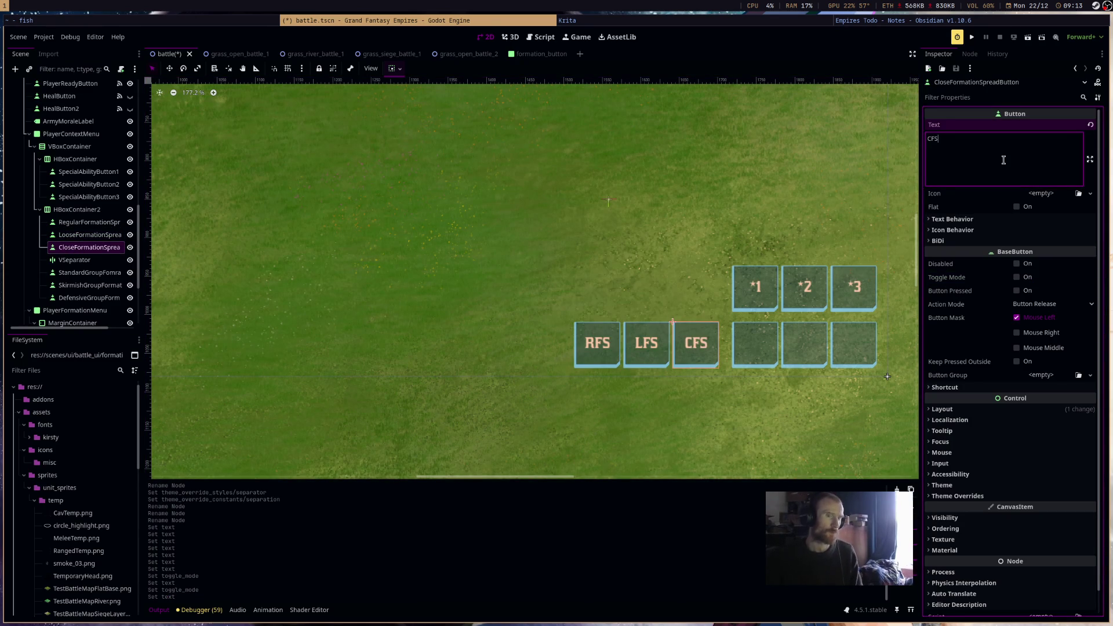
pyautogui.click(1016, 277)
# Label the group formation buttons SGF, SGF and DGF, ticking Toggle Mode on the first and last.
pyautogui.click(754, 344)
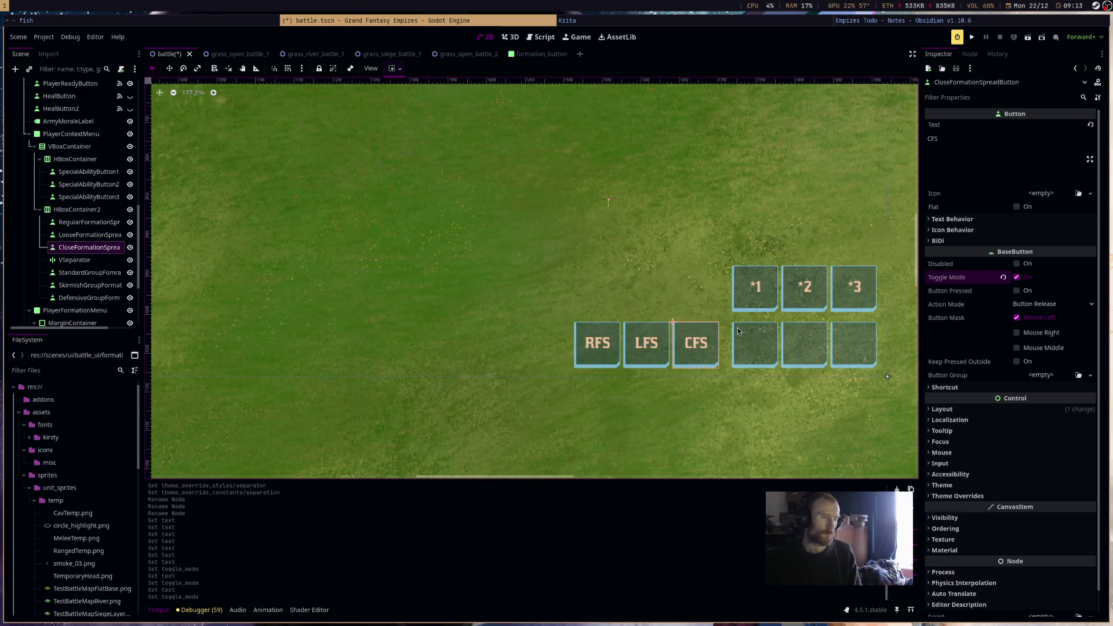
pyautogui.click(1006, 157)
pyautogui.write('SGF')
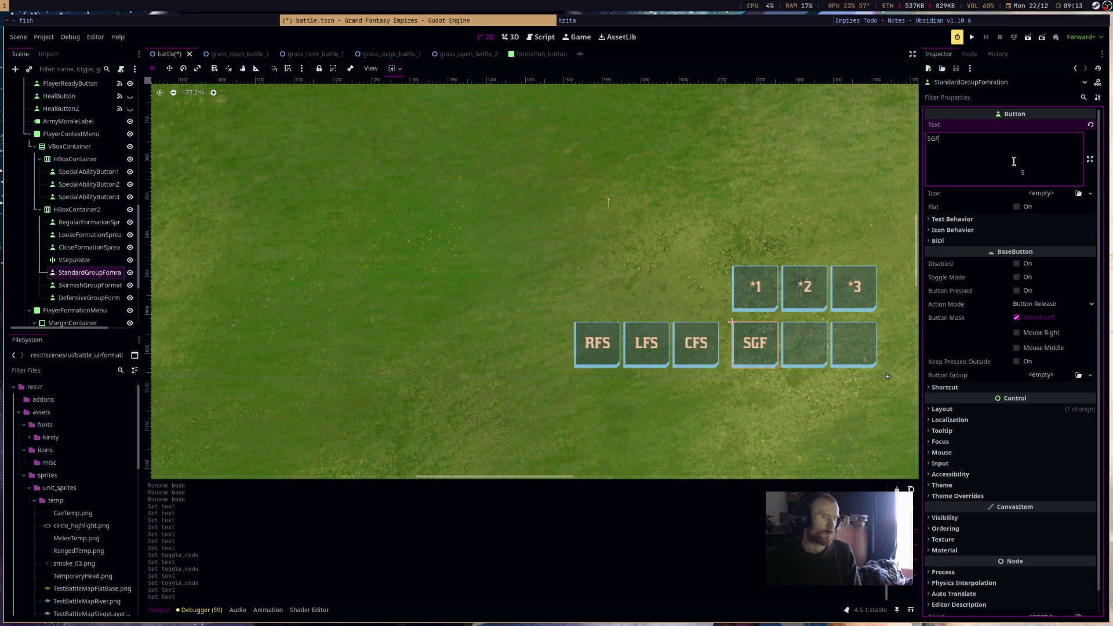
pyautogui.click(1016, 277)
pyautogui.click(804, 344)
pyautogui.click(1007, 146)
pyautogui.write('SGF')
pyautogui.click(861, 339)
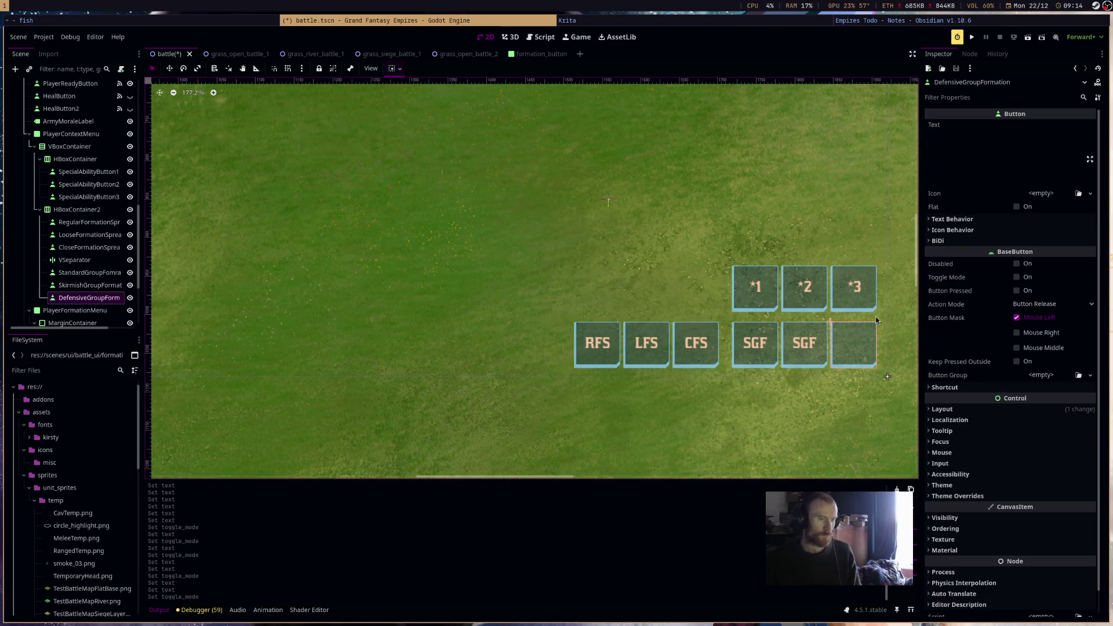
pyautogui.click(995, 145)
pyautogui.write('DGF')
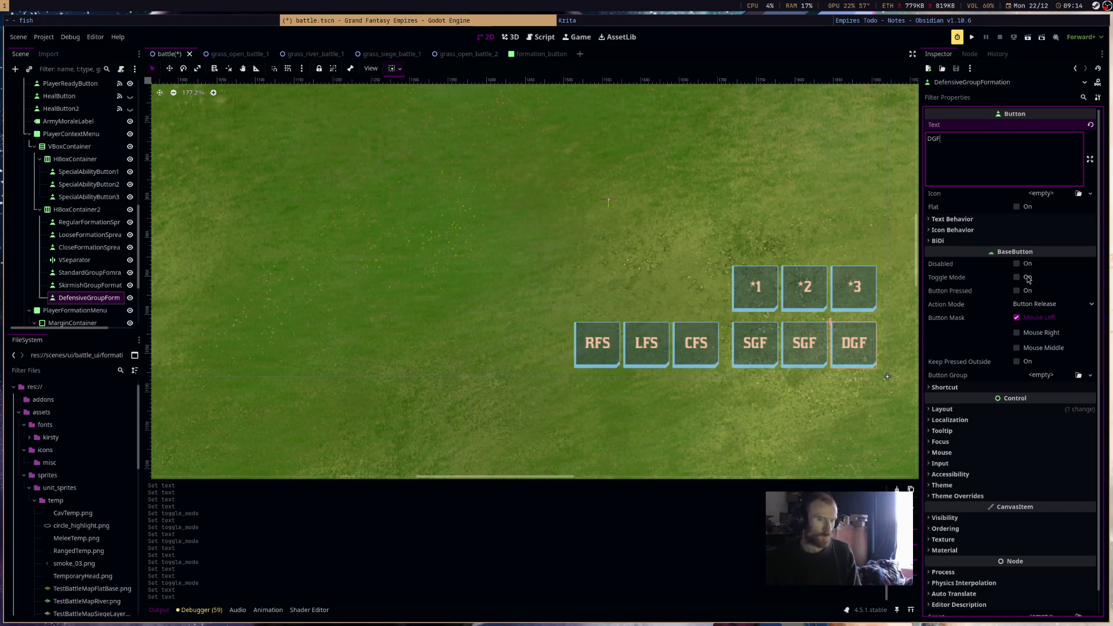
pyautogui.click(1016, 277)
# Review each formation button's settings and save the battle scene.
pyautogui.click(746, 348)
pyautogui.click(676, 353)
pyautogui.click(801, 352)
pyautogui.click(693, 354)
pyautogui.click(652, 357)
pyautogui.click(595, 353)
pyautogui.hotkey('ctrl', 's')
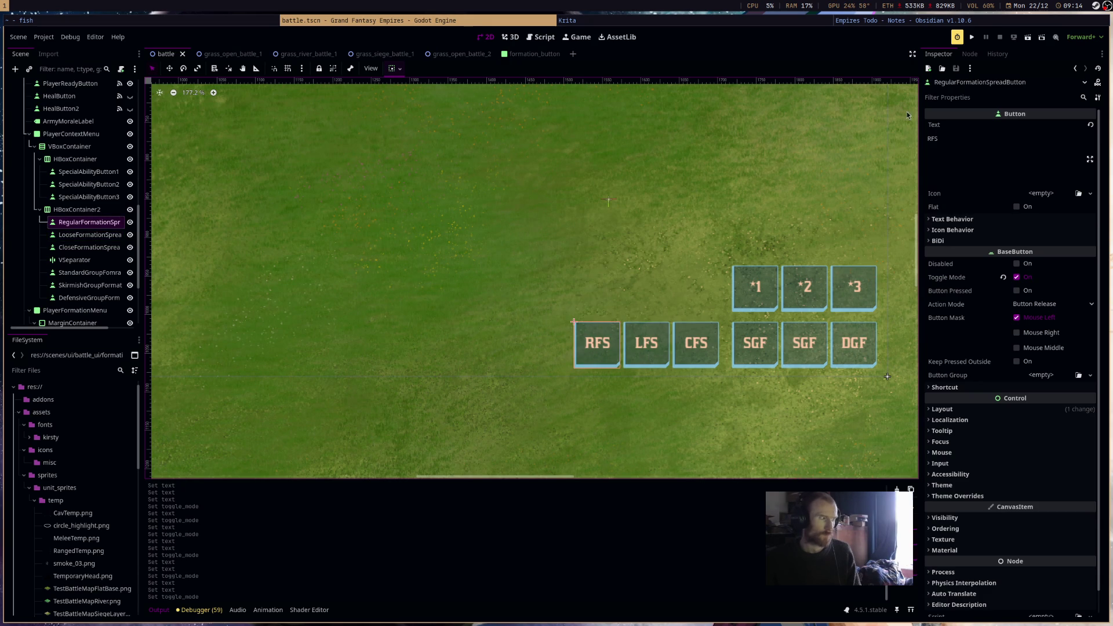
pyautogui.click(1027, 37)
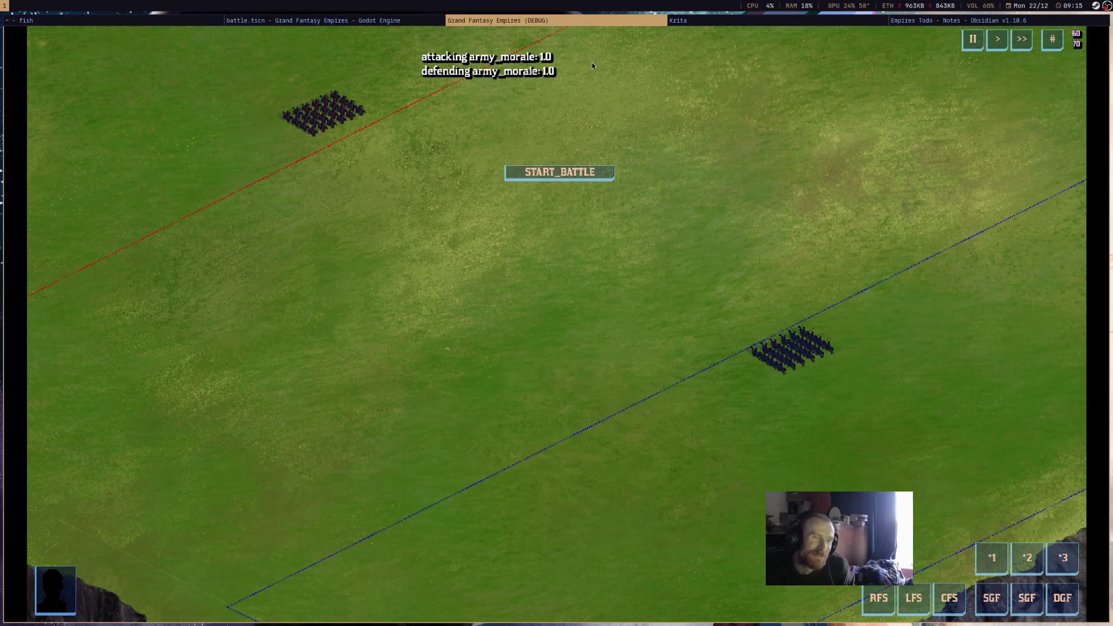
pyautogui.middleClick(607, 22)
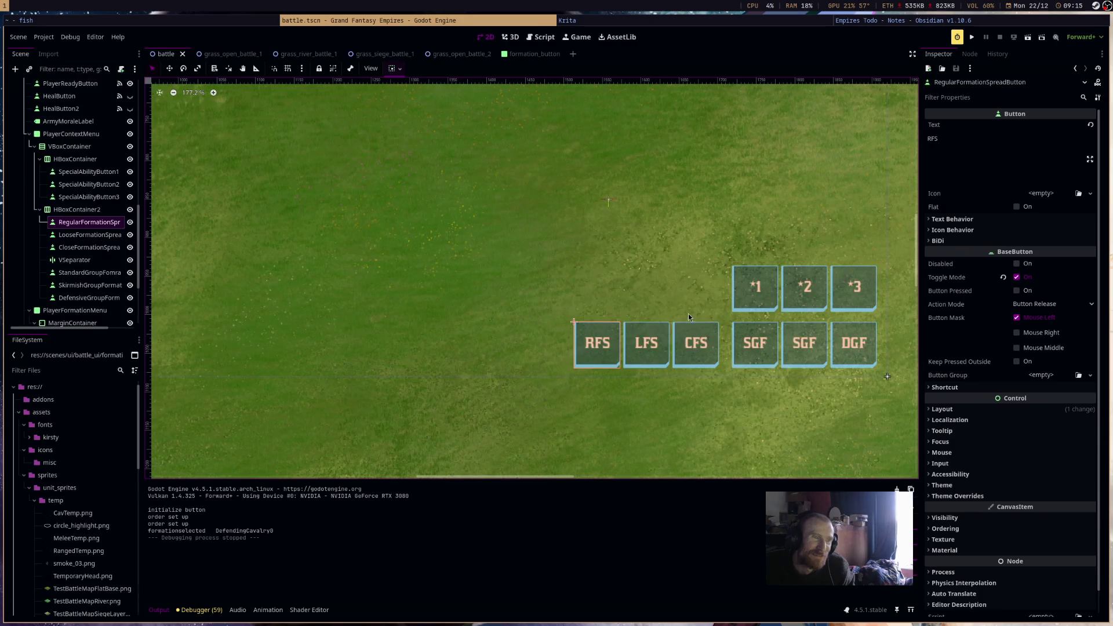
pyautogui.click(705, 350)
pyautogui.click(754, 350)
pyautogui.click(804, 350)
pyautogui.click(860, 351)
pyautogui.click(805, 348)
pyautogui.click(754, 348)
pyautogui.click(684, 347)
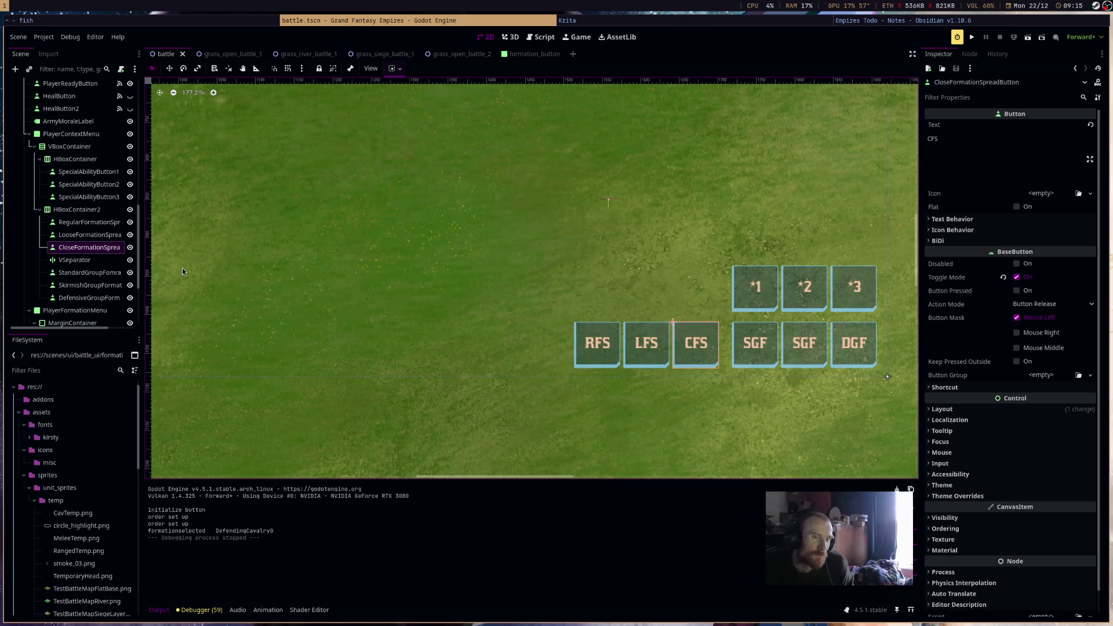
pyautogui.click(72, 134)
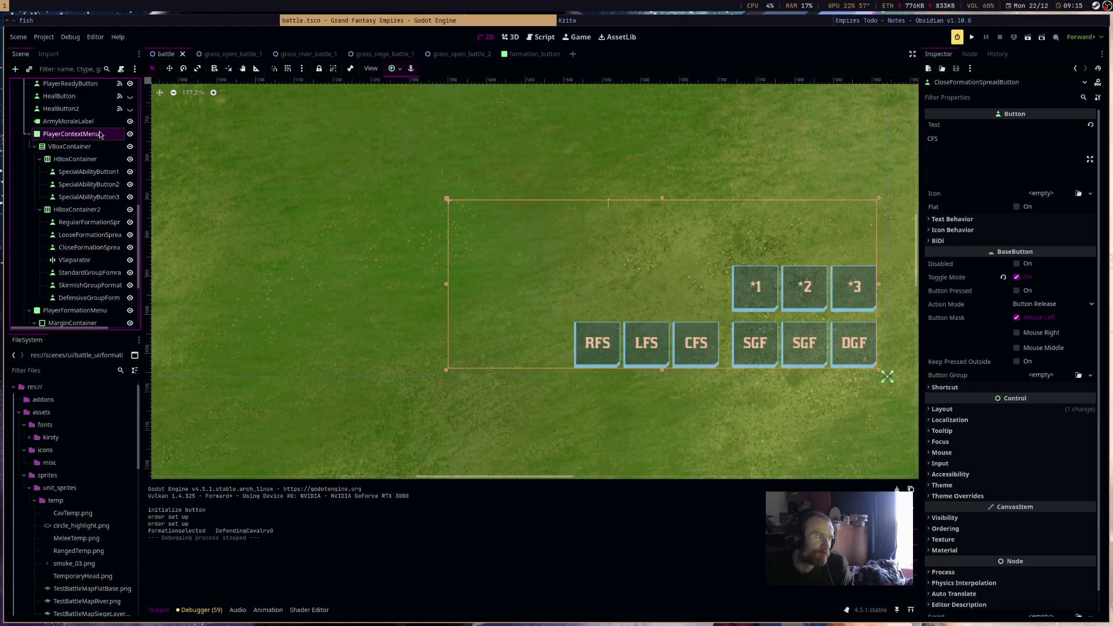
pyautogui.scroll(-4, 87, 197)
pyautogui.scroll(8, 92, 191)
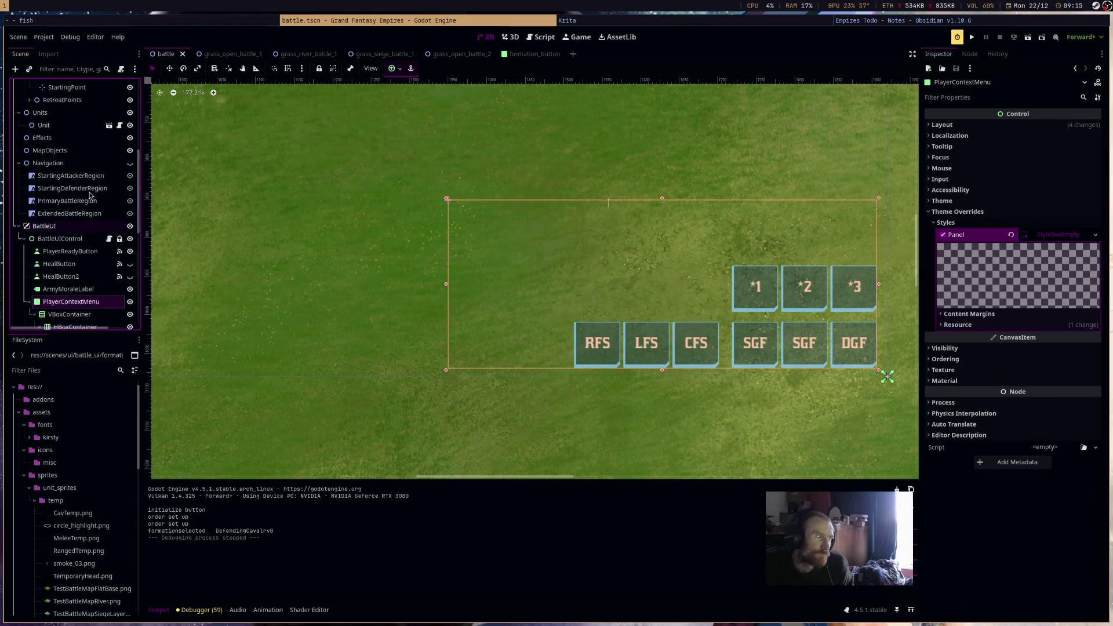
pyautogui.scroll(-3, 603, 261)
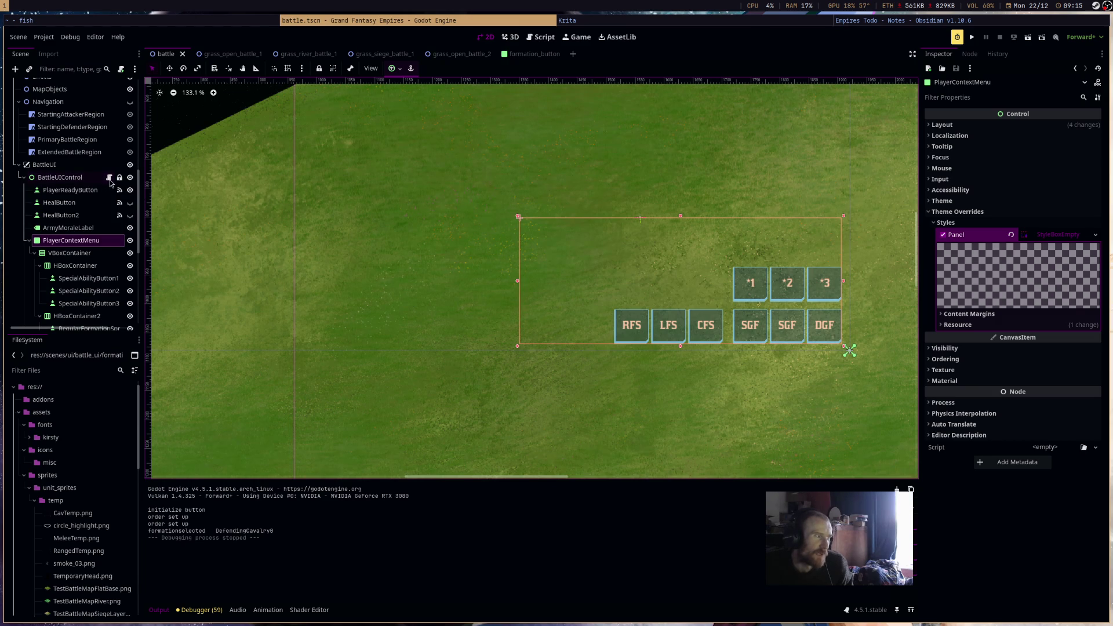
pyautogui.click(110, 178)
pyautogui.scroll(4, 583, 282)
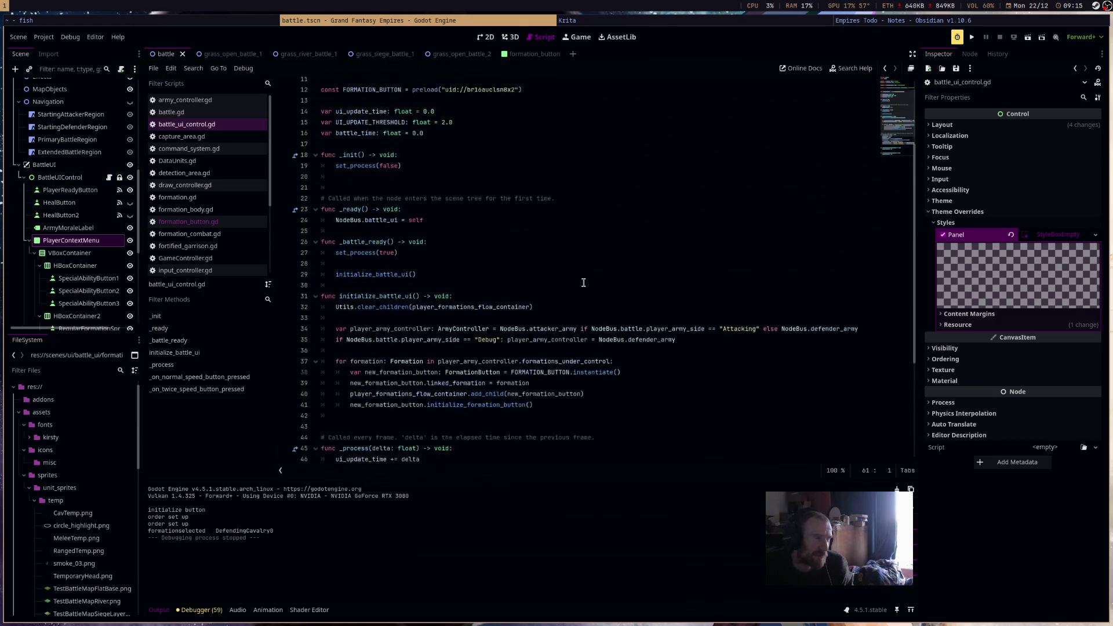
pyautogui.scroll(-4, 583, 282)
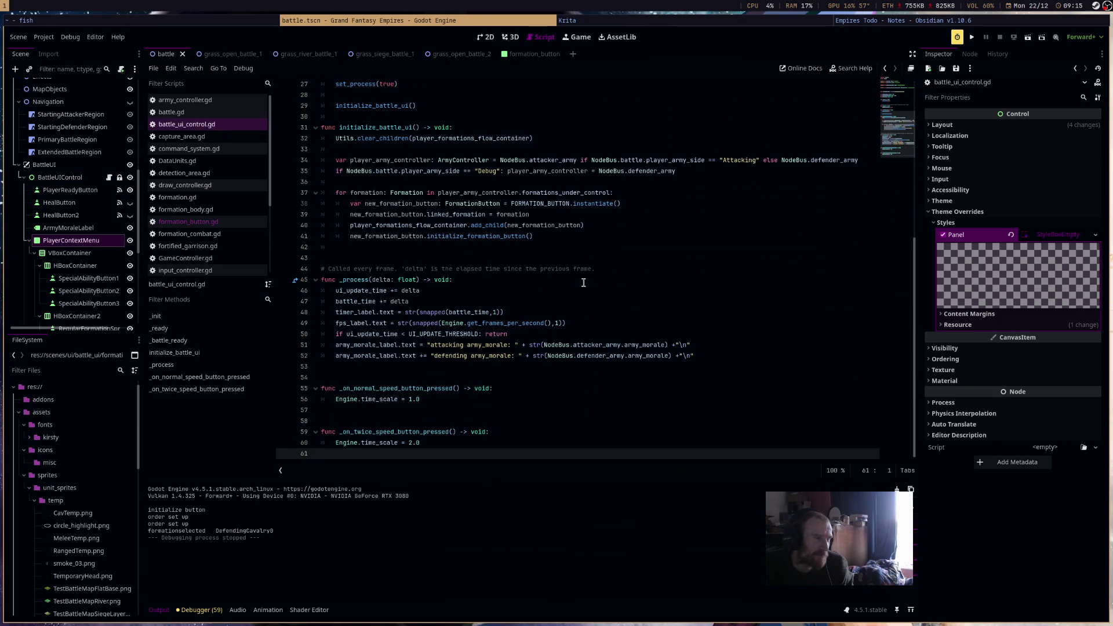
pyautogui.scroll(-5, 87, 203)
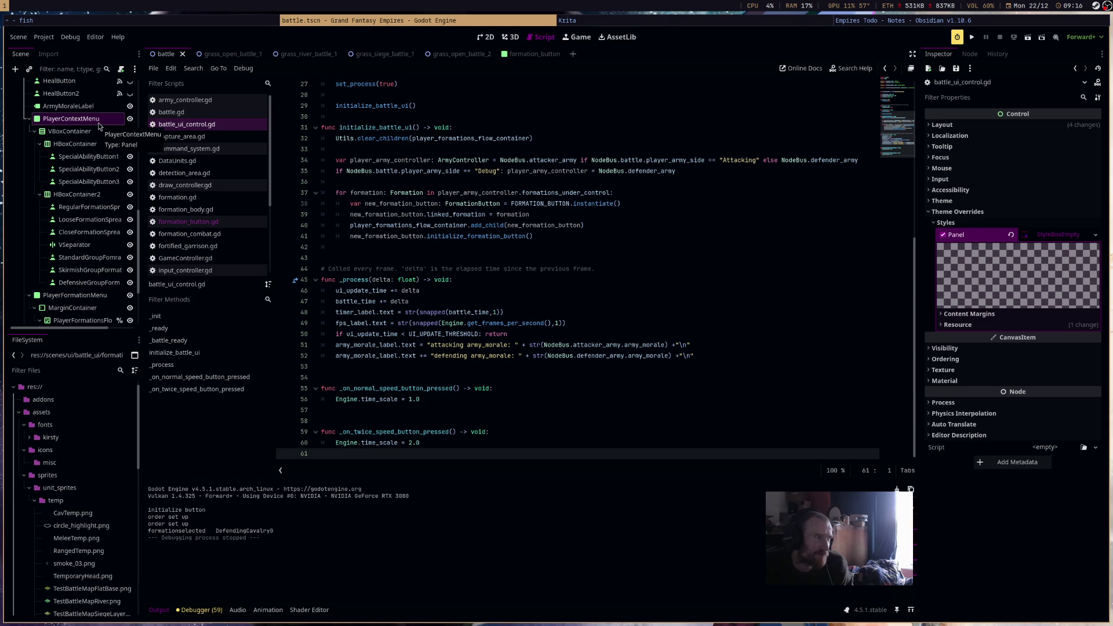
pyautogui.click(485, 37)
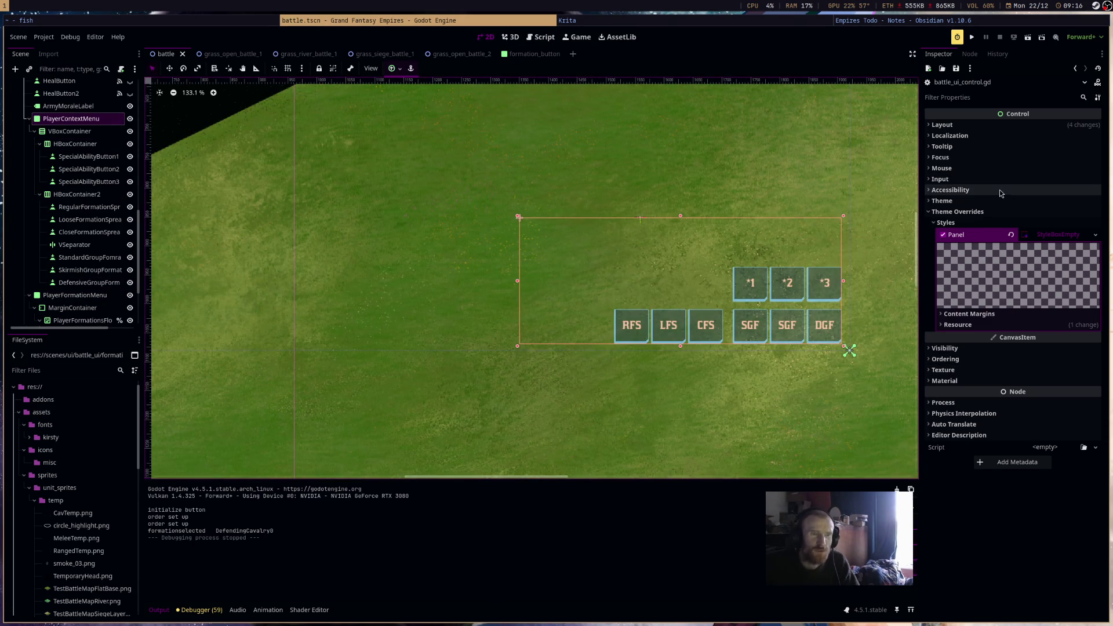
pyautogui.click(1013, 168)
# Set Mouse Filter to Ignore on PlayerContextMenu and PlayerFormationMenu, then save.
pyautogui.click(1038, 185)
pyautogui.click(1038, 221)
pyautogui.scroll(-3, 76, 232)
pyautogui.click(75, 234)
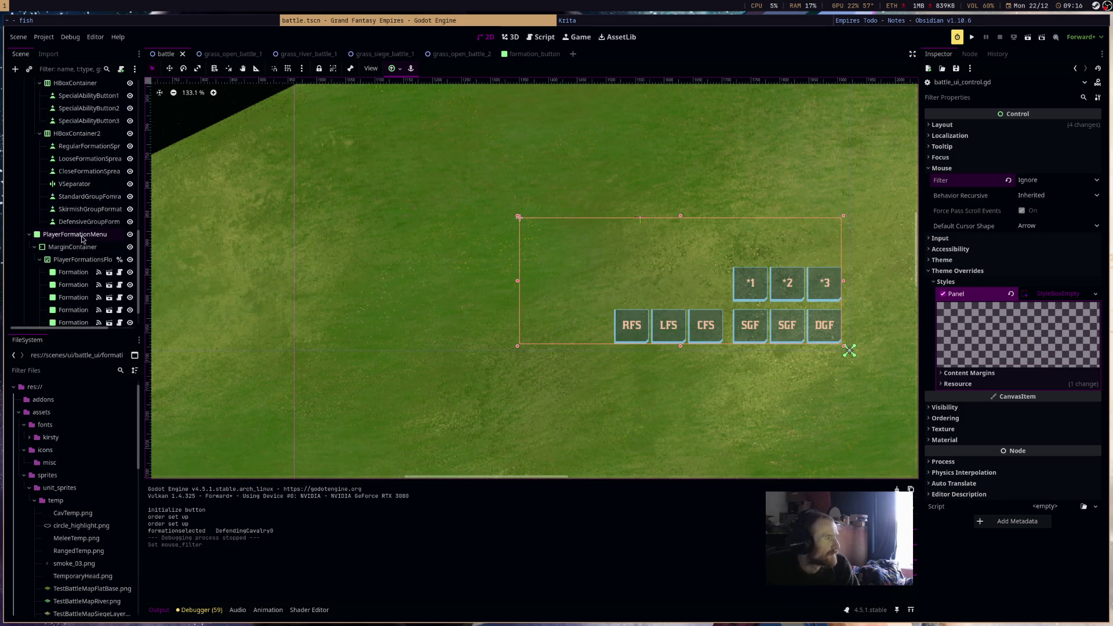
pyautogui.click(999, 168)
pyautogui.click(1052, 181)
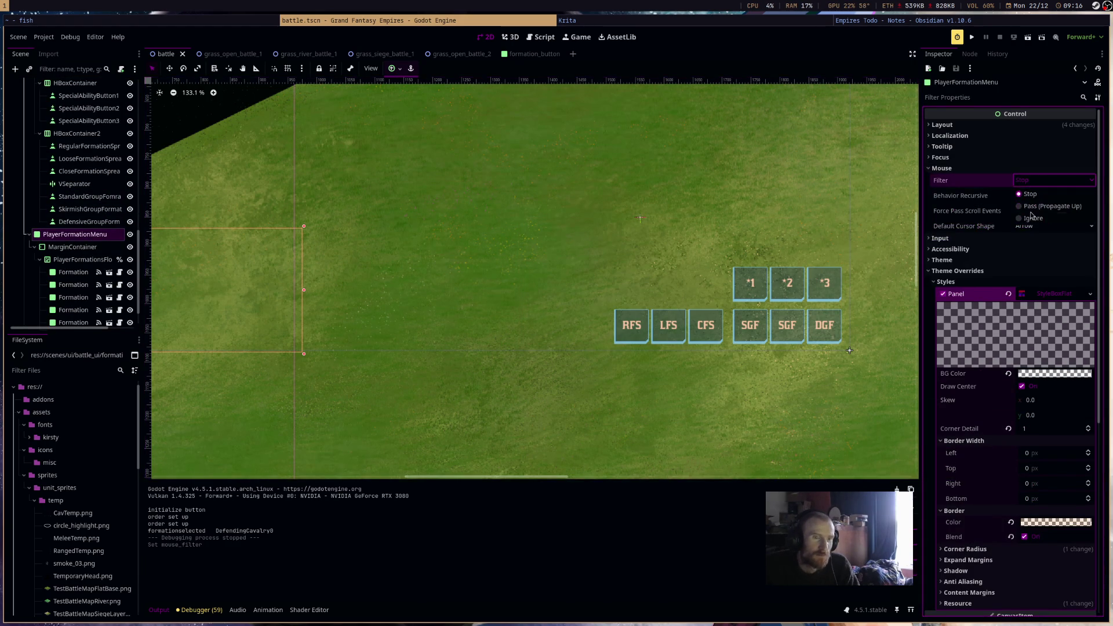
pyautogui.click(1037, 217)
pyautogui.hotkey('ctrl', 's')
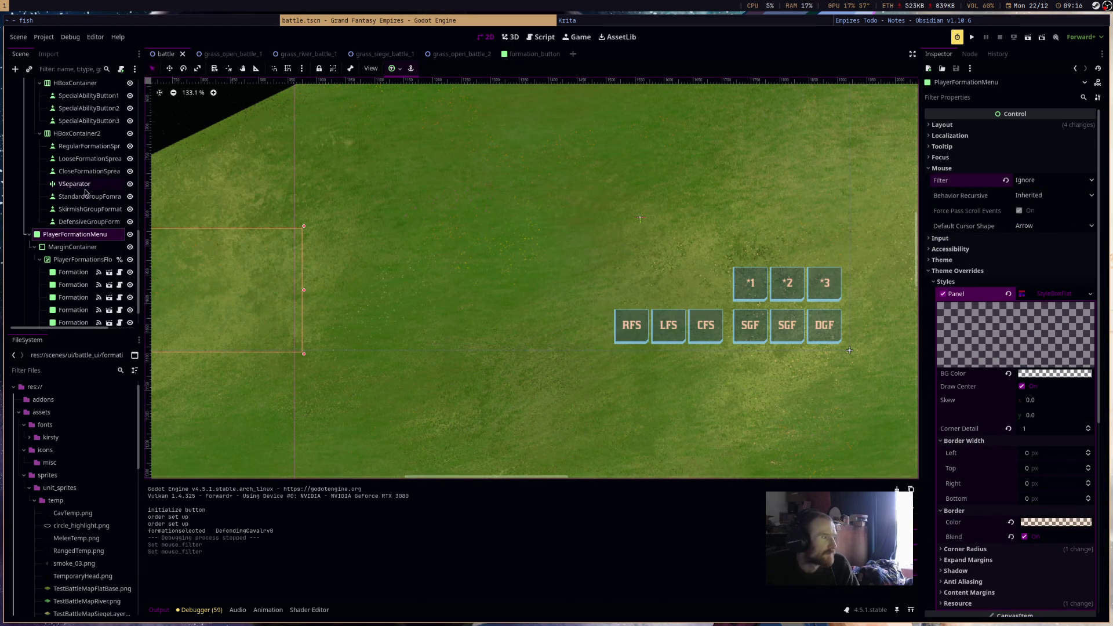
# Compare the mouse settings of the HBoxContainer, VBoxContainer, SpecialAbilityButton1 and PlayerContextMenu.
pyautogui.scroll(3, 303, 238)
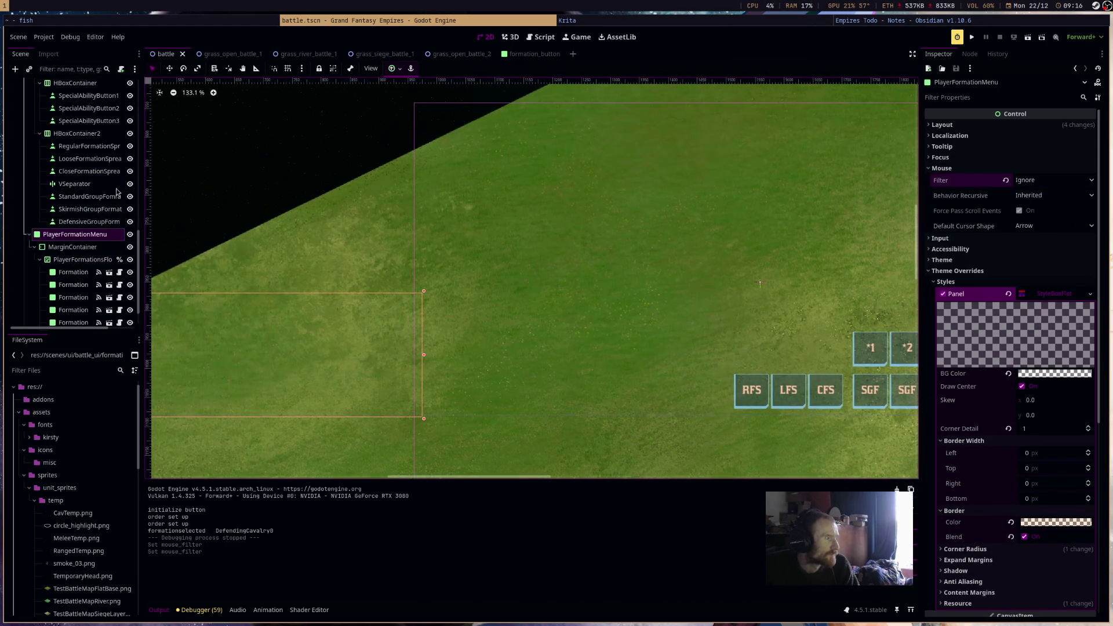
pyautogui.scroll(5, 87, 203)
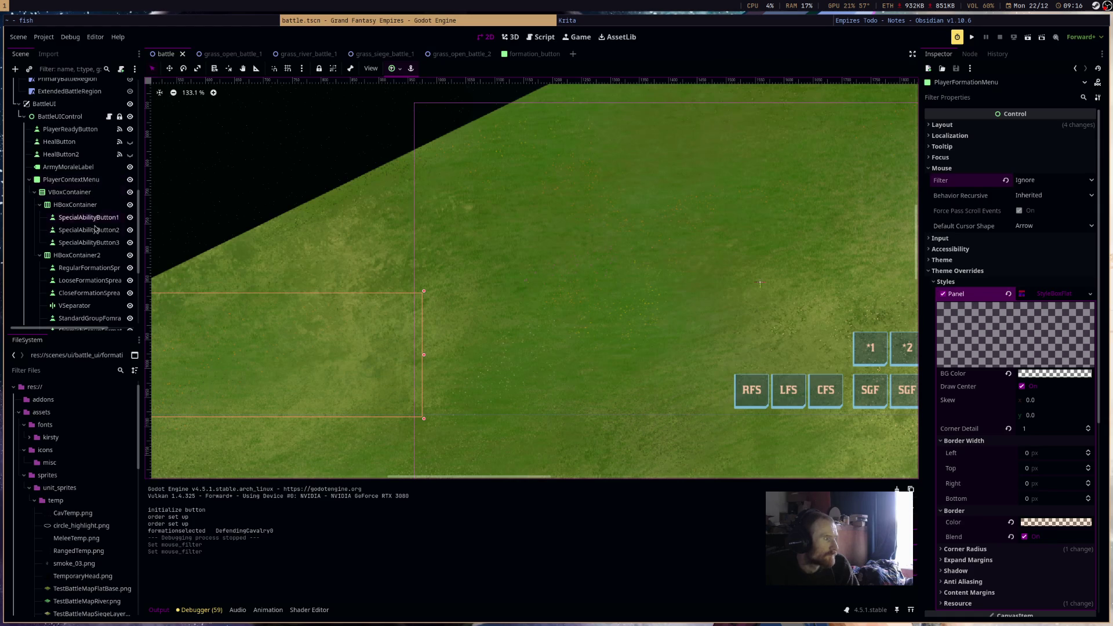
pyautogui.scroll(-2, 576, 262)
pyautogui.hscroll(5, 577, 263)
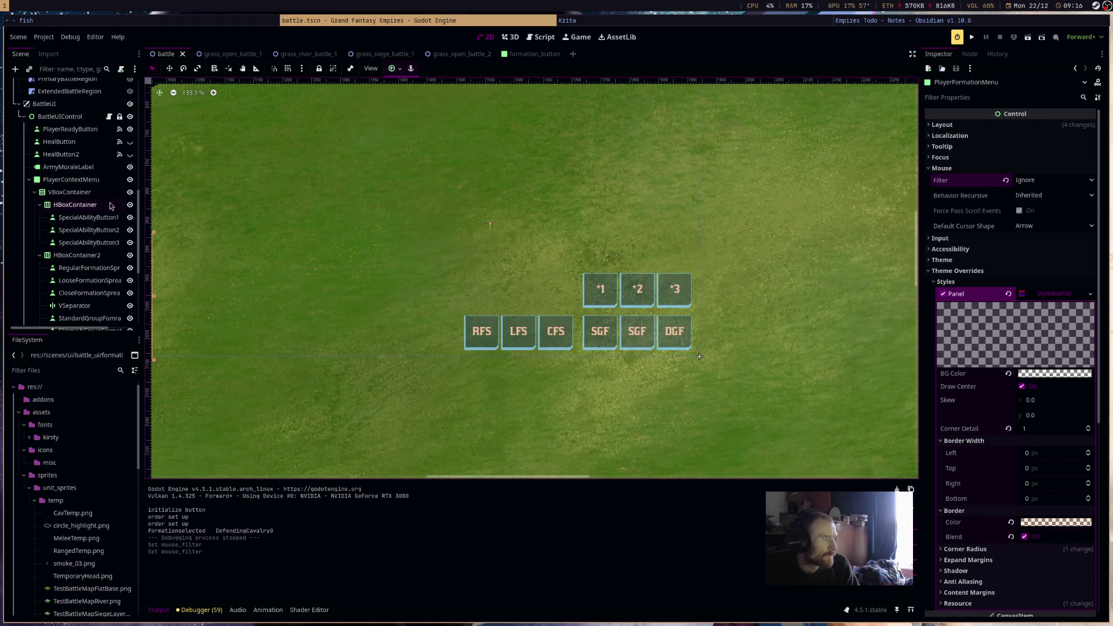
pyautogui.click(75, 204)
pyautogui.click(941, 192)
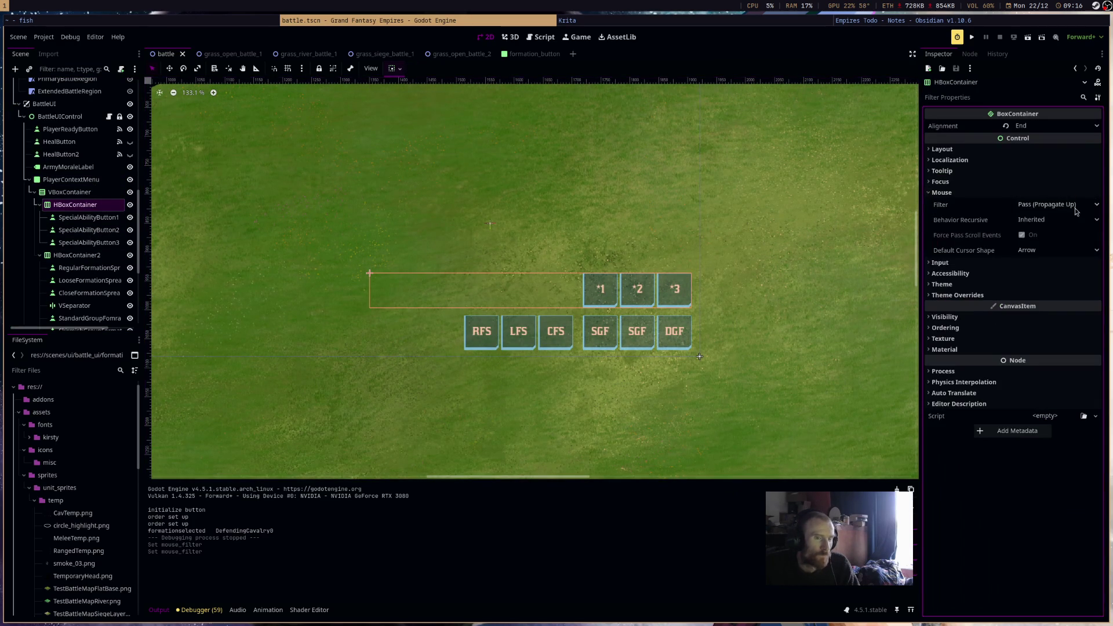
pyautogui.click(76, 193)
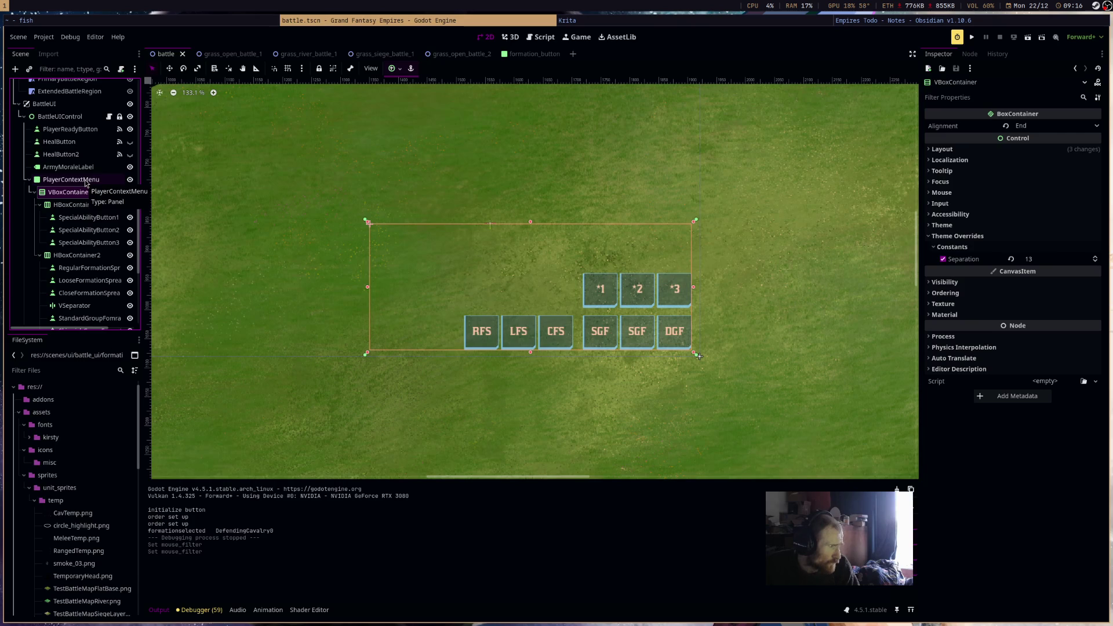
pyautogui.click(601, 301)
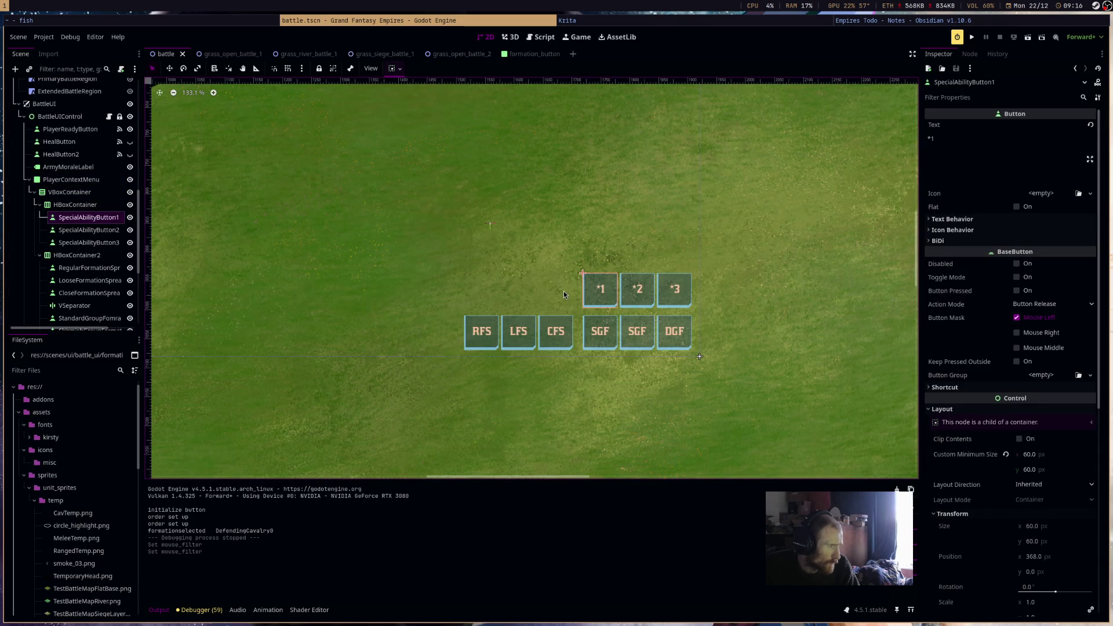
pyautogui.click(69, 179)
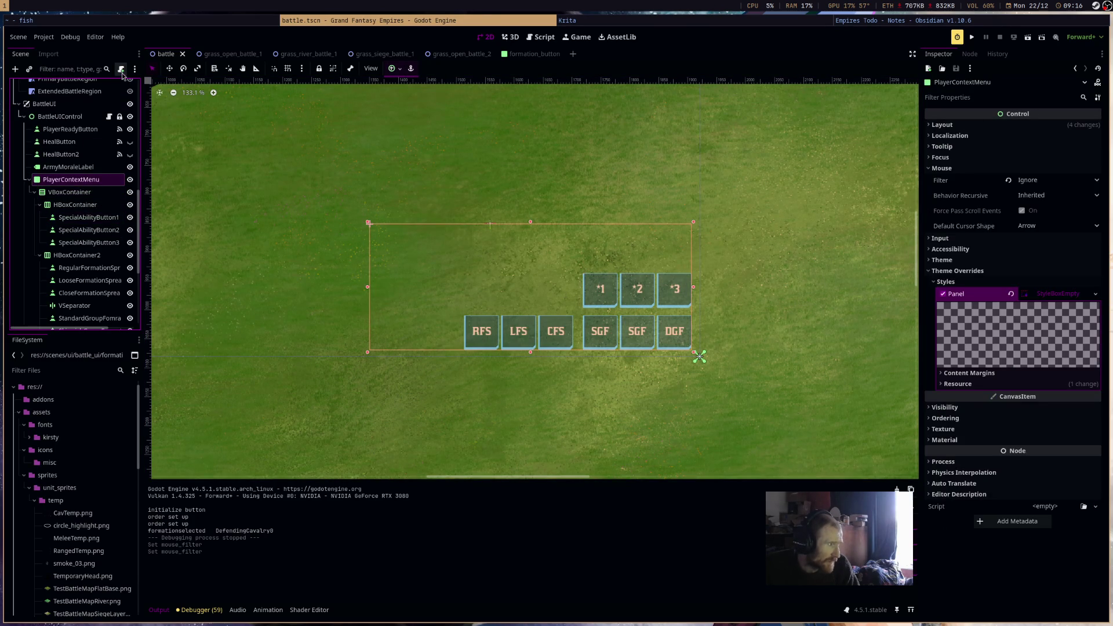
pyautogui.click(120, 68)
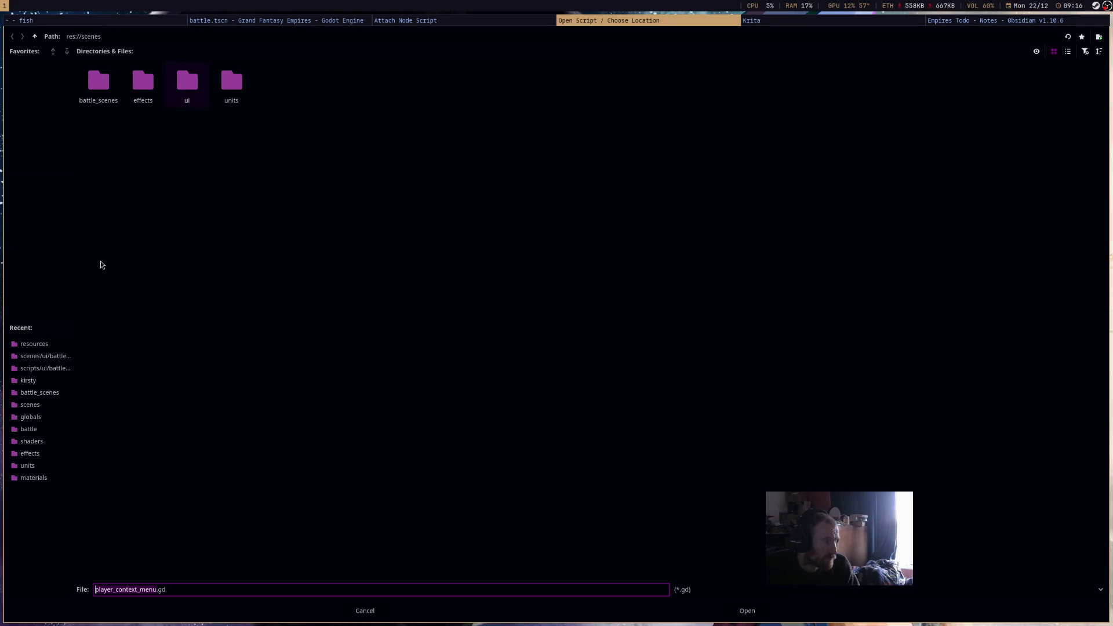
# Set the new player_context_menu.gd script's location to res://scripts/ui/battle_ui.
pyautogui.click(53, 51)
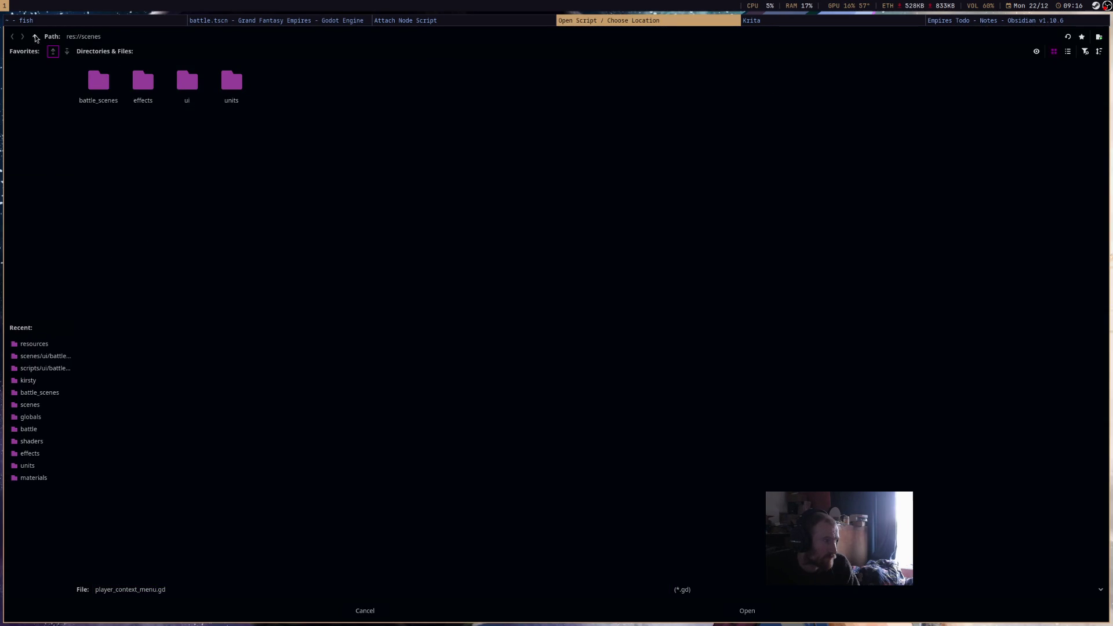
pyautogui.click(35, 37)
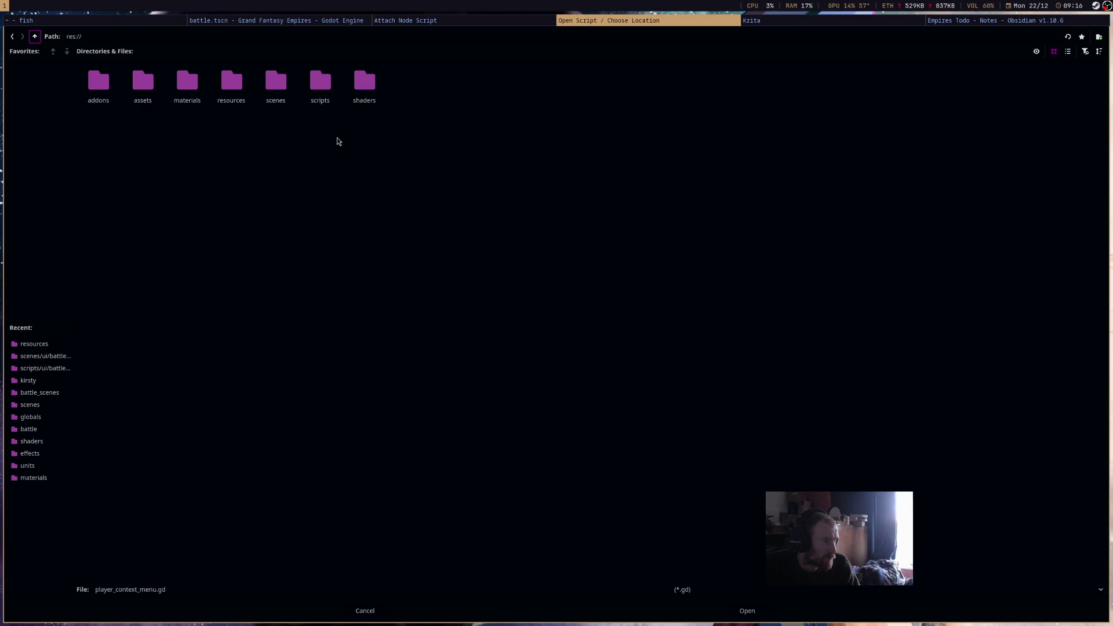
pyautogui.click(324, 94)
pyautogui.doubleClick(324, 94)
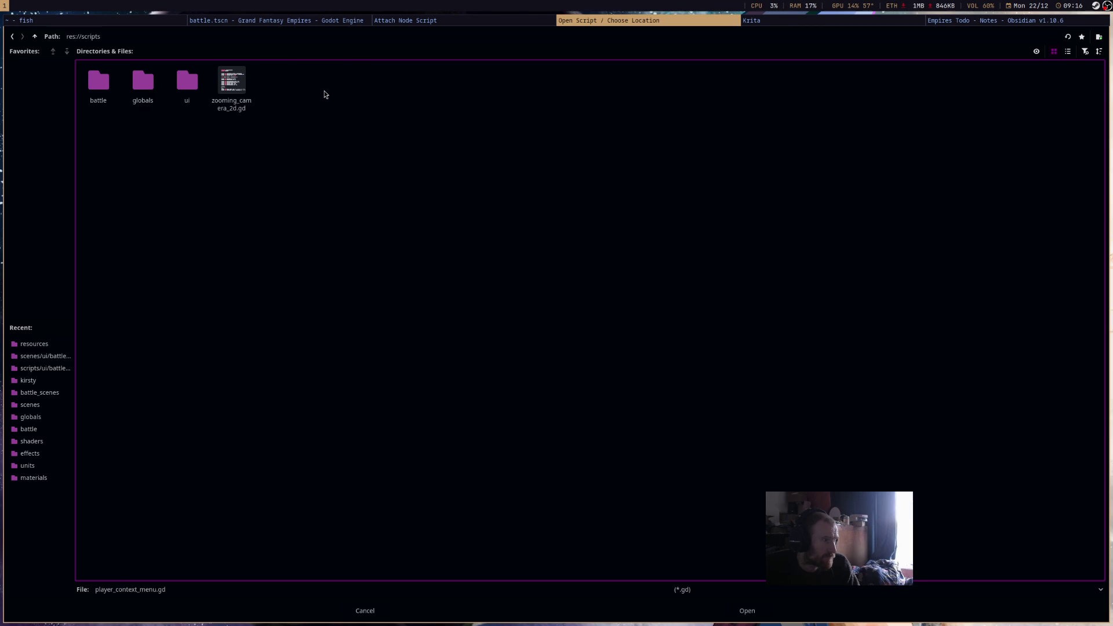
pyautogui.click(193, 100)
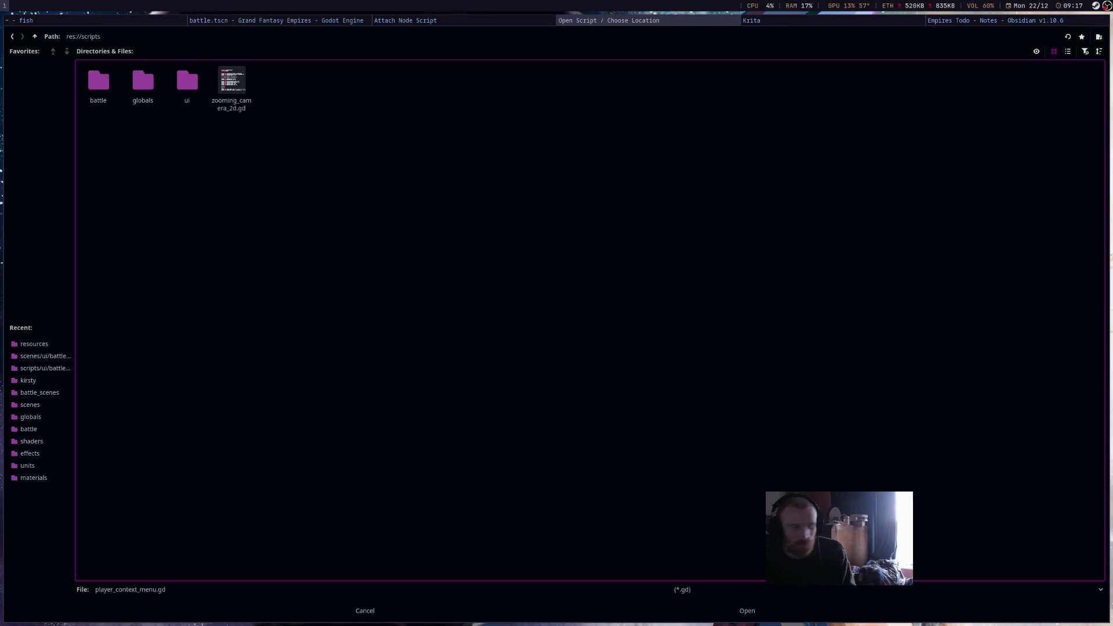
pyautogui.click(189, 91)
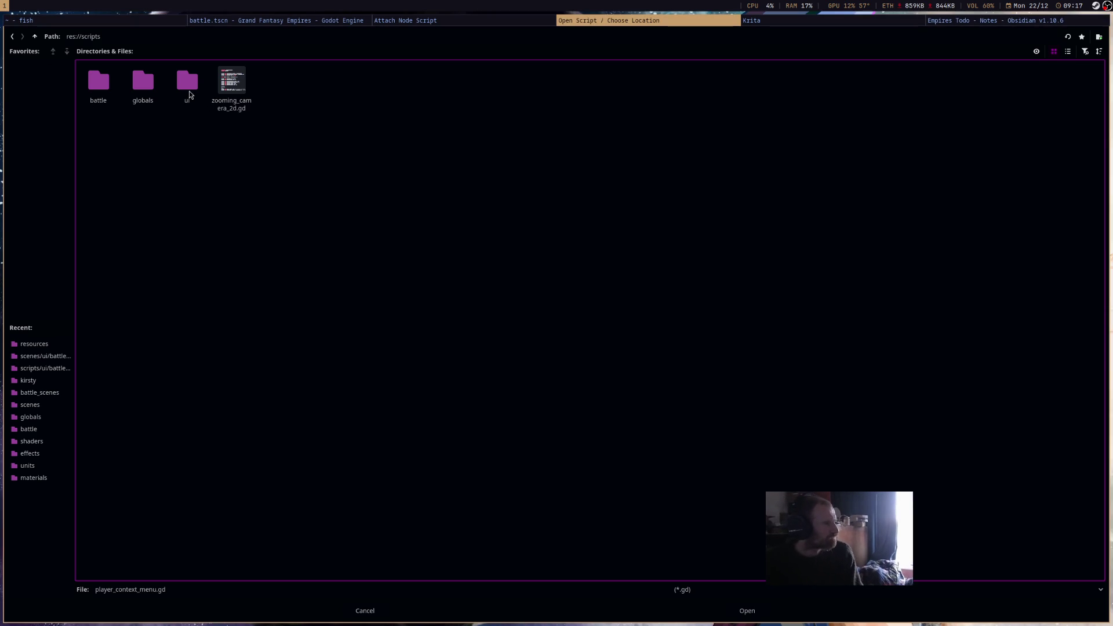
pyautogui.press('Return')
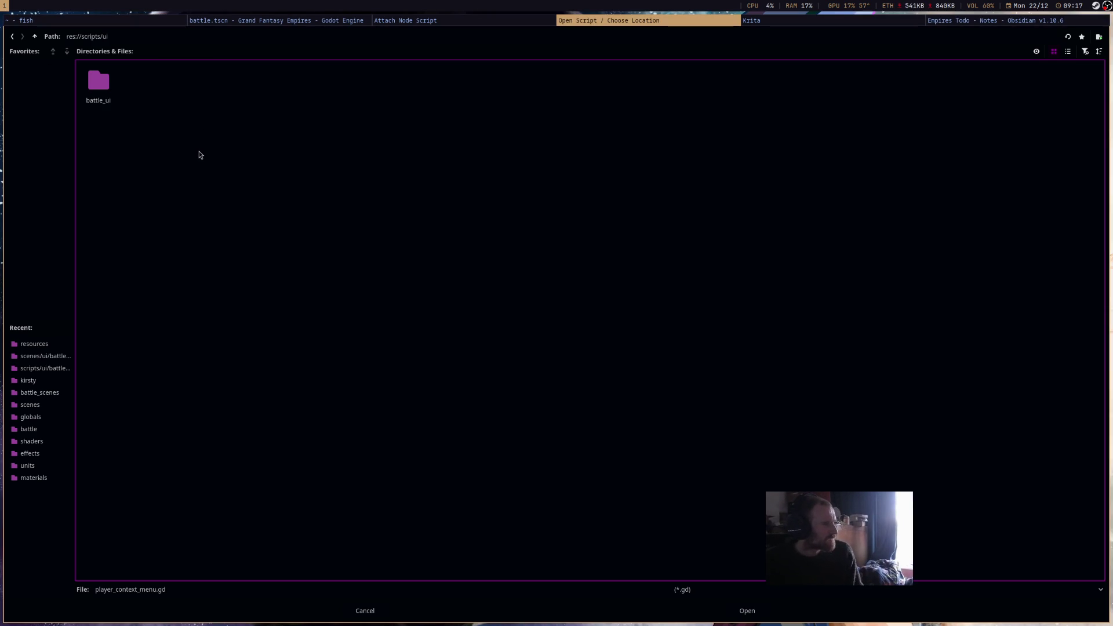
pyautogui.click(105, 89)
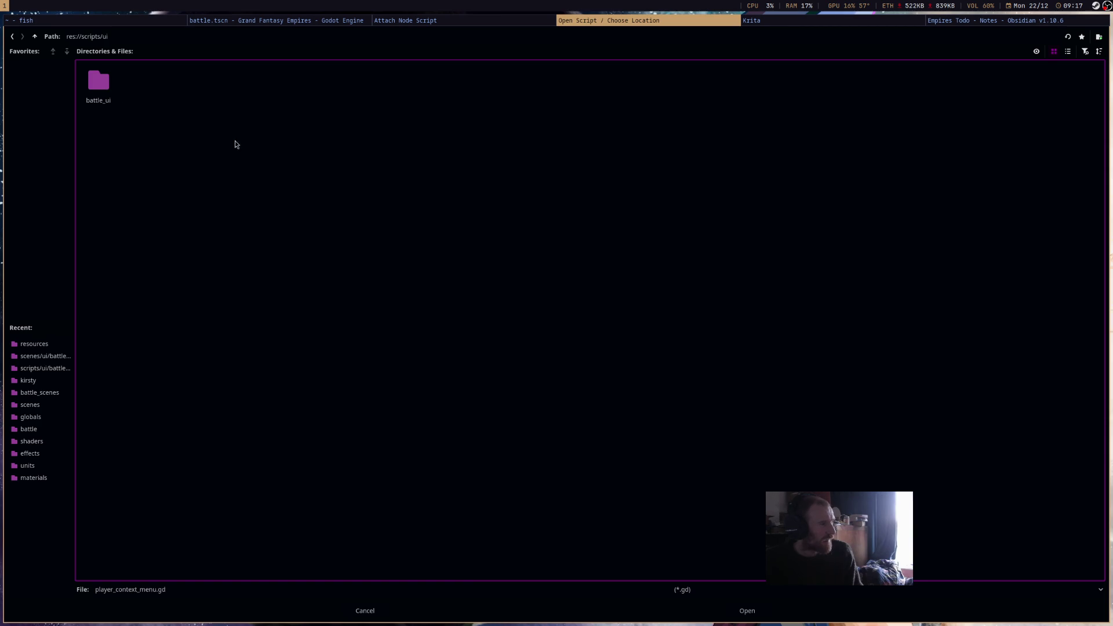
pyautogui.press('Return')
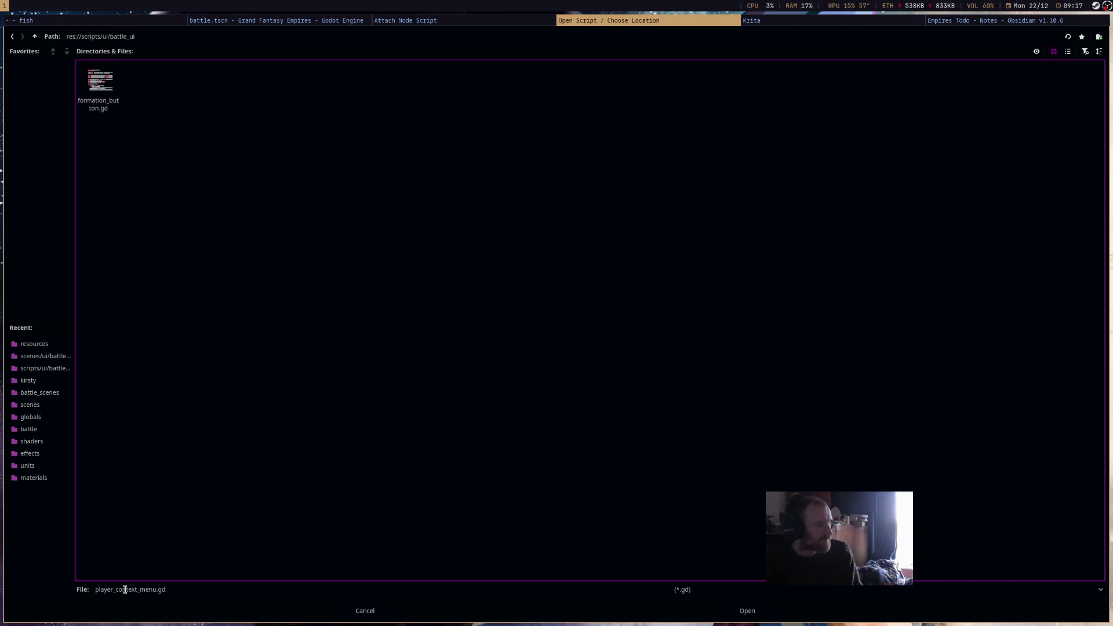
pyautogui.click(739, 616)
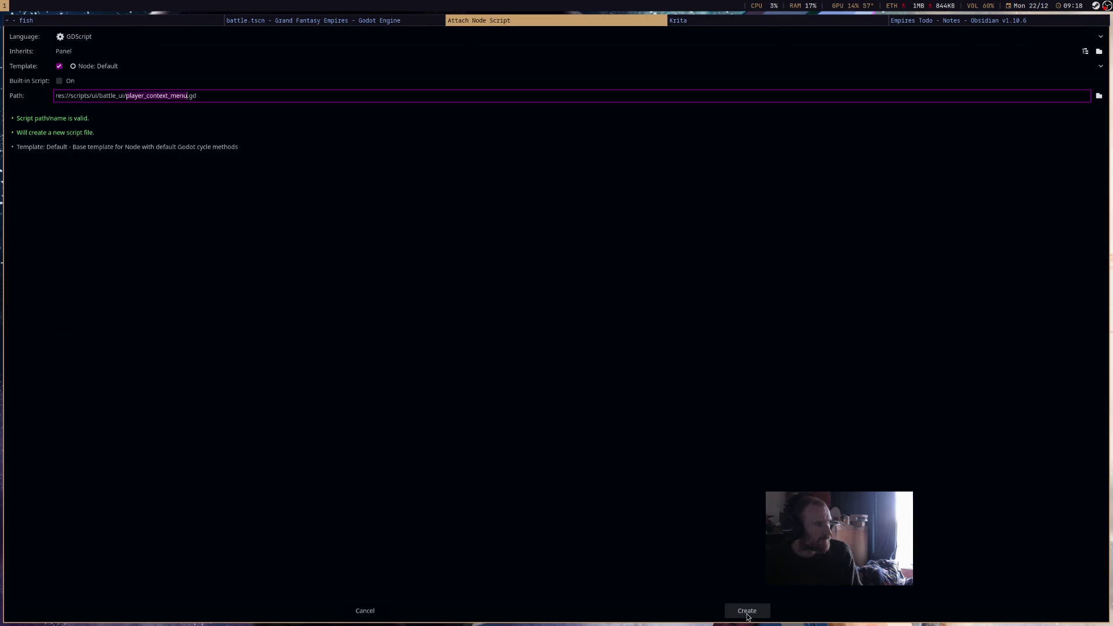
# Create player_context_menu.gd, add 'class_name PlayerContextMenu' above 'extends Panel', and save.
pyautogui.click(746, 610)
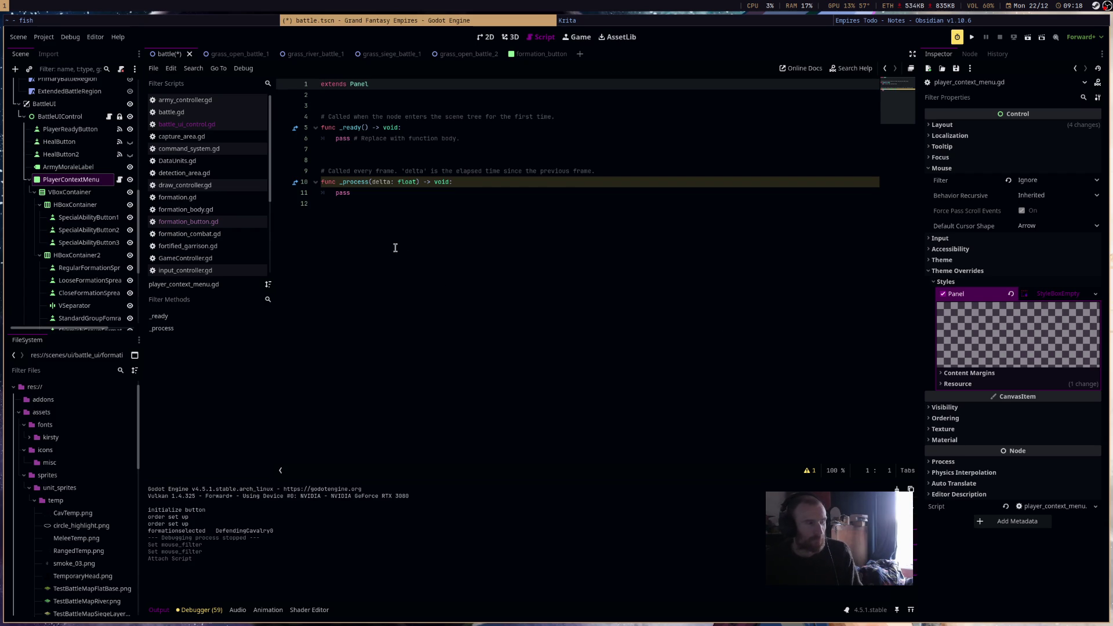
pyautogui.press('Return')
pyautogui.click(363, 83)
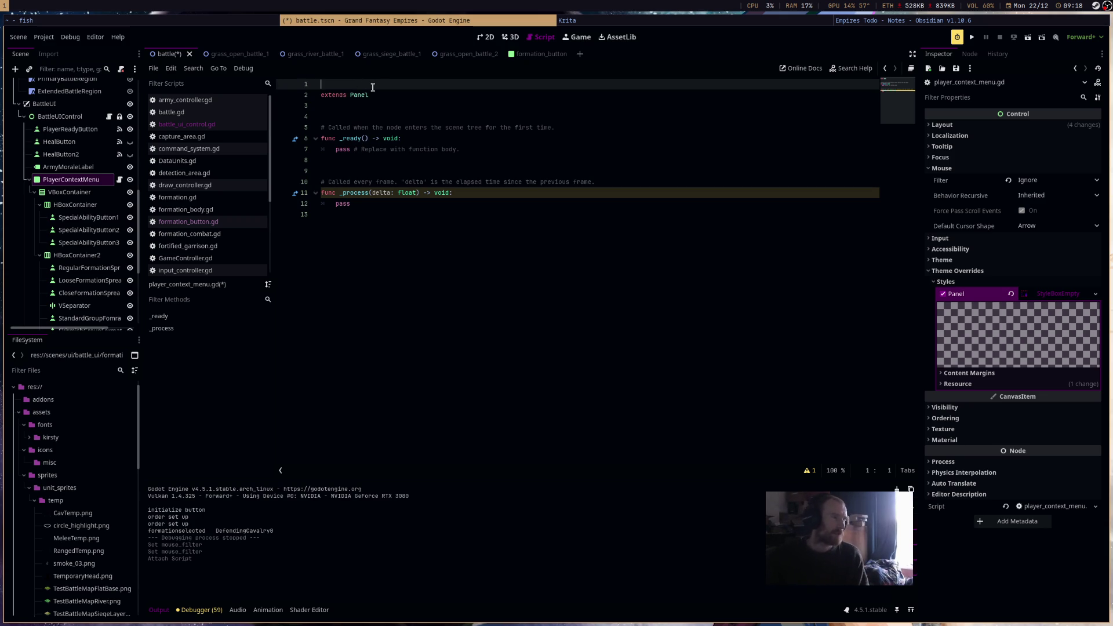
pyautogui.write('class_name PlayerContextMenu')
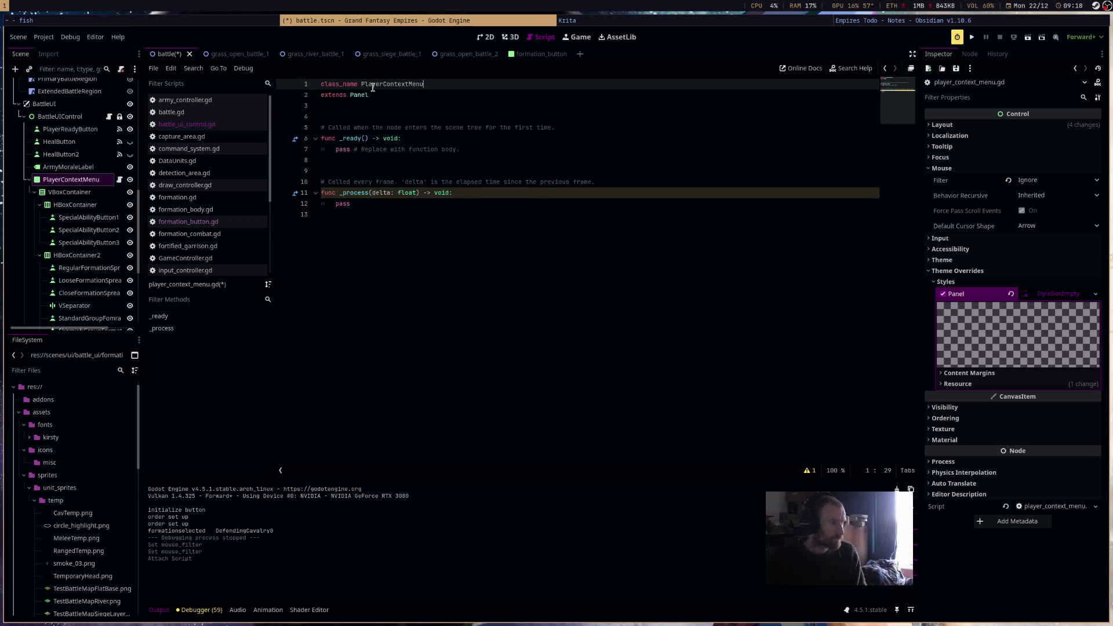
pyautogui.click(417, 201)
pyautogui.hotkey('shift', 'Up')
pyautogui.hotkey('shift', 'Up')
pyautogui.hotkey('shift', 'Up')
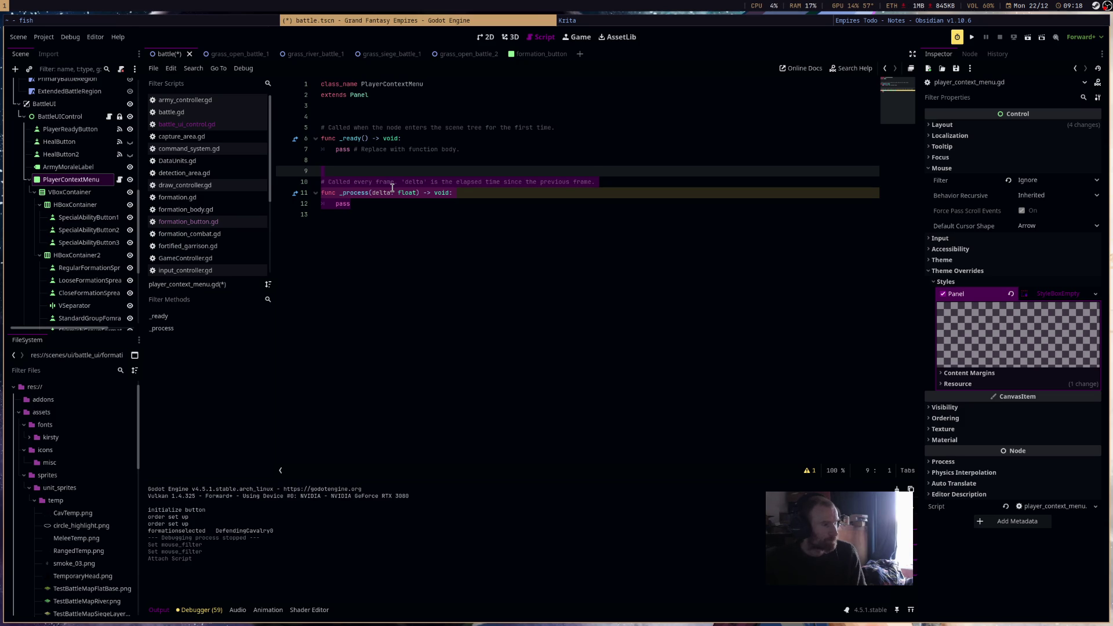
pyautogui.hotkey('ctrl', 's')
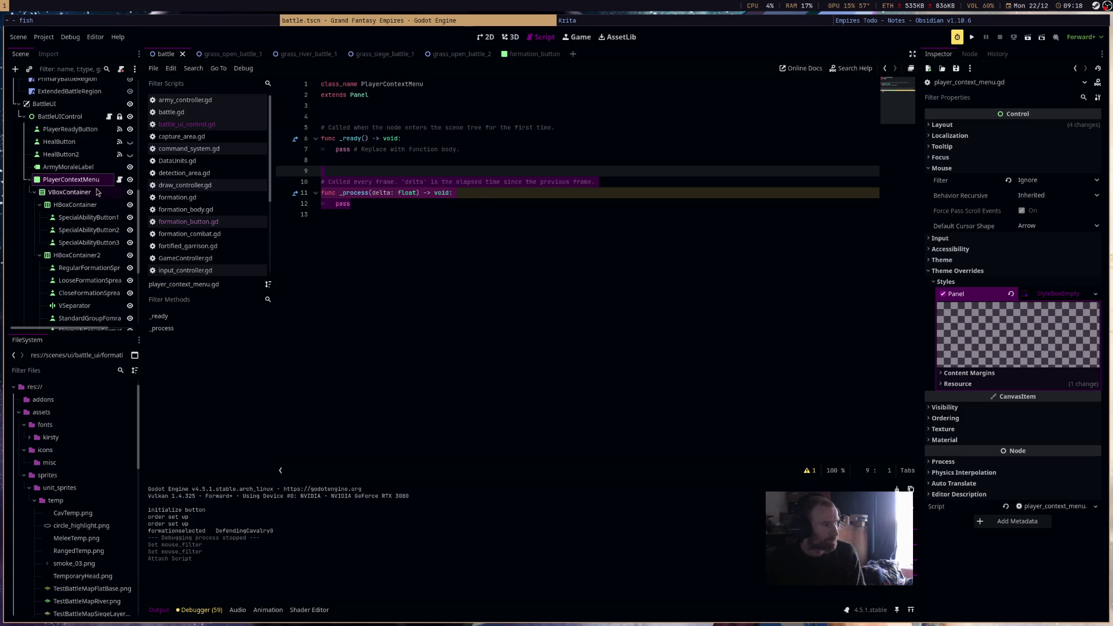
pyautogui.scroll(-5, 90, 209)
pyautogui.click(75, 234)
# Point a new script for PlayerFormationMenu to the res://scenes/ui/battle_ui folder.
pyautogui.click(120, 69)
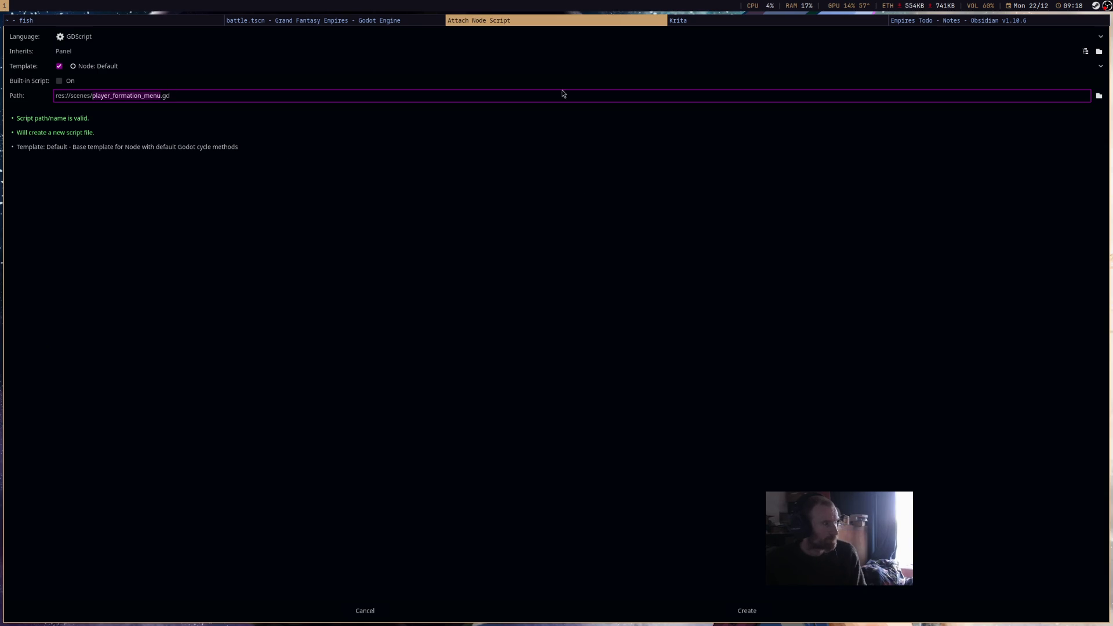
pyautogui.click(1099, 97)
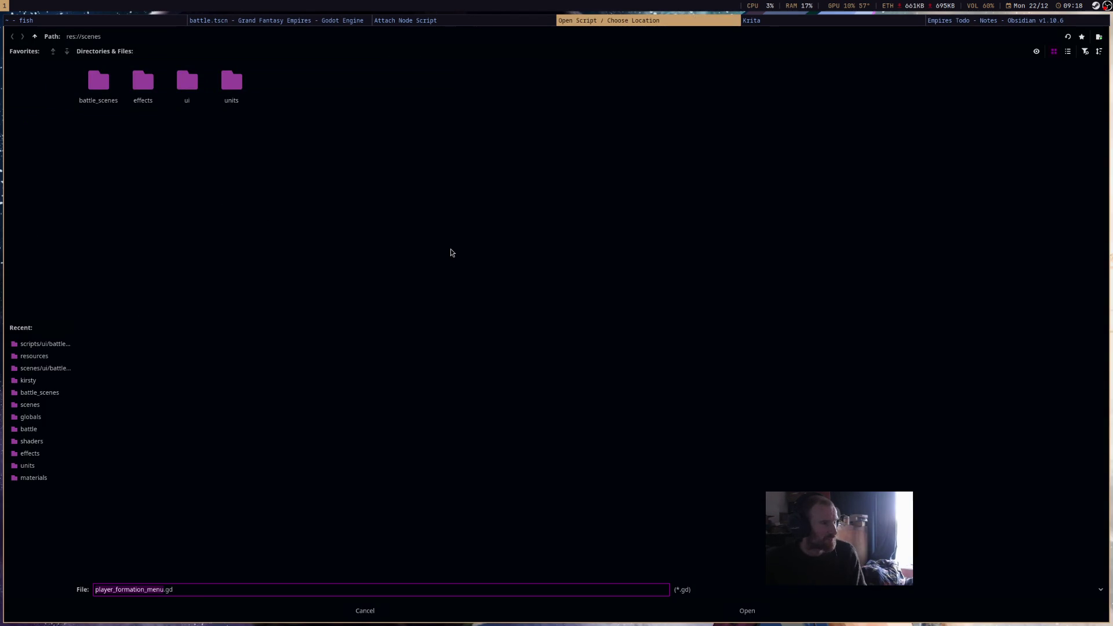
pyautogui.click(93, 100)
pyautogui.click(146, 258)
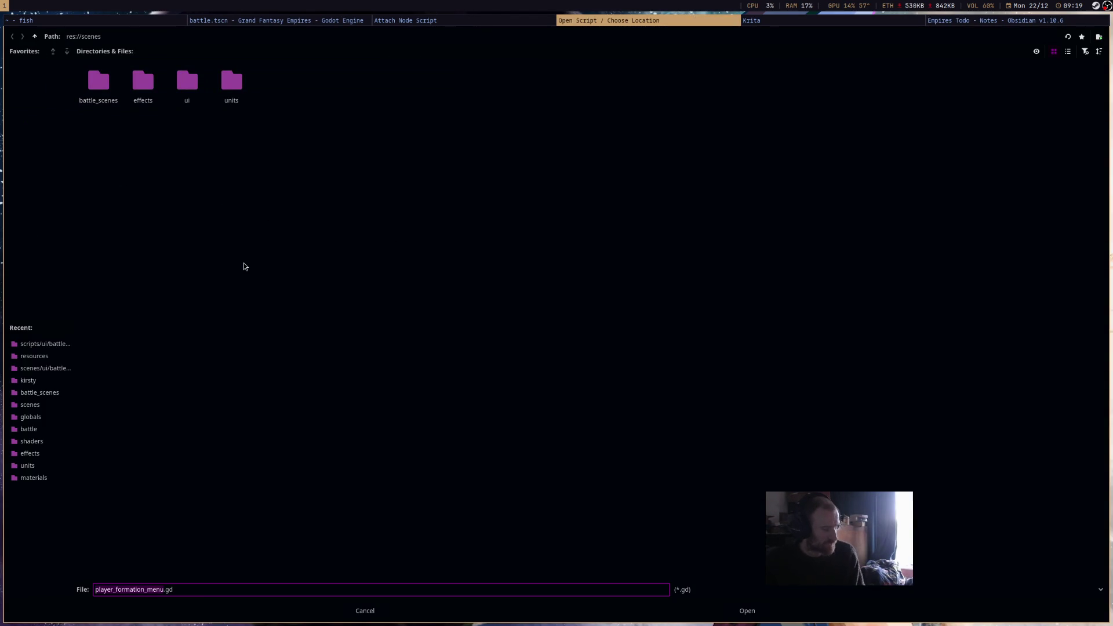
pyautogui.press('super+shift+space')
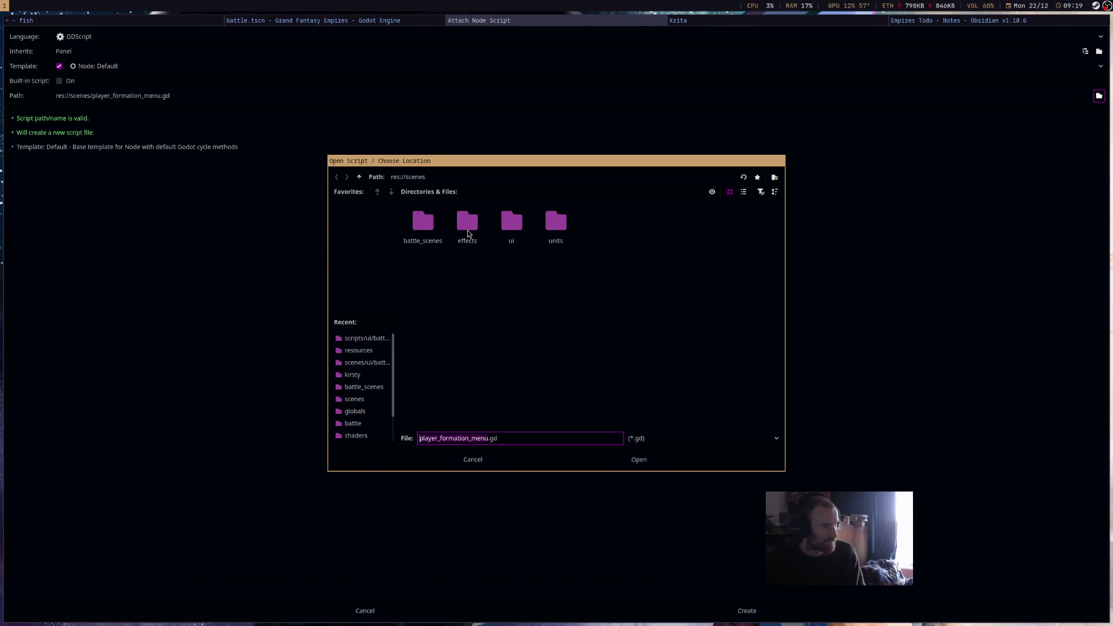
pyautogui.press('Right')
pyautogui.doubleClick(506, 231)
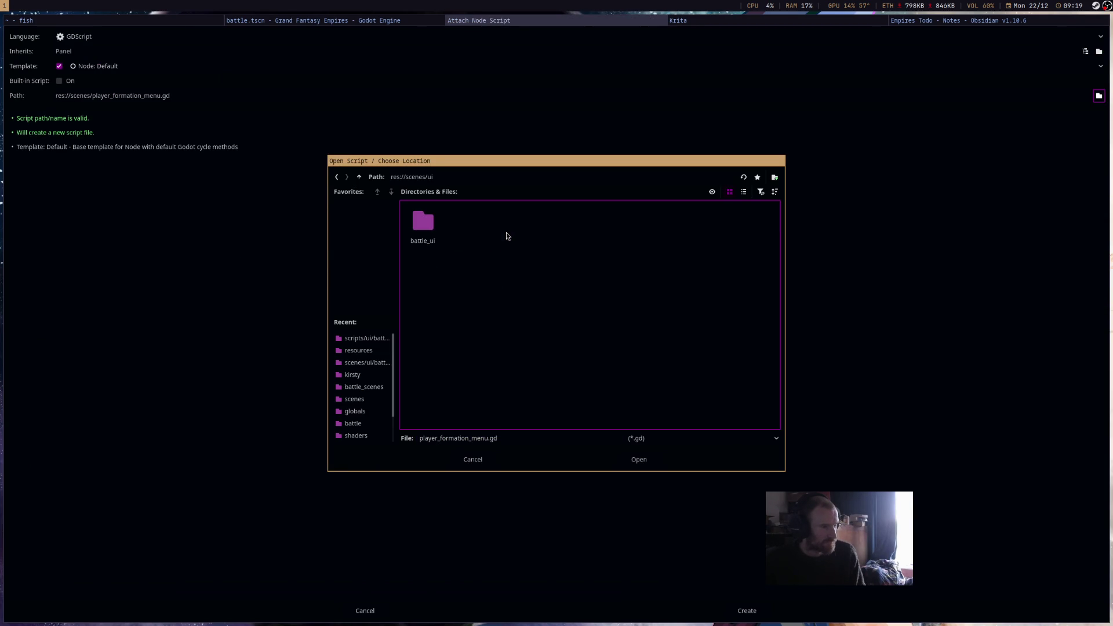
pyautogui.doubleClick(430, 239)
pyautogui.click(639, 460)
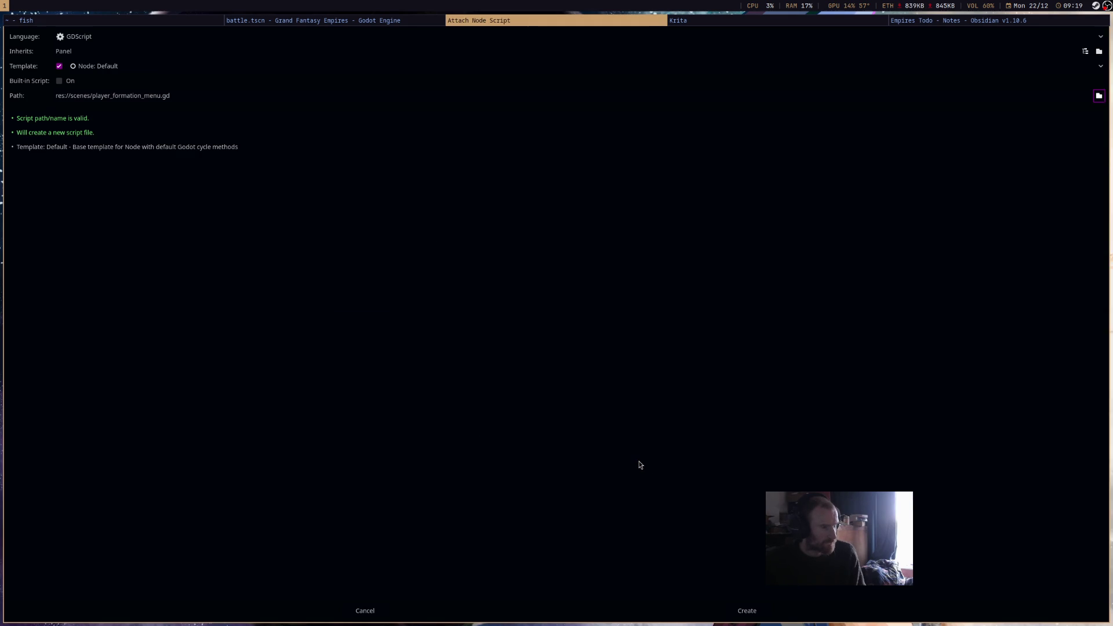
# Create player_formation_menu.gd and save the scene.
pyautogui.click(747, 613)
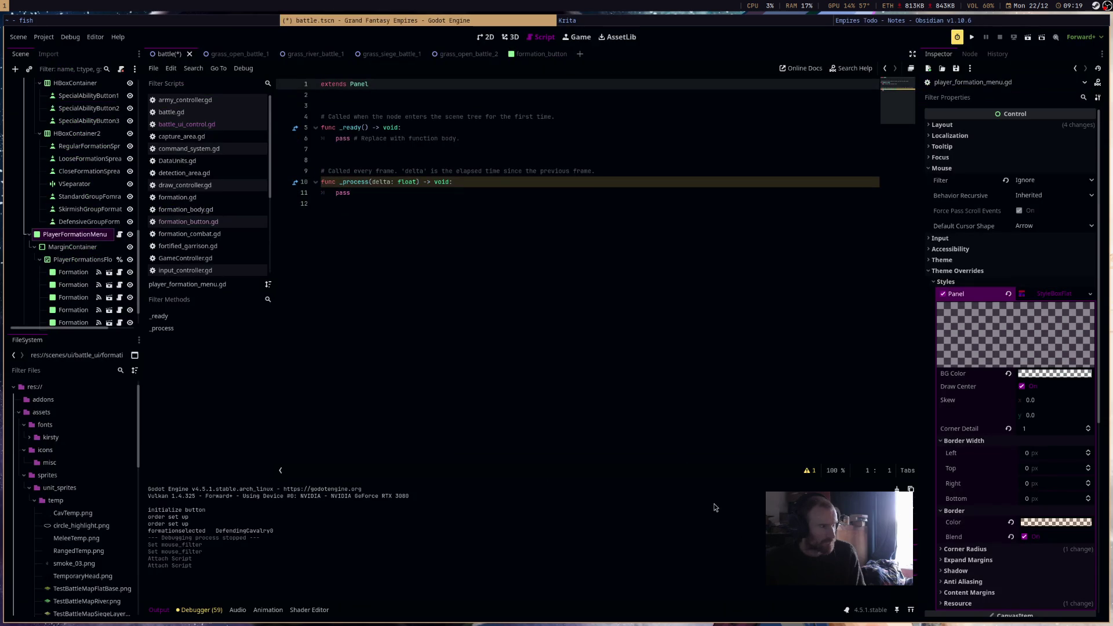
pyautogui.click(460, 244)
pyautogui.hotkey('ctrl', 's')
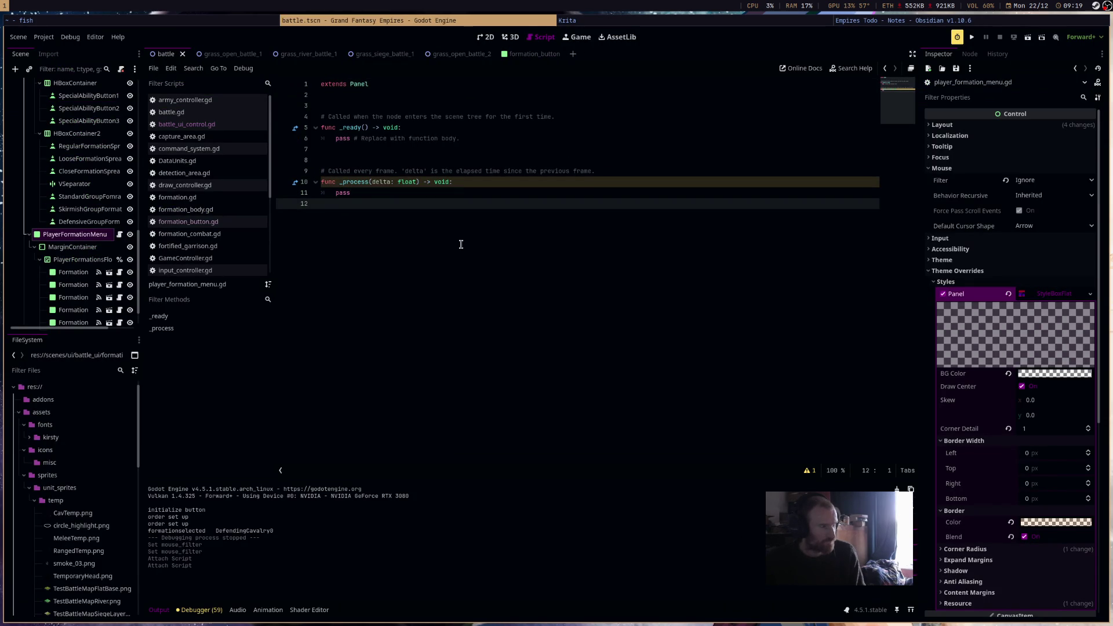
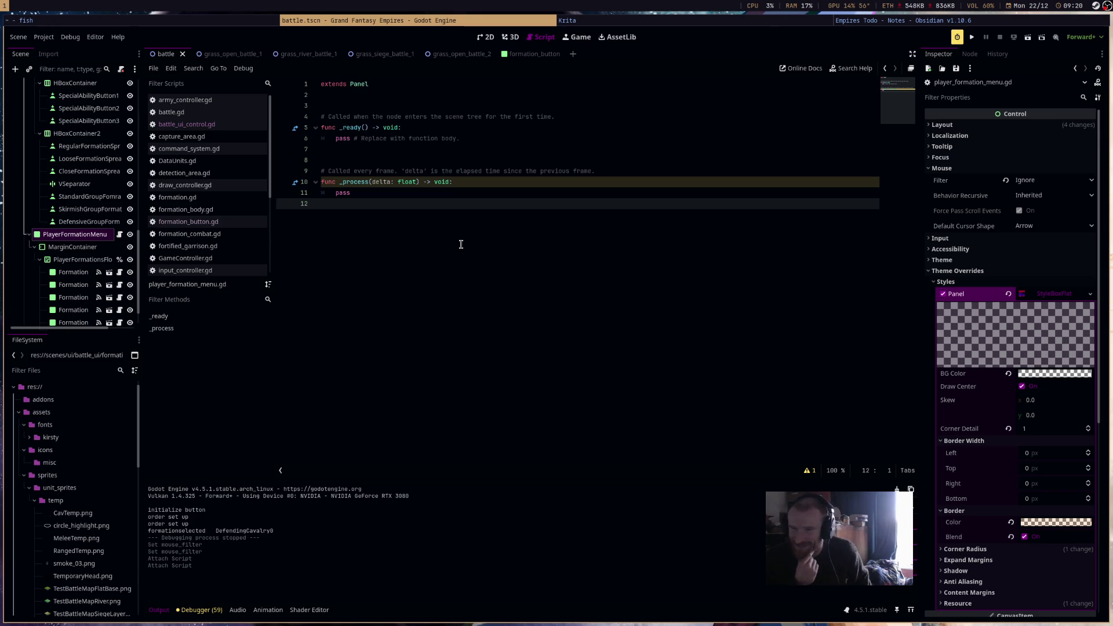
# Open army_controller.gd in place of player_formation_menu.gd and scroll its top declarations.
pyautogui.click(232, 99)
pyautogui.scroll(10, 885, 416)
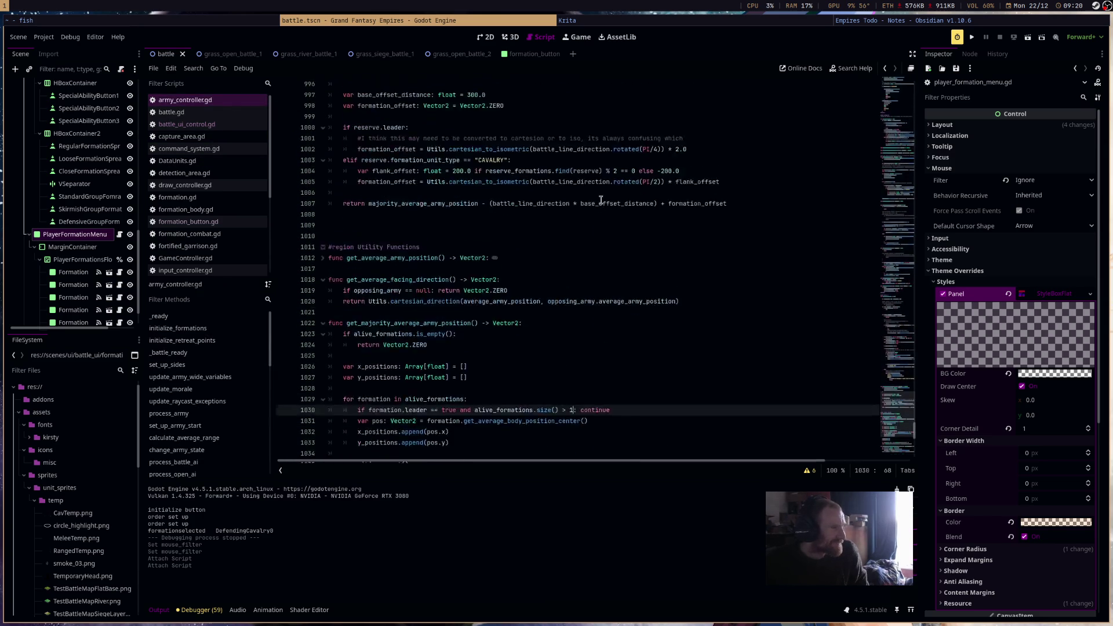
pyautogui.scroll(20, 886, 417)
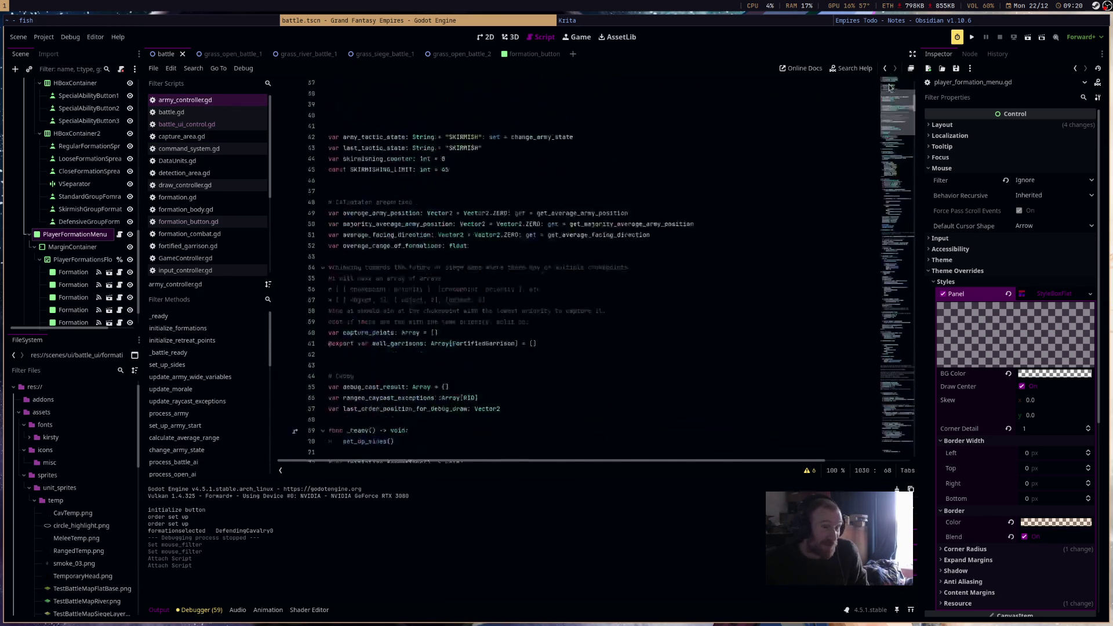
pyautogui.scroll(-5, 703, 236)
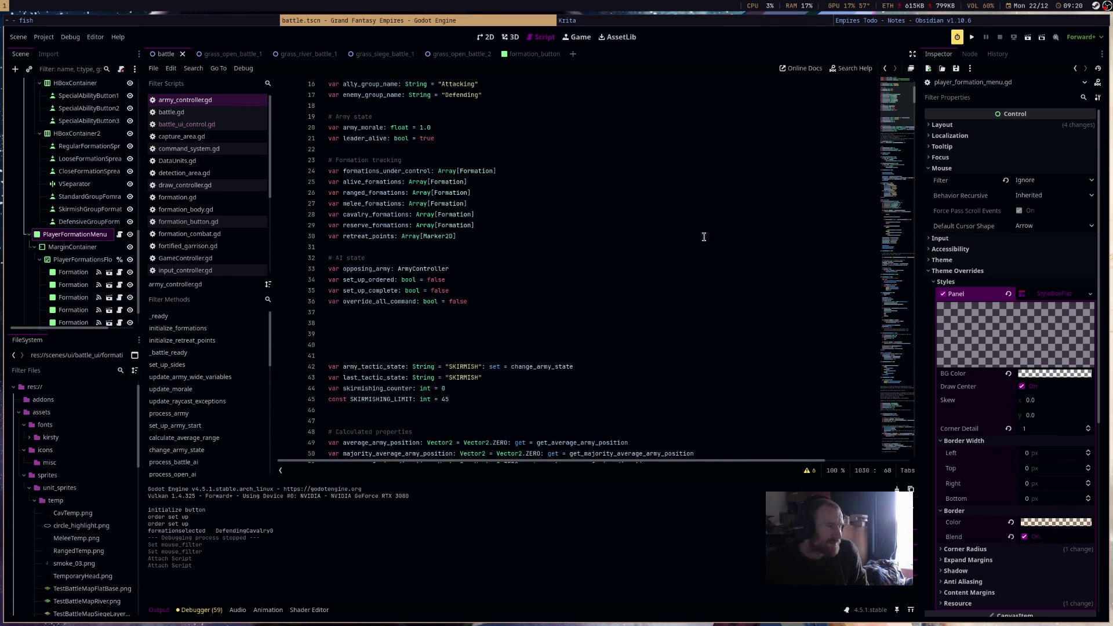
pyautogui.scroll(-5, 703, 237)
pyautogui.scroll(4, 704, 236)
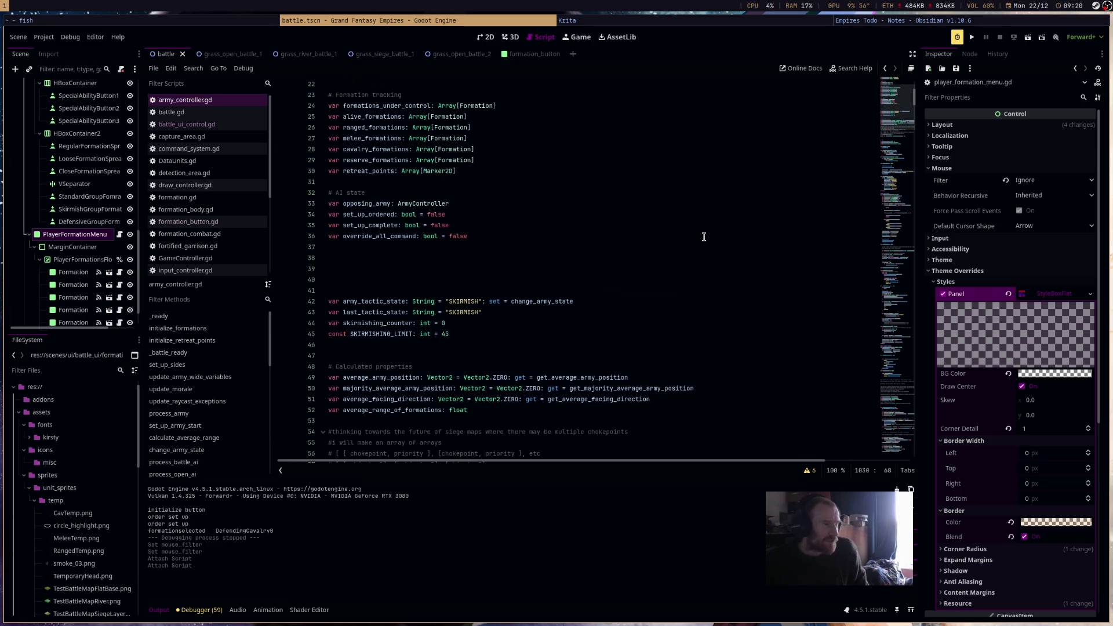
pyautogui.scroll(2, 703, 236)
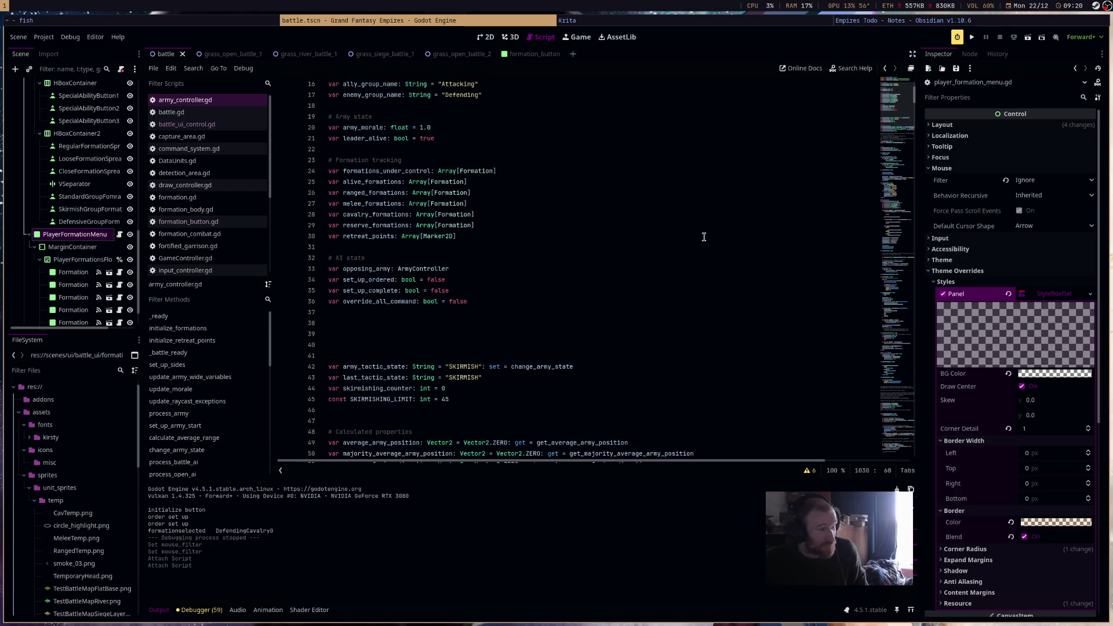
# Highlight the alive, ranged, melee, cavalry and reserve formations variables in turn.
pyautogui.doubleClick(359, 181)
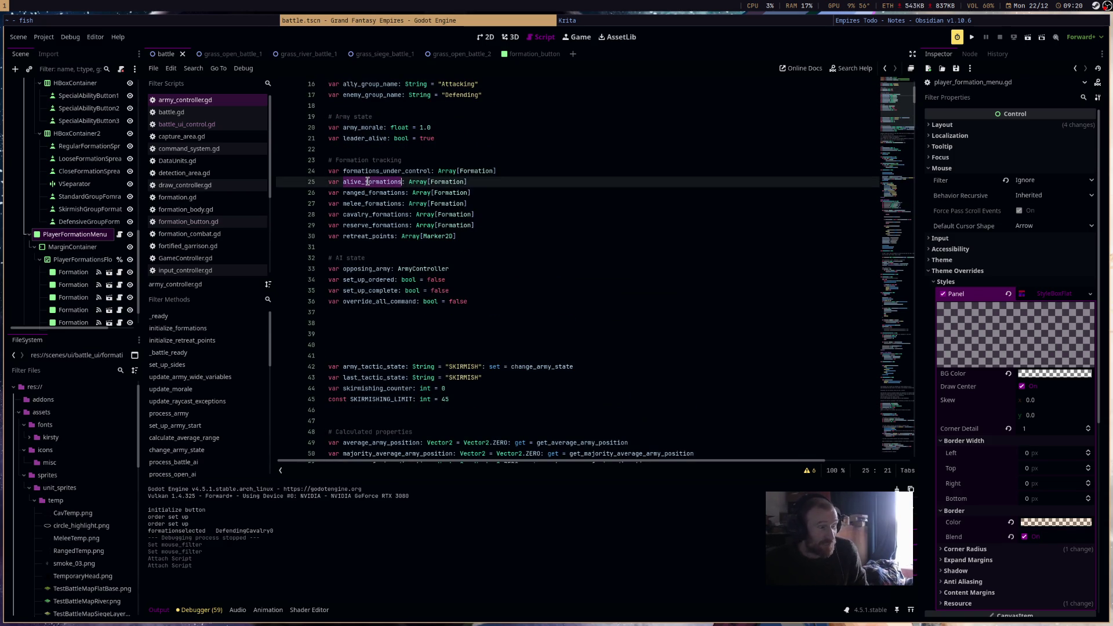
pyautogui.doubleClick(379, 193)
pyautogui.doubleClick(380, 203)
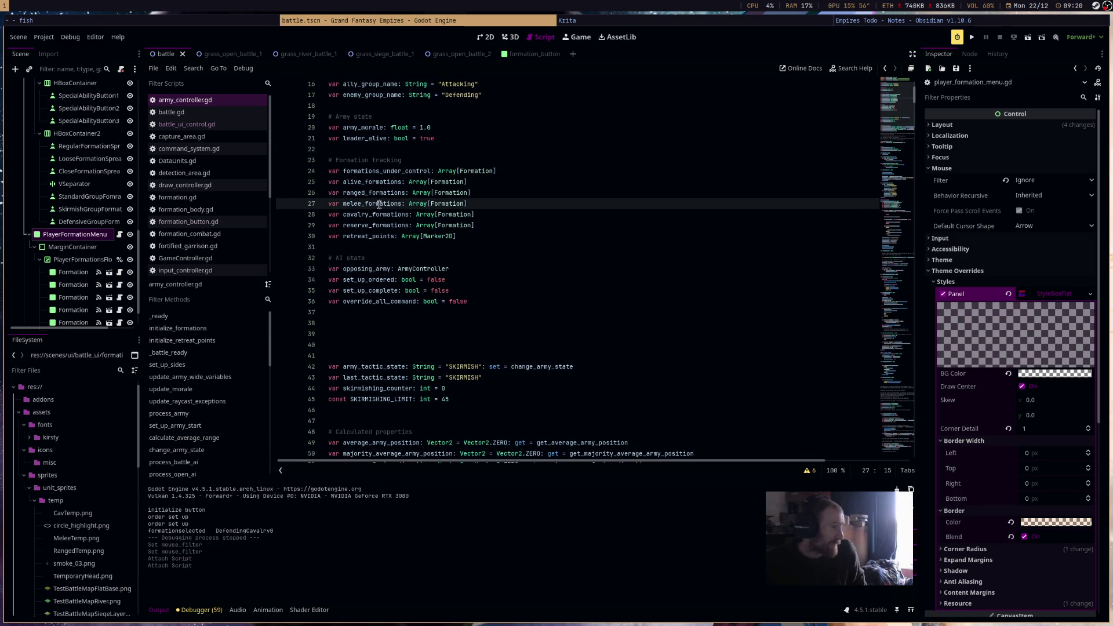
pyautogui.doubleClick(380, 214)
pyautogui.doubleClick(380, 225)
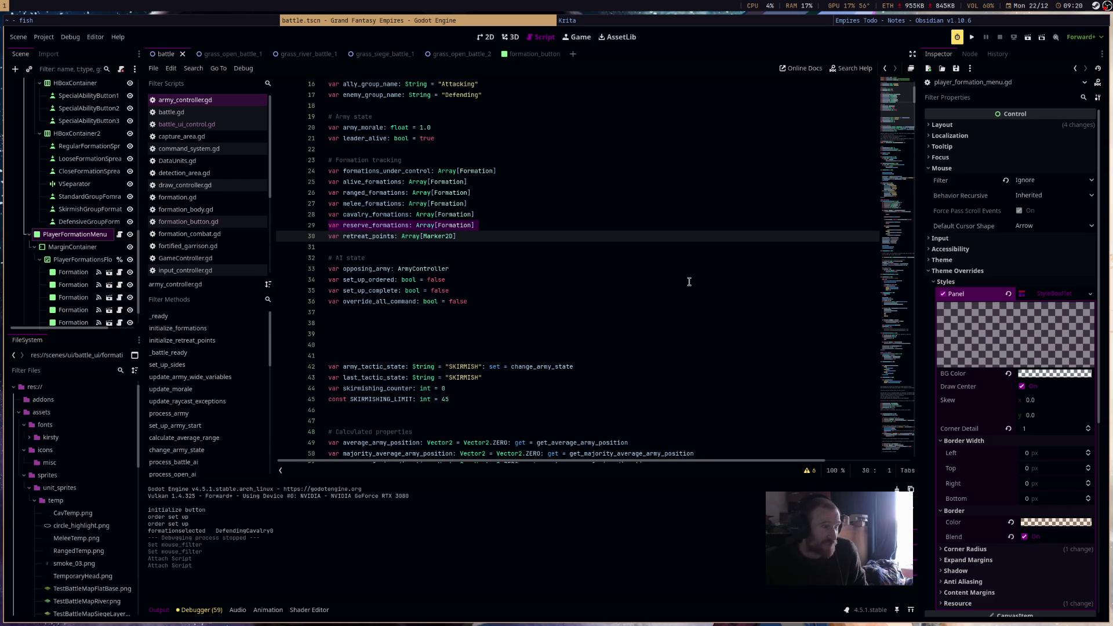
pyautogui.scroll(-2, 674, 272)
pyautogui.click(674, 270)
# Highlight army_tactic_state and scroll down to where _battle_ready sets it to FIGHT.
pyautogui.scroll(-1, 674, 272)
pyautogui.scroll(-1, 674, 273)
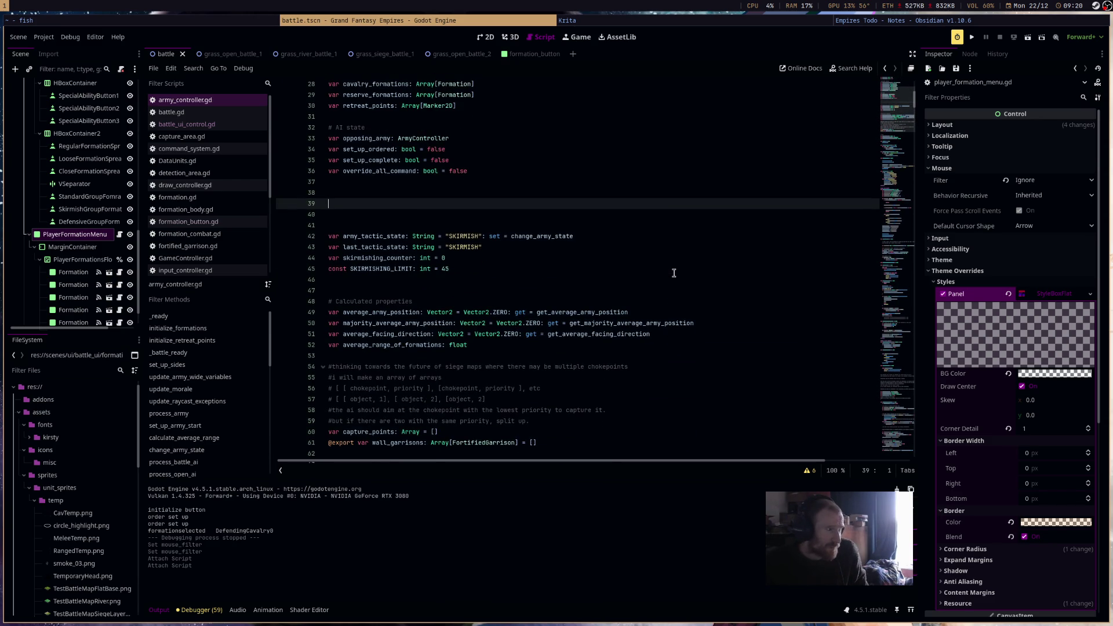
pyautogui.scroll(-4, 674, 272)
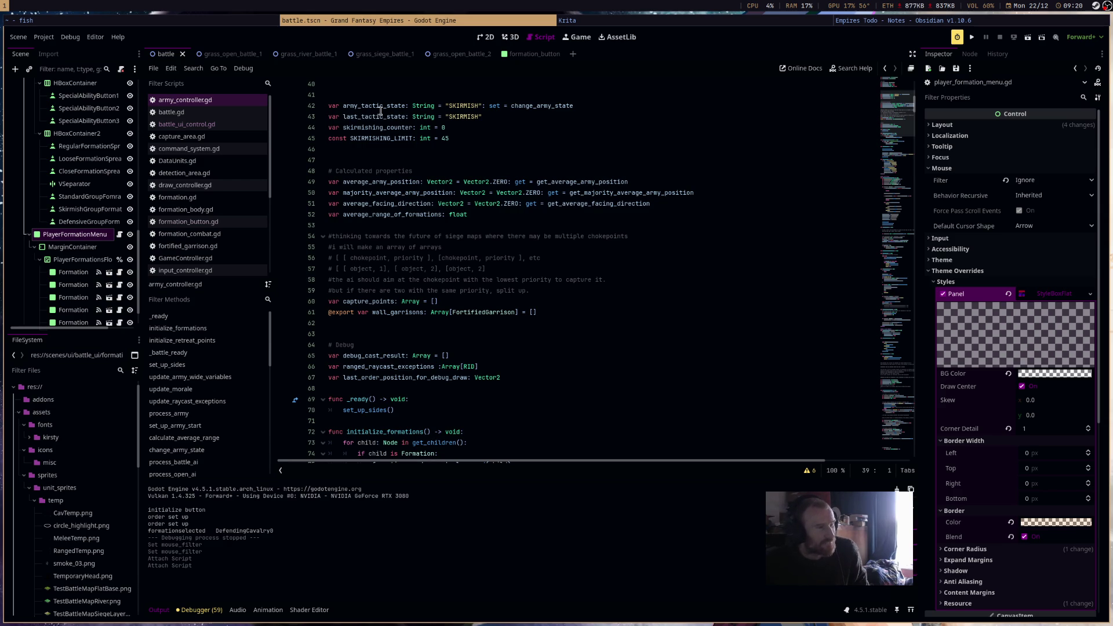
pyautogui.doubleClick(380, 107)
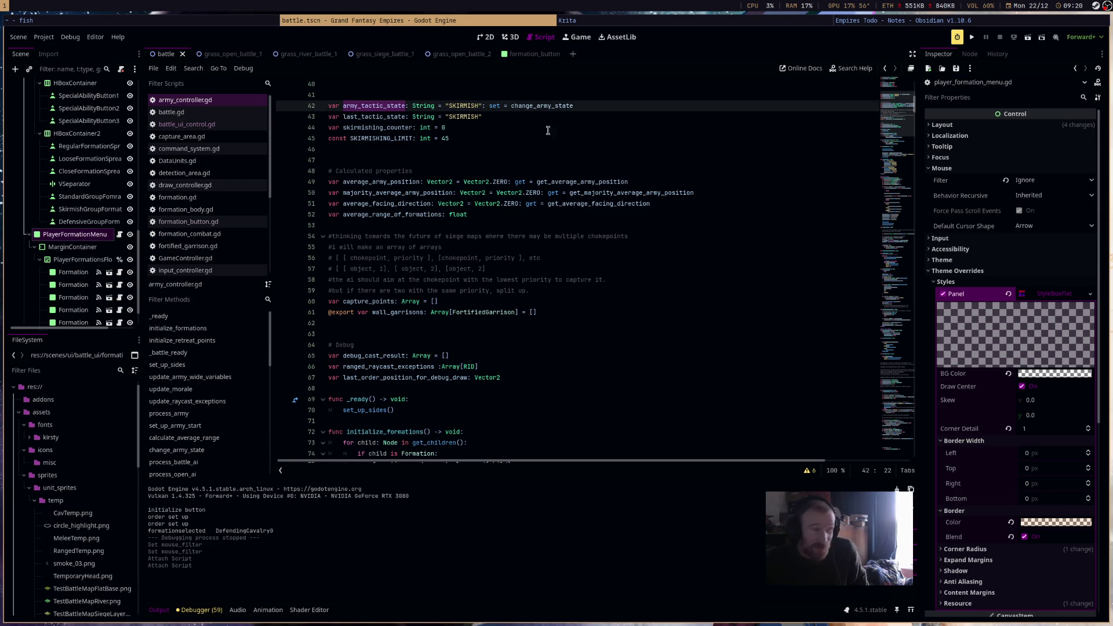
pyautogui.scroll(-1, 576, 132)
pyautogui.scroll(3, 576, 132)
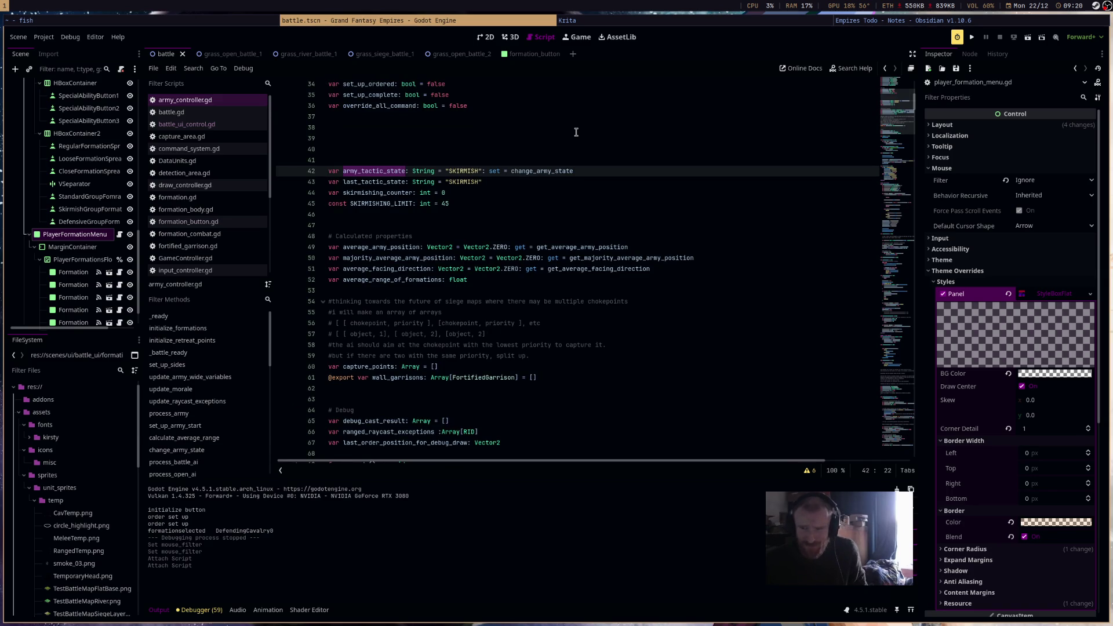
pyautogui.scroll(-3, 576, 132)
pyautogui.scroll(-4, 576, 132)
pyautogui.scroll(-5, 576, 132)
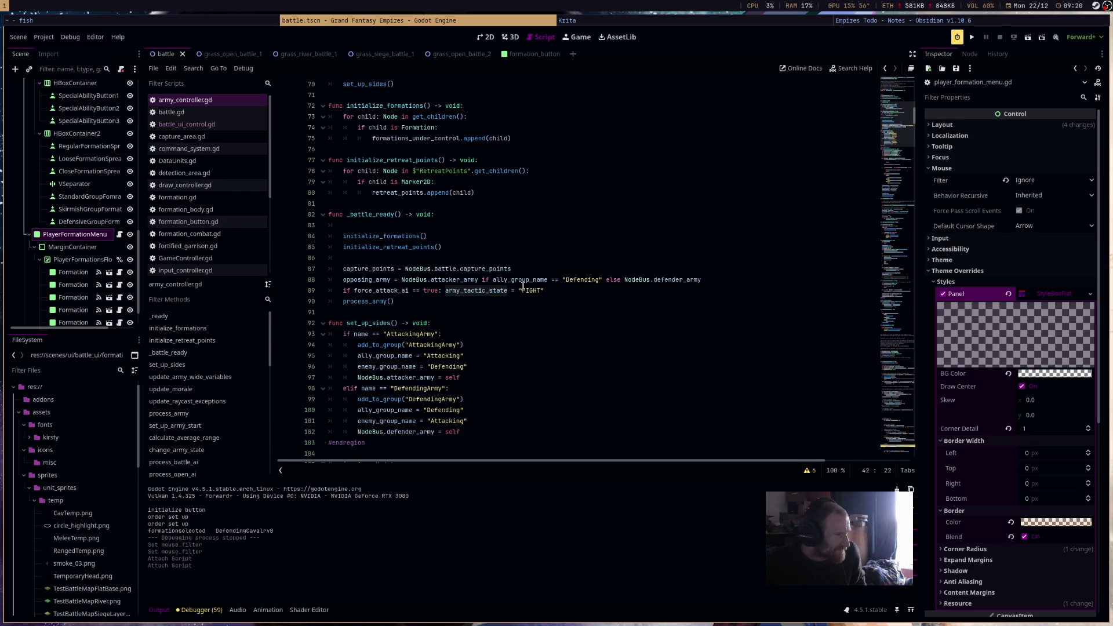
pyautogui.click(540, 292)
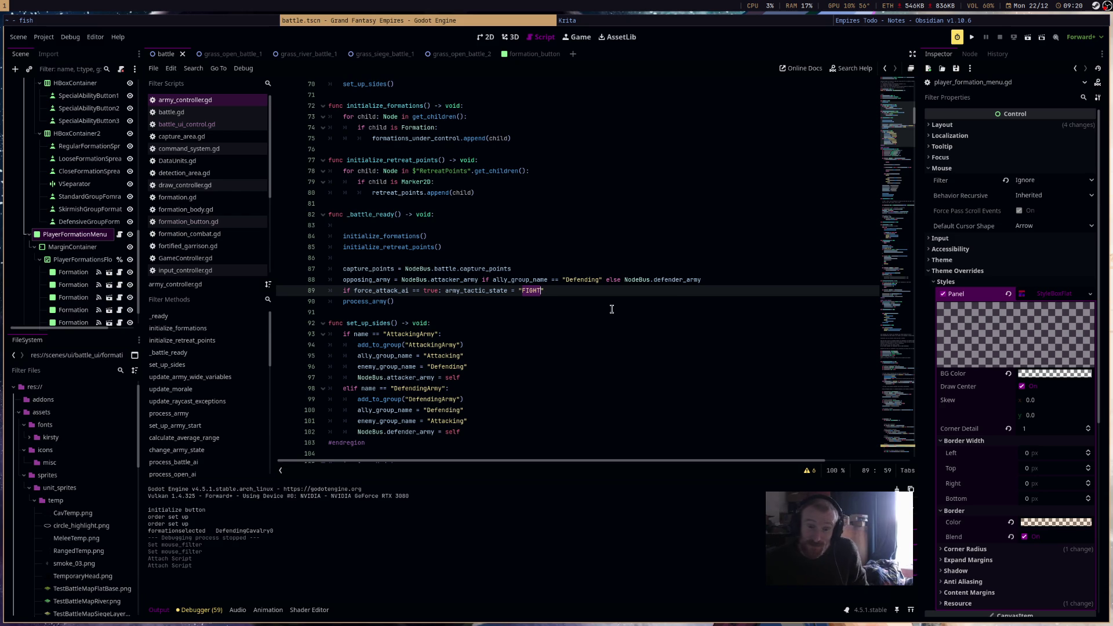
pyautogui.scroll(-6, 611, 308)
pyautogui.scroll(-3, 612, 309)
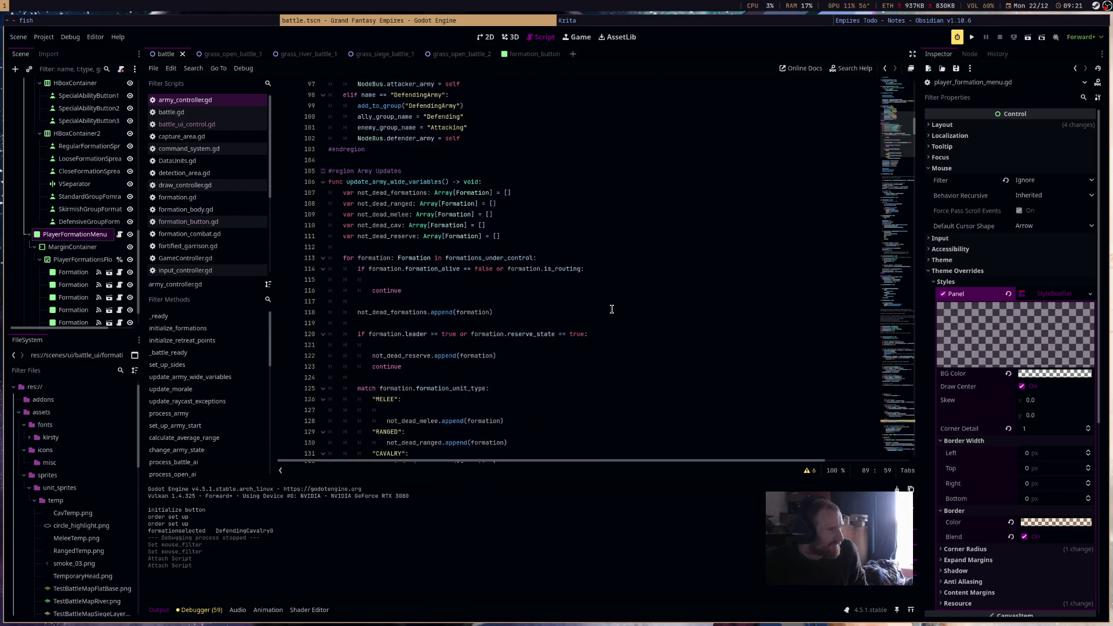
pyautogui.scroll(-5, 612, 309)
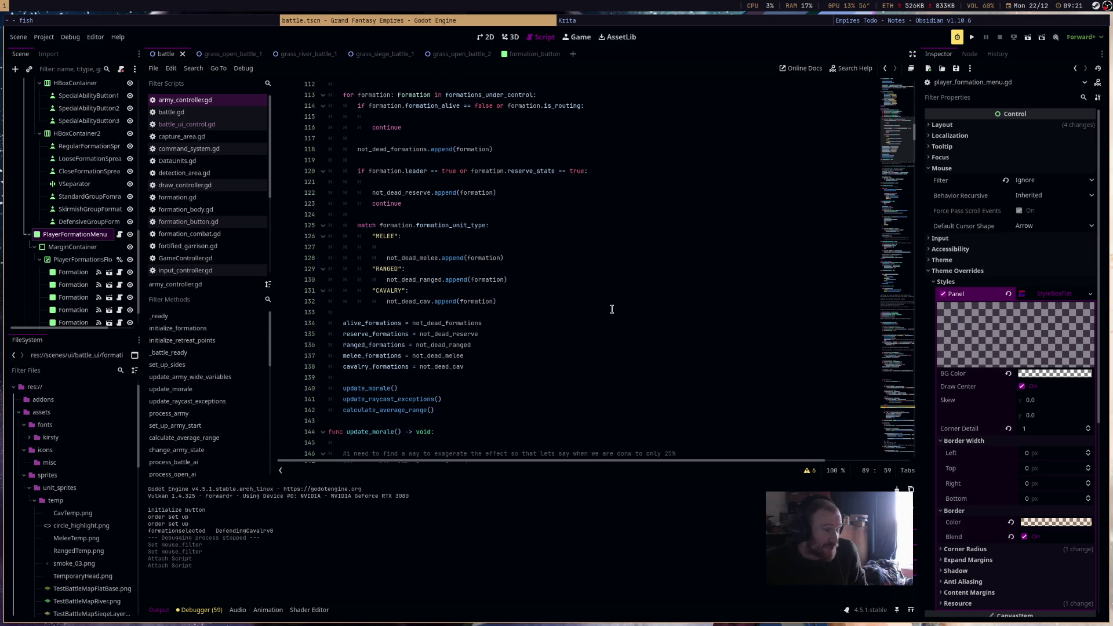
pyautogui.scroll(-5, 612, 308)
pyautogui.scroll(4, 612, 309)
pyautogui.scroll(15, 611, 308)
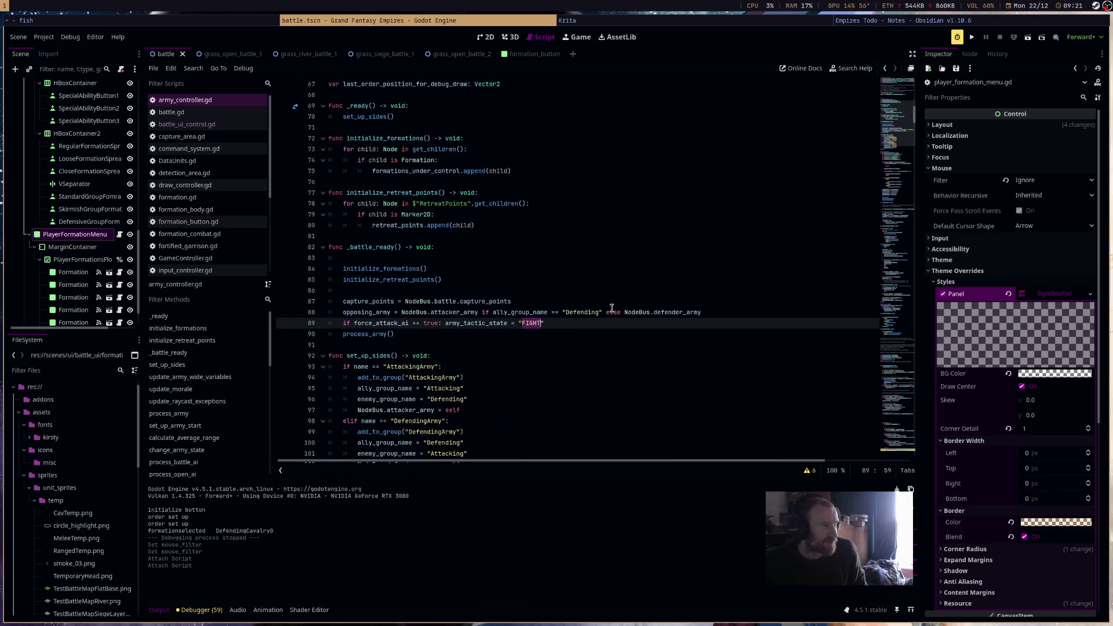
pyautogui.scroll(-14, 611, 308)
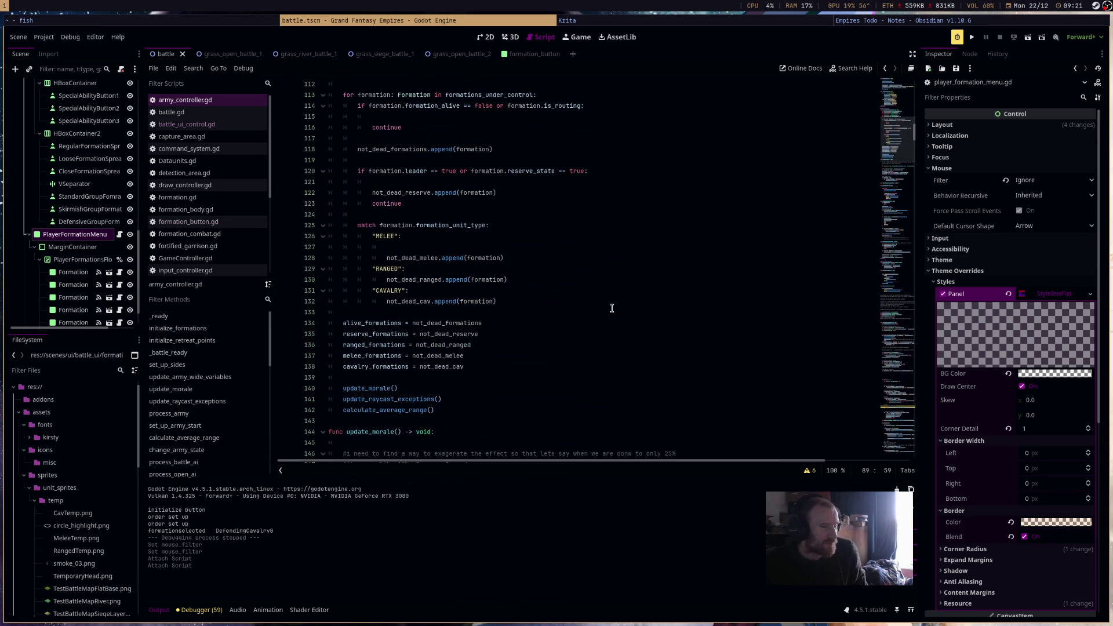
pyautogui.scroll(-5, 611, 307)
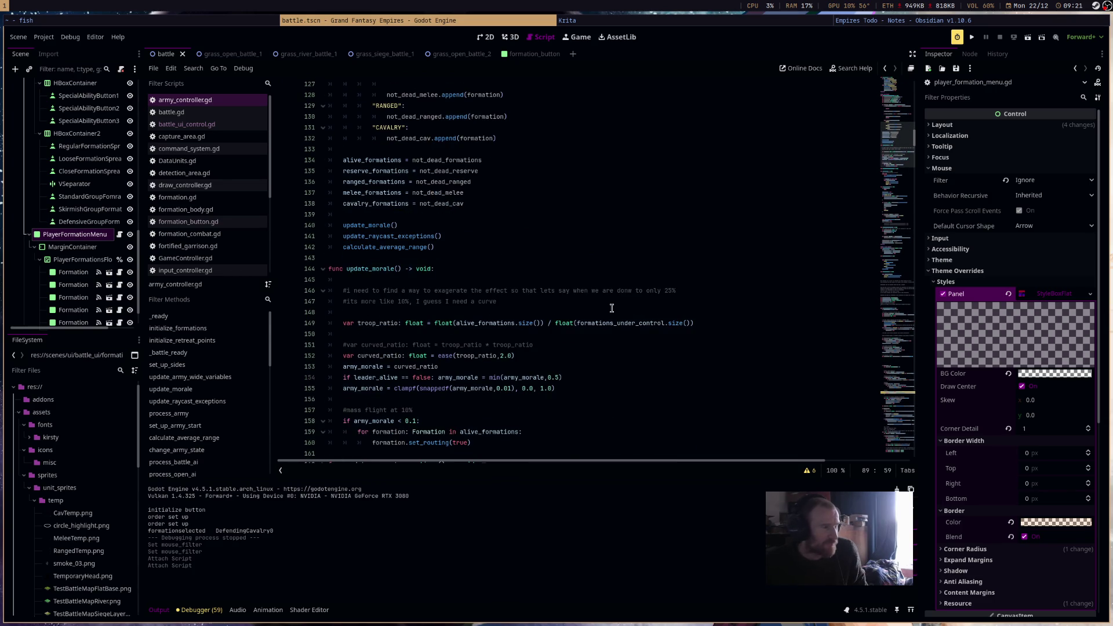
pyautogui.doubleClick(368, 225)
pyautogui.scroll(-4, 557, 281)
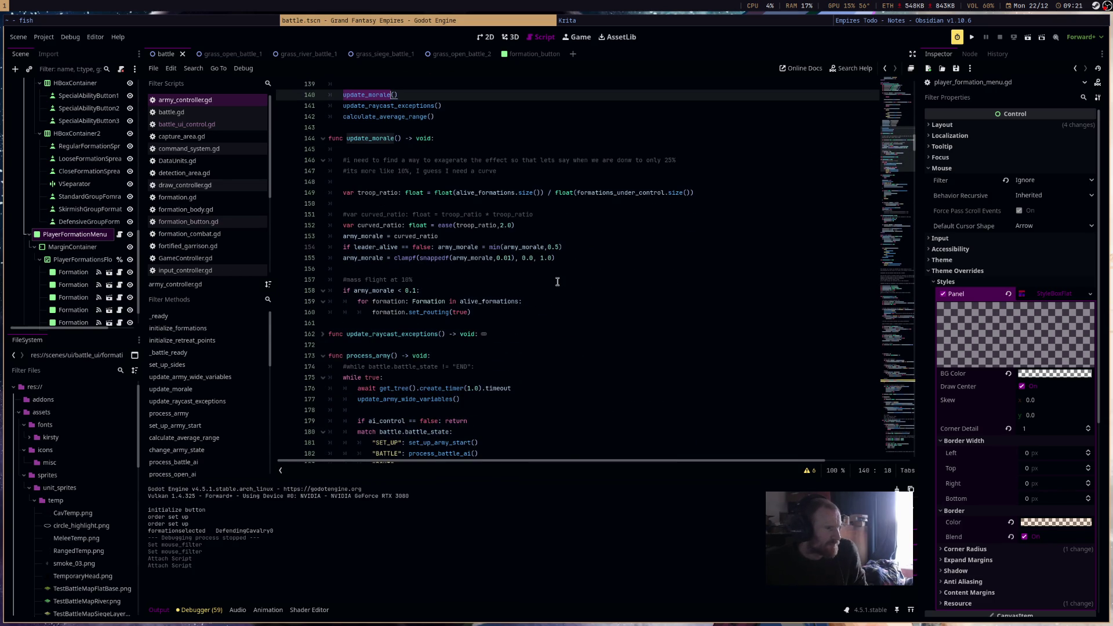
pyautogui.scroll(-3, 557, 282)
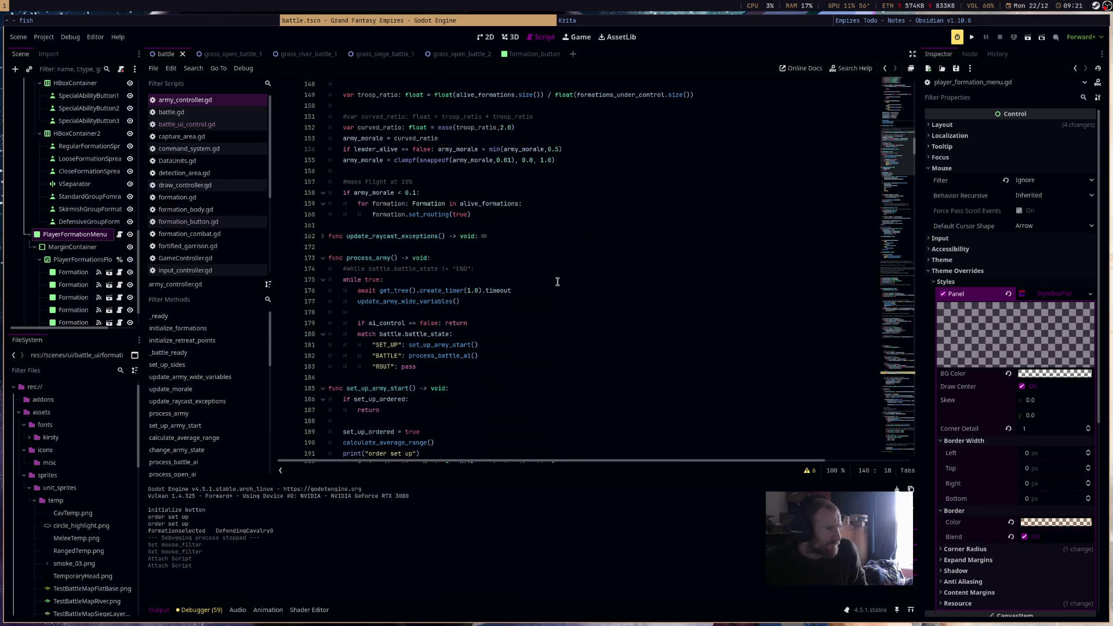
pyautogui.scroll(8, 503, 280)
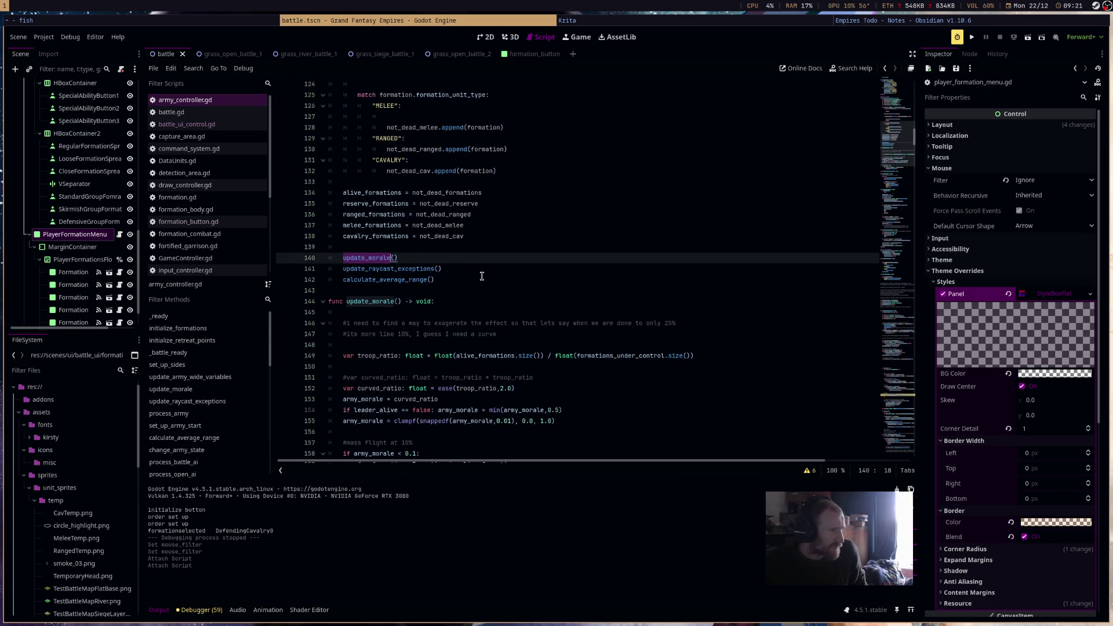
pyautogui.click(420, 280)
pyautogui.doubleClick(425, 281)
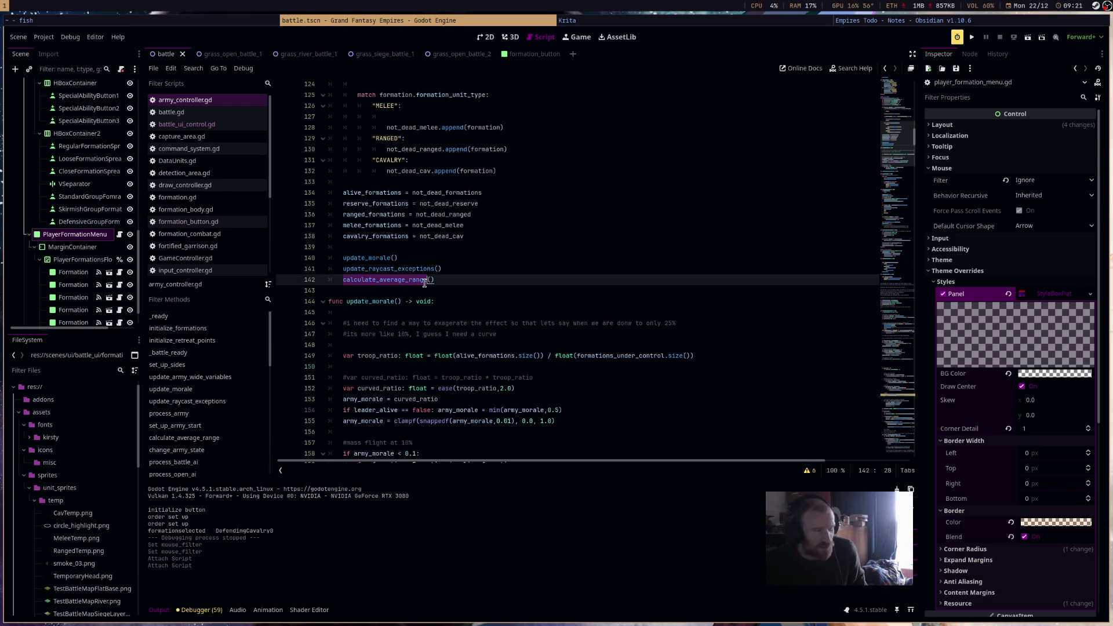
pyautogui.scroll(-6, 618, 308)
pyautogui.scroll(-3, 619, 310)
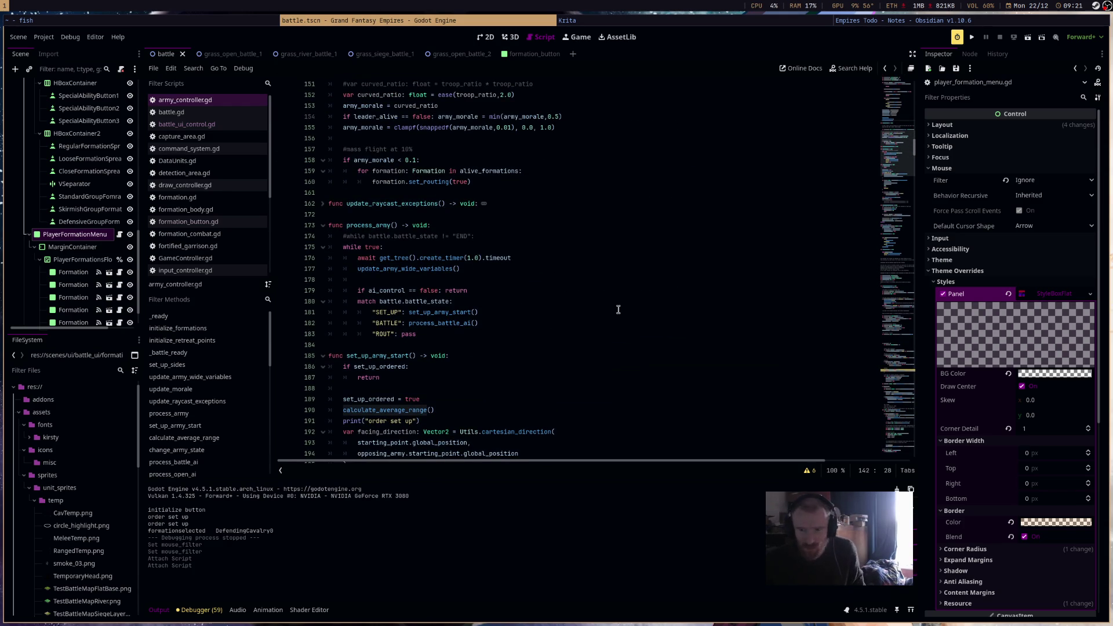
pyautogui.scroll(-3, 619, 310)
pyautogui.scroll(-5, 619, 310)
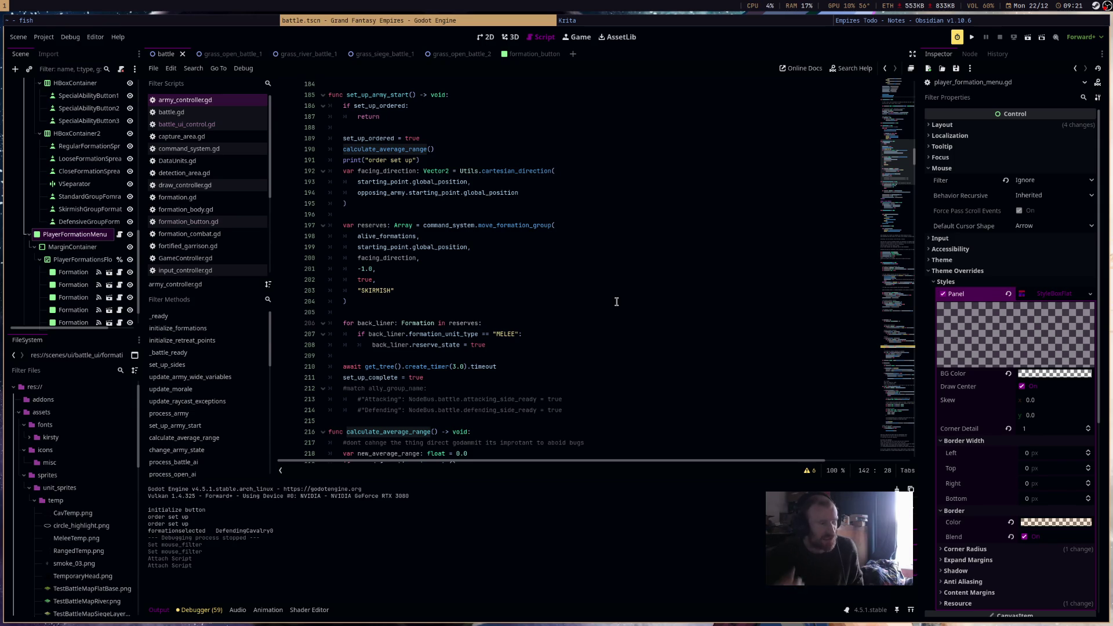
pyautogui.click(390, 94)
# Select the code from line 185 downward in army_controller.gd and scroll on.
pyautogui.moveTo(407, 107); pyautogui.dragTo(456, 154)
pyautogui.click(482, 161)
pyautogui.scroll(-3, 660, 341)
pyautogui.scroll(3, 659, 341)
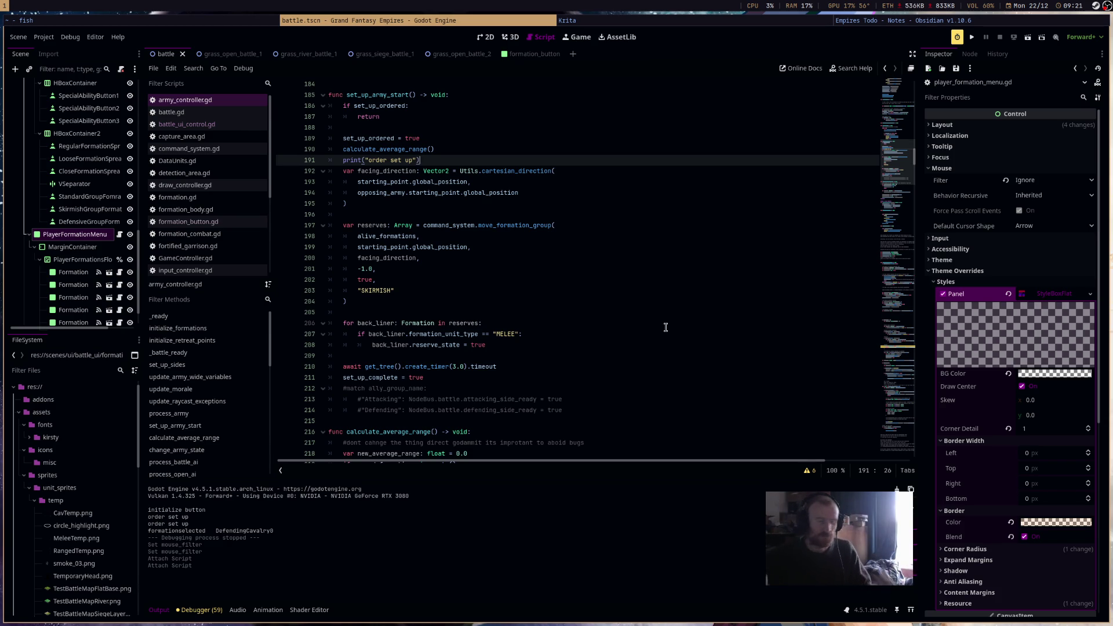
pyautogui.scroll(-20, 665, 328)
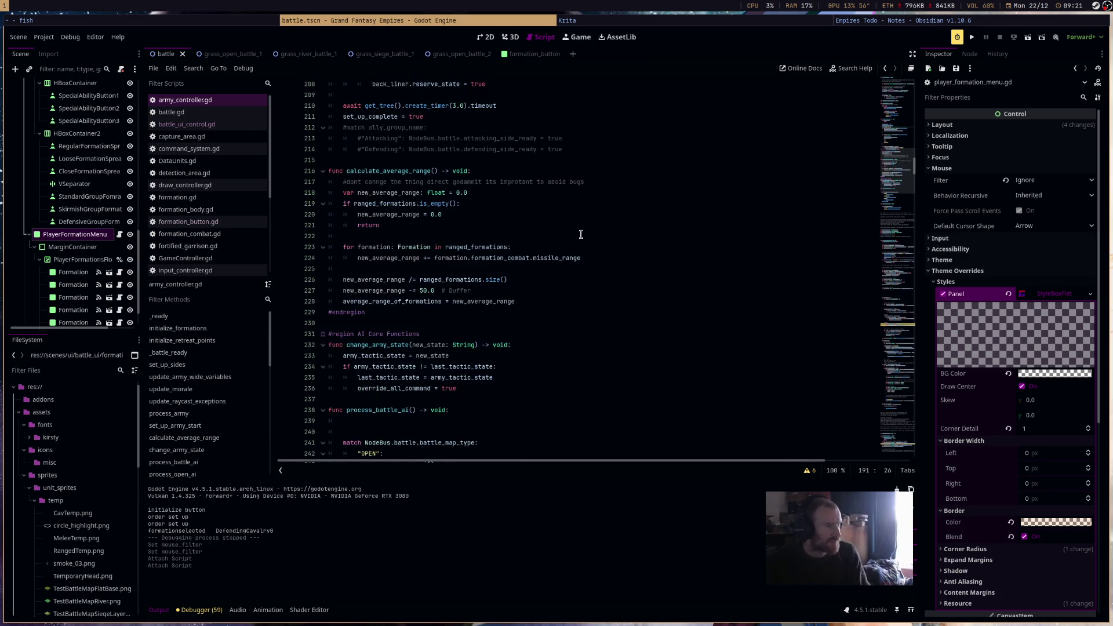
pyautogui.scroll(-2, 581, 235)
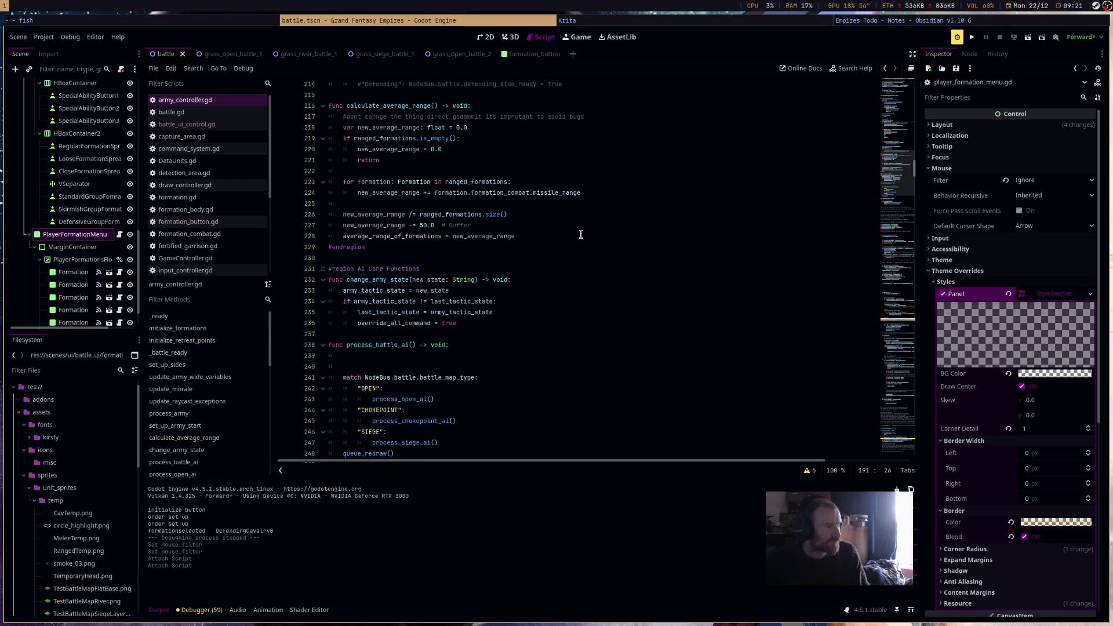
pyautogui.scroll(-3, 581, 234)
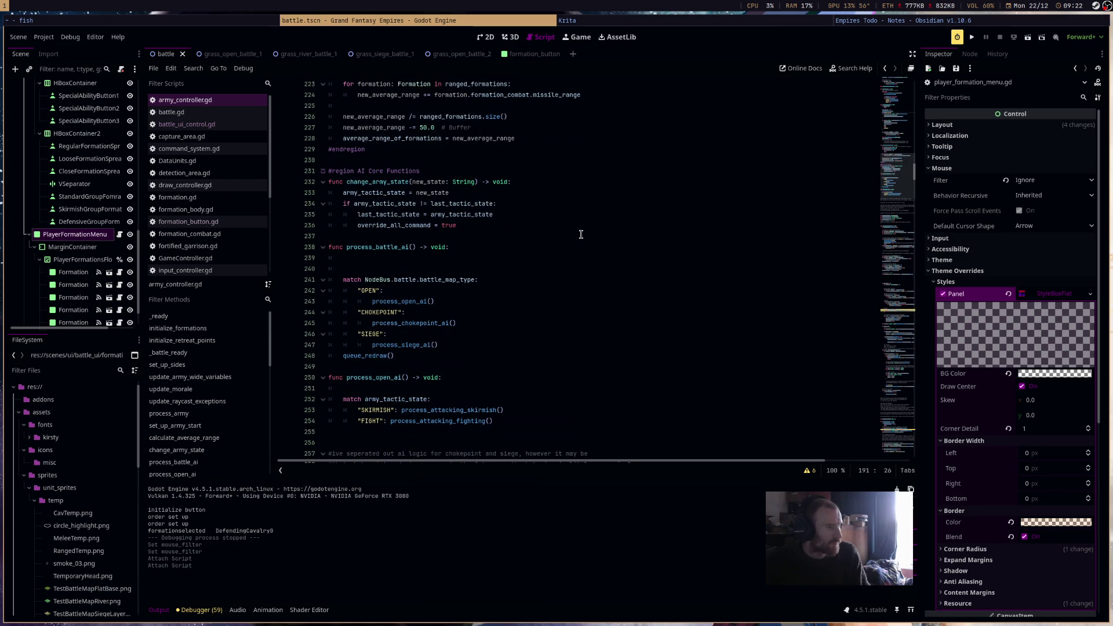
# Select and deselect the process_battle_ai body, then visit grass_open_battle_1 and return.
pyautogui.moveTo(581, 234); pyautogui.dragTo(544, 361)
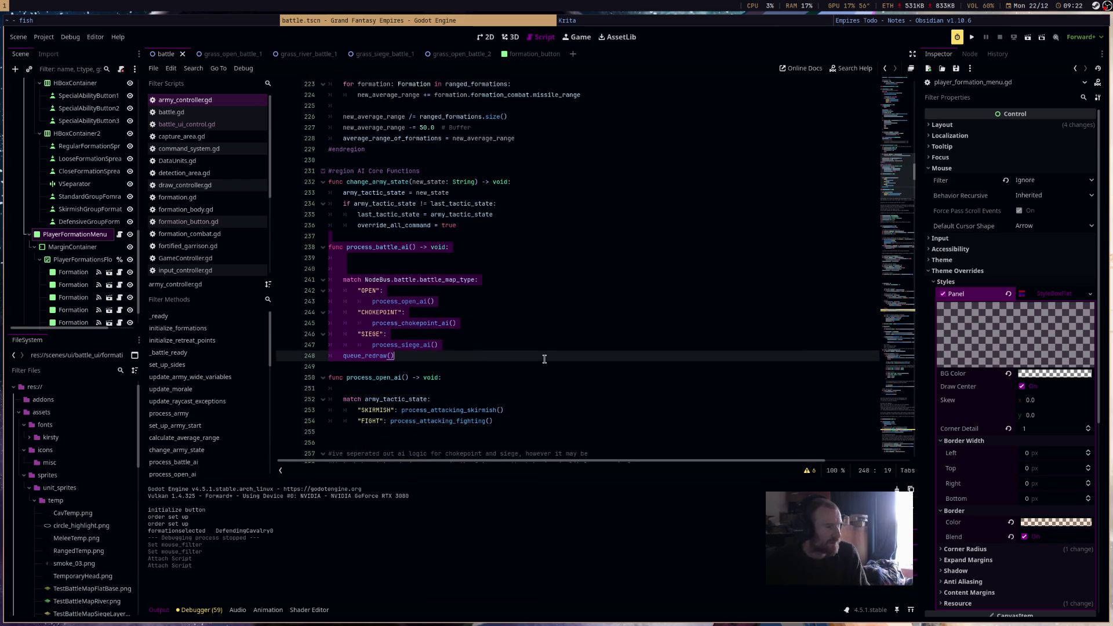
pyautogui.click(544, 359)
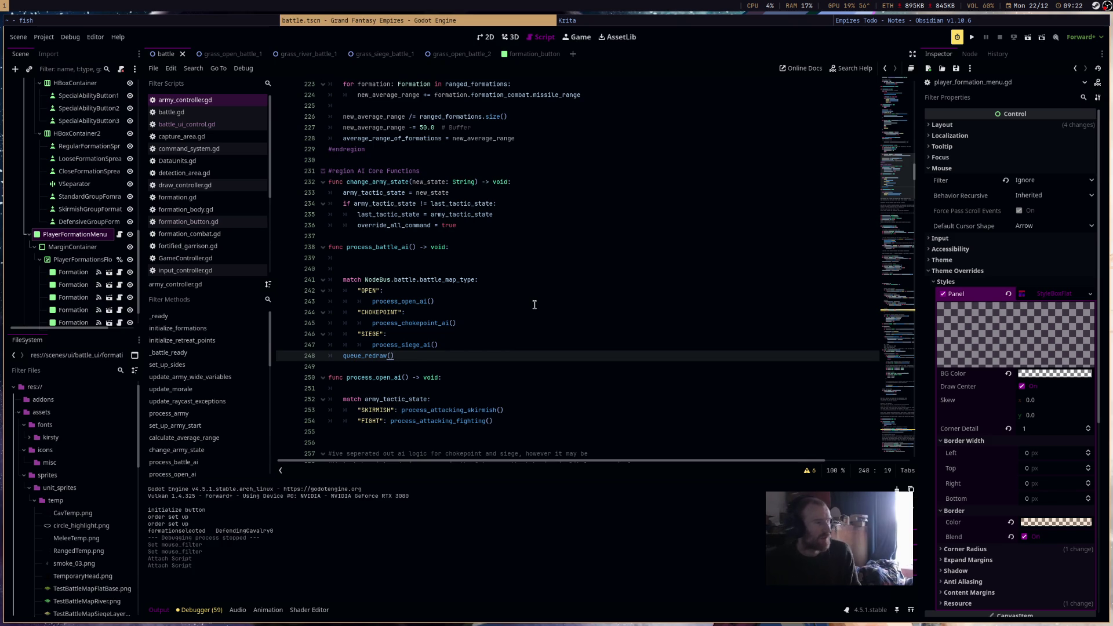
pyautogui.click(251, 55)
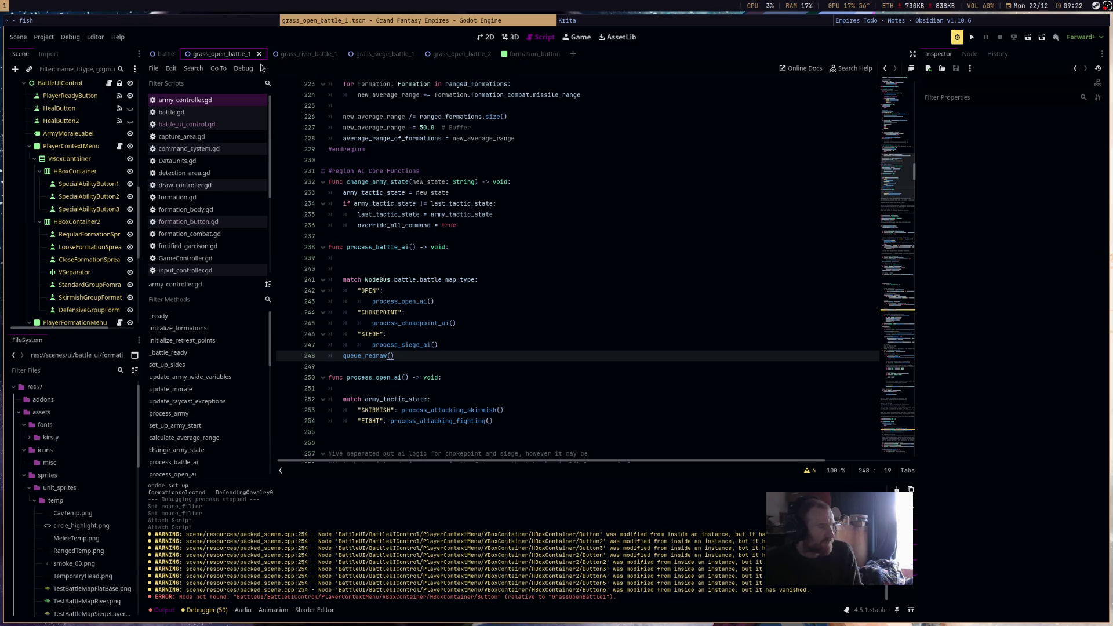
pyautogui.click(164, 53)
# Cycle through the battle map tabs and view grass_open_battle_1 in the 2D map view.
pyautogui.click(255, 54)
pyautogui.click(301, 54)
pyautogui.click(377, 54)
pyautogui.click(204, 55)
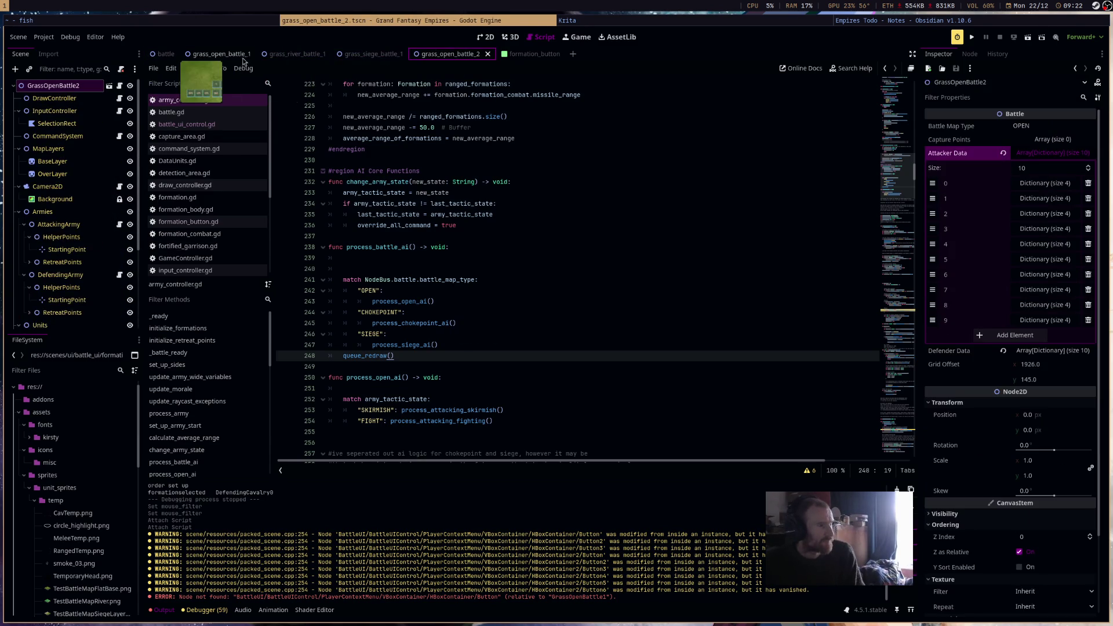
pyautogui.click(484, 37)
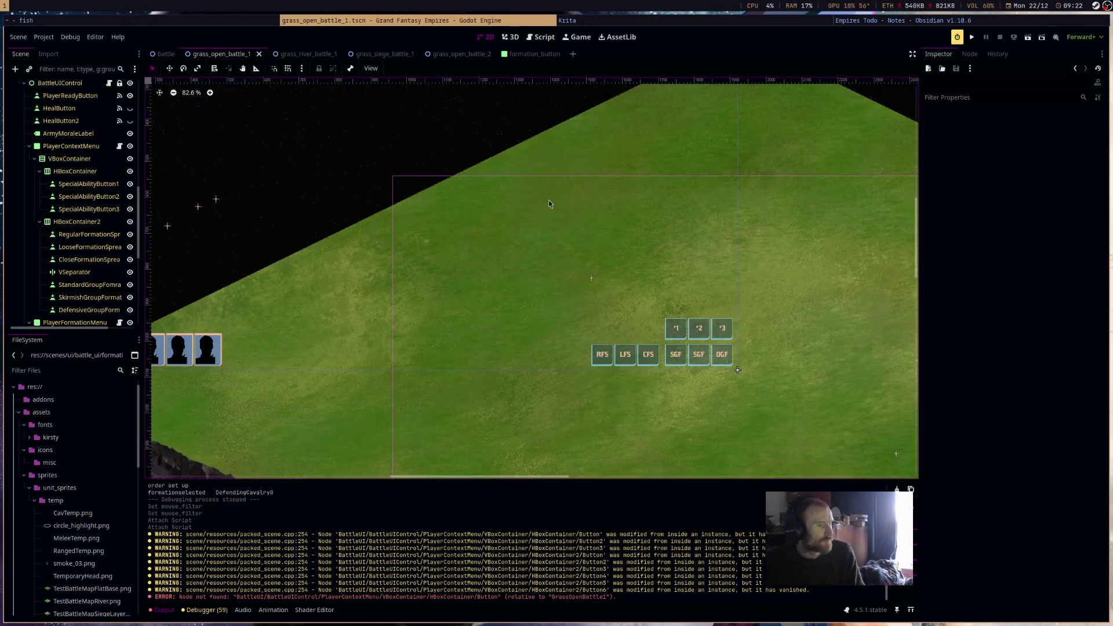
pyautogui.scroll(-3, 579, 200)
pyautogui.scroll(2, 638, 235)
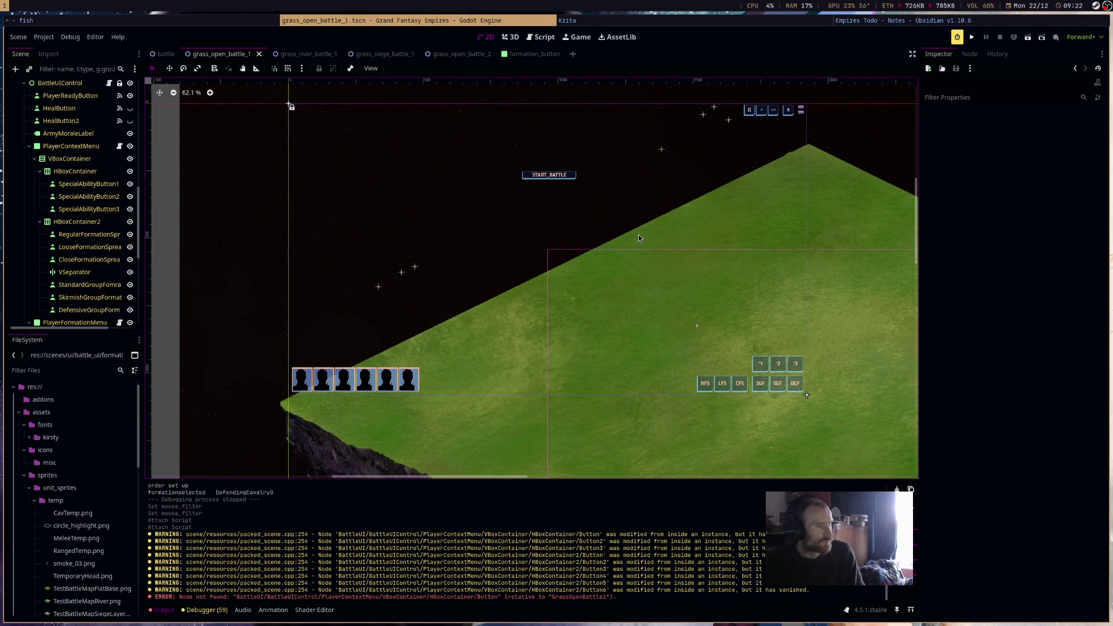
pyautogui.scroll(-3, 638, 238)
pyautogui.hscroll(5, 638, 238)
# View the grass_river_battle_1 and grass_siege_battle_1 maps.
pyautogui.click(298, 53)
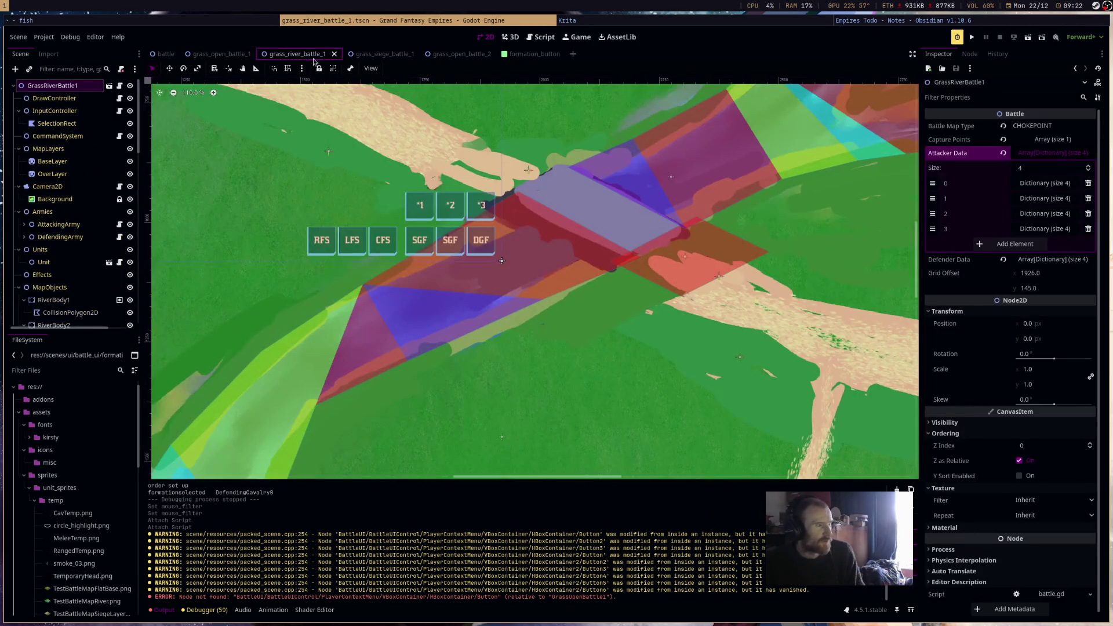
pyautogui.scroll(-3, 652, 276)
pyautogui.scroll(3, 658, 277)
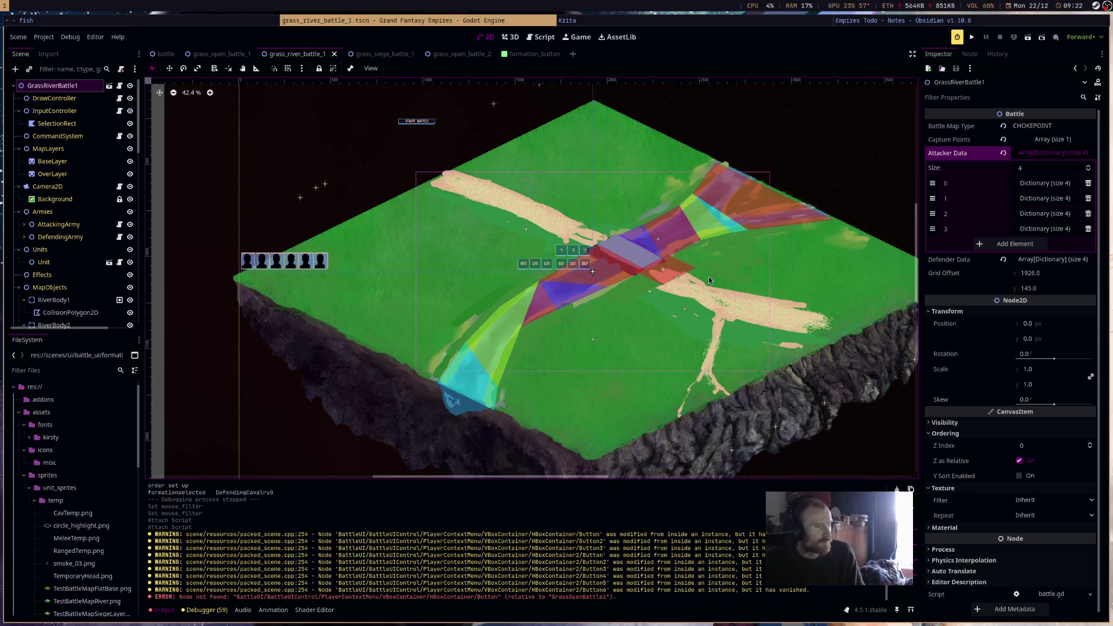
pyautogui.click(365, 53)
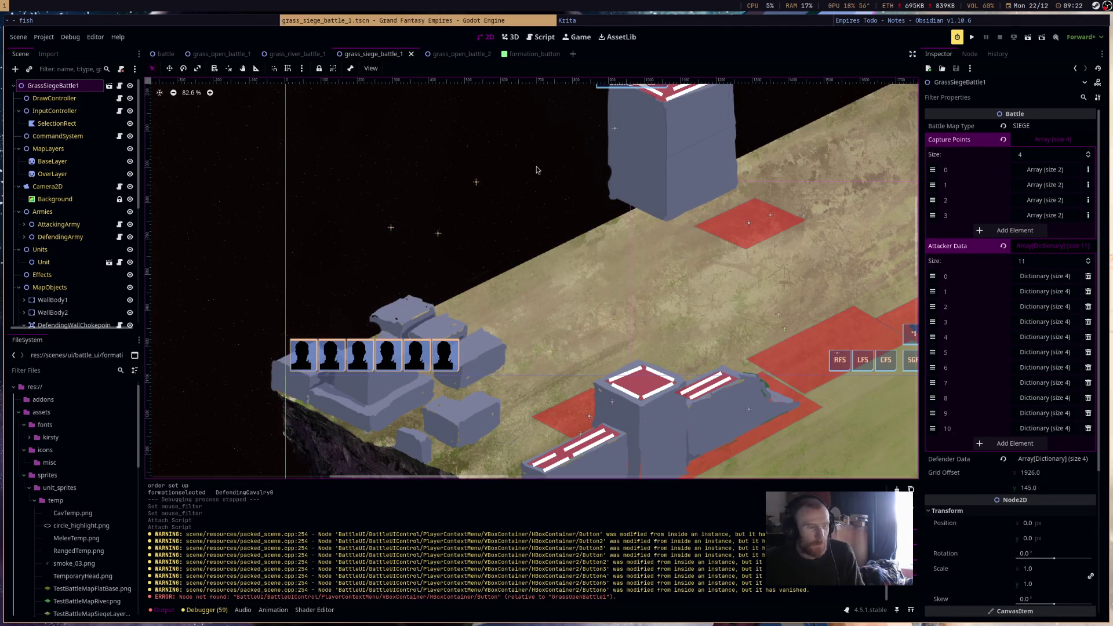
pyautogui.scroll(-3, 616, 230)
pyautogui.scroll(2, 629, 228)
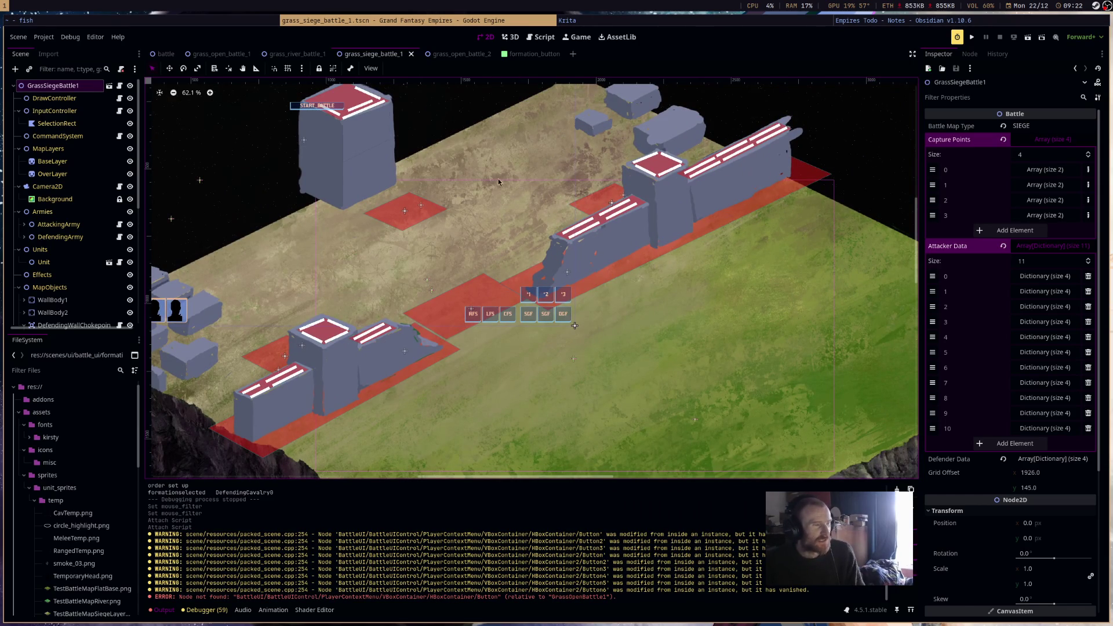
# Pan across the grass_siege_battle_1 map and run that scene with F6.
pyautogui.click(295, 54)
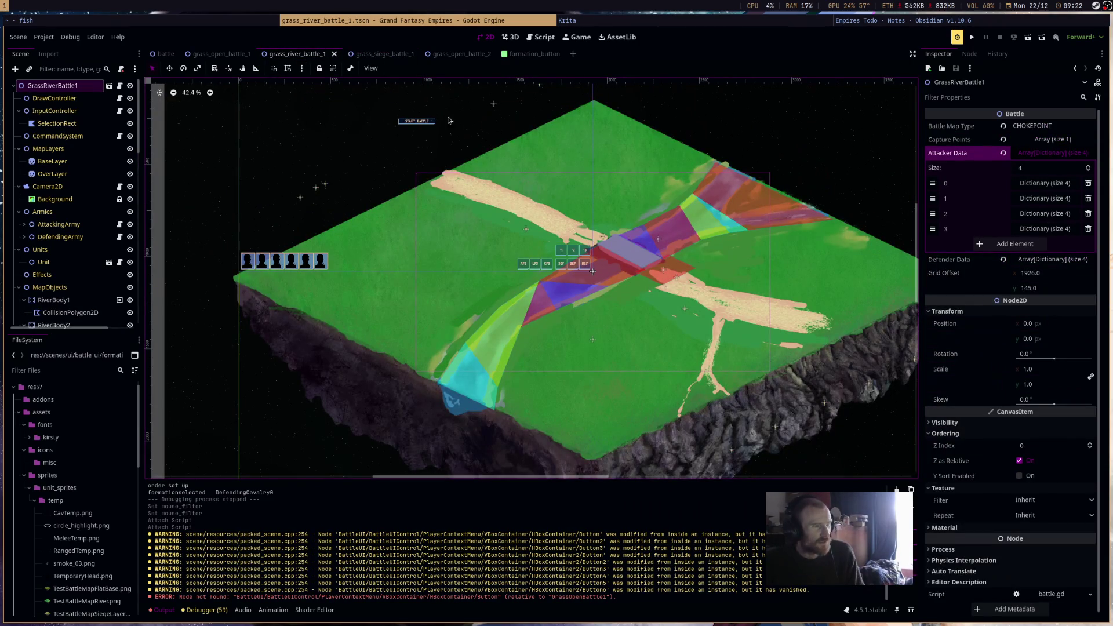
pyautogui.click(383, 54)
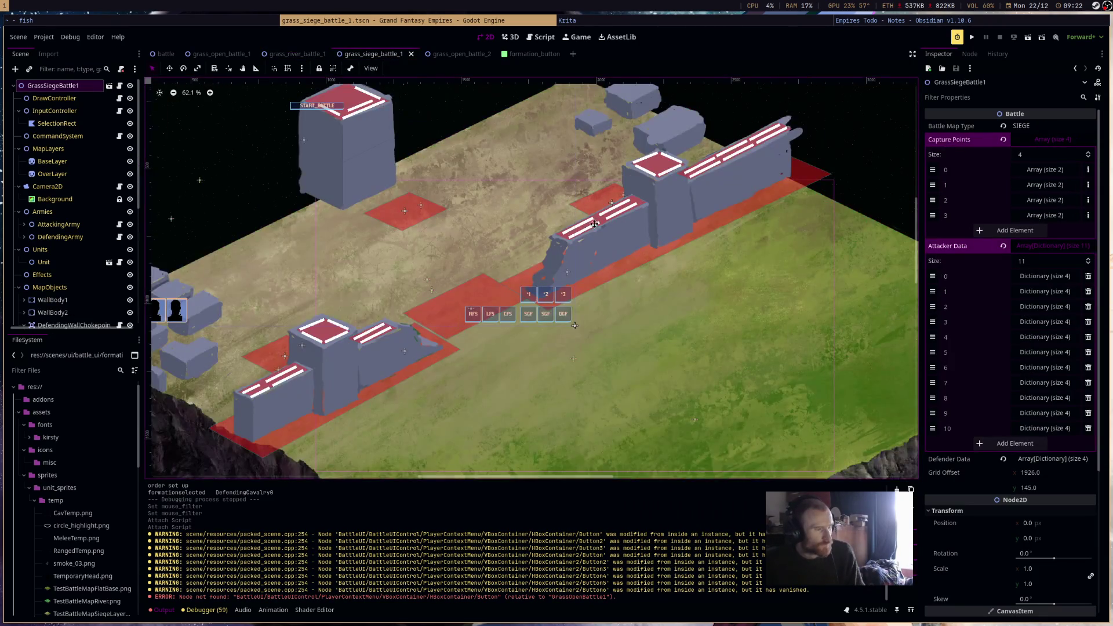
pyautogui.moveTo(560, 222); pyautogui.dragTo(648, 223)
pyautogui.press('F6')
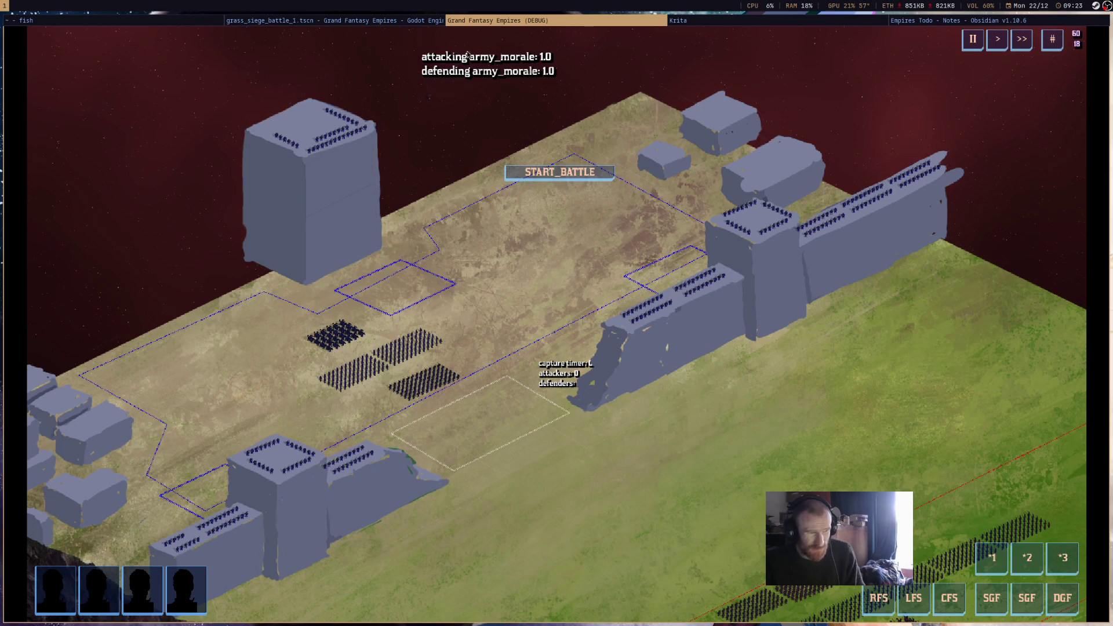
# Start the siege battle, follow the armies and inspect a unit, then stop the game with F8.
pyautogui.click(559, 172)
pyautogui.moveTo(785, 353); pyautogui.dragTo(703, 206)
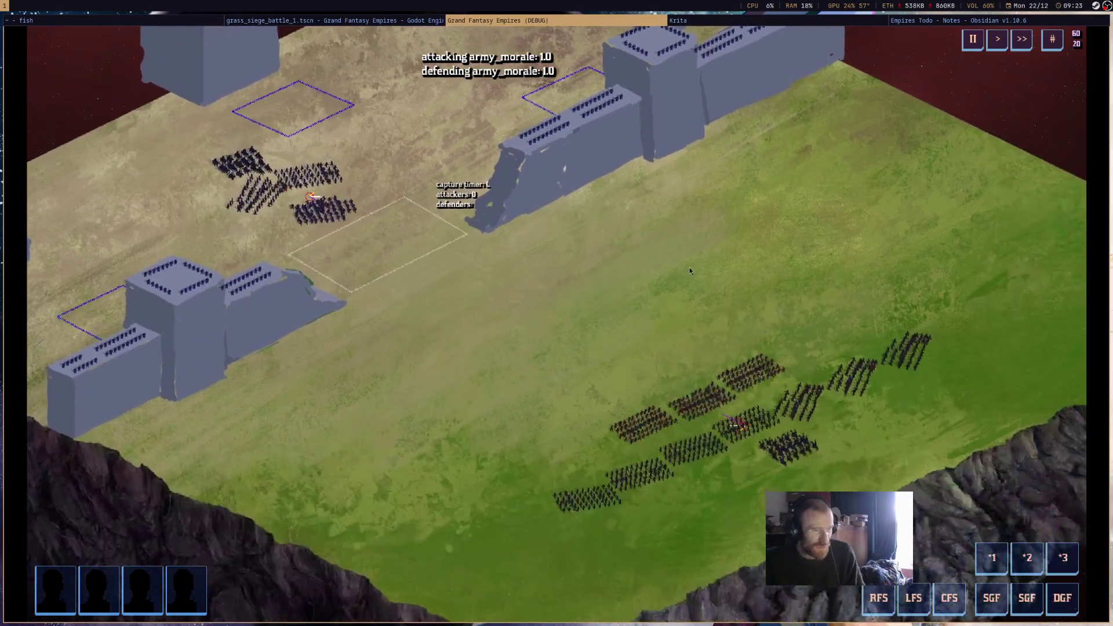
pyautogui.scroll(-3, 635, 166)
pyautogui.scroll(3, 795, 374)
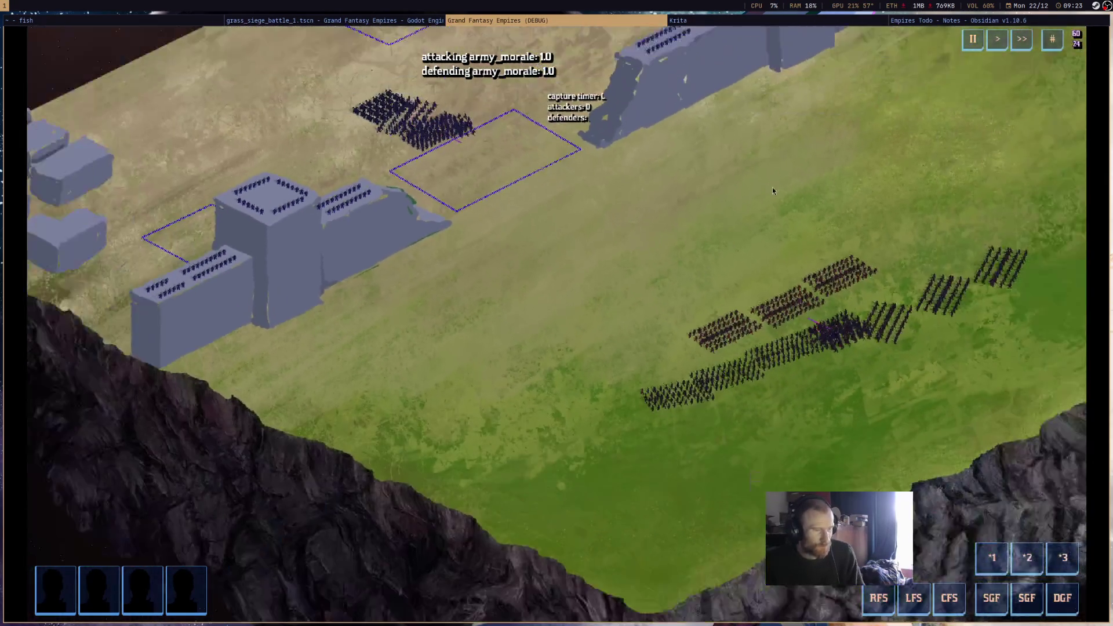
pyautogui.scroll(-1, 764, 203)
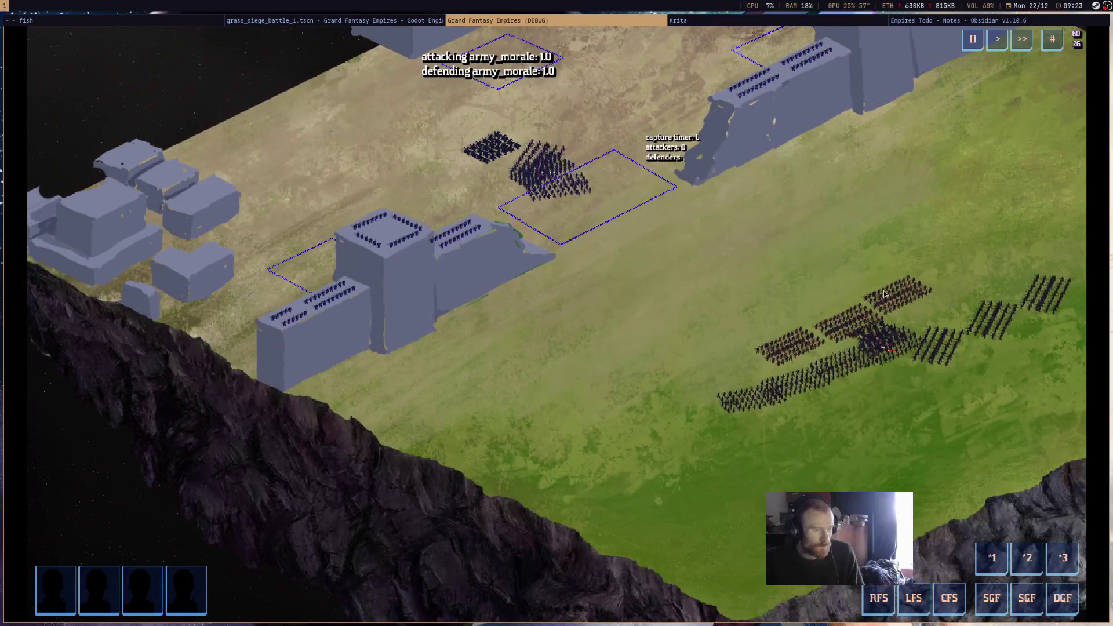
pyautogui.click(883, 293)
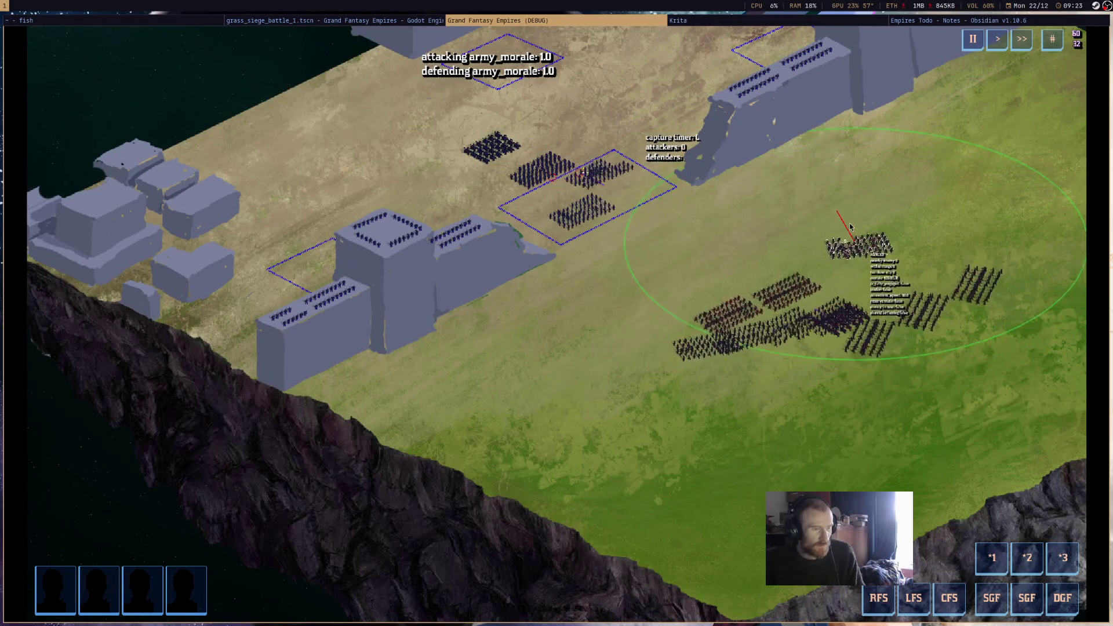
pyautogui.press('w')
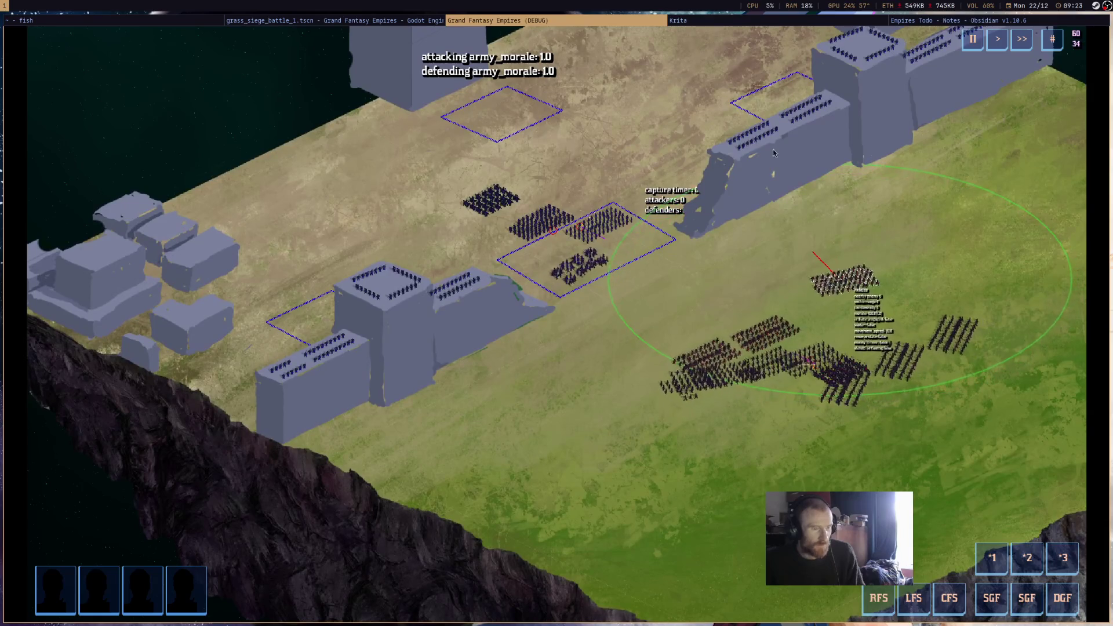
pyautogui.scroll(1, 889, 266)
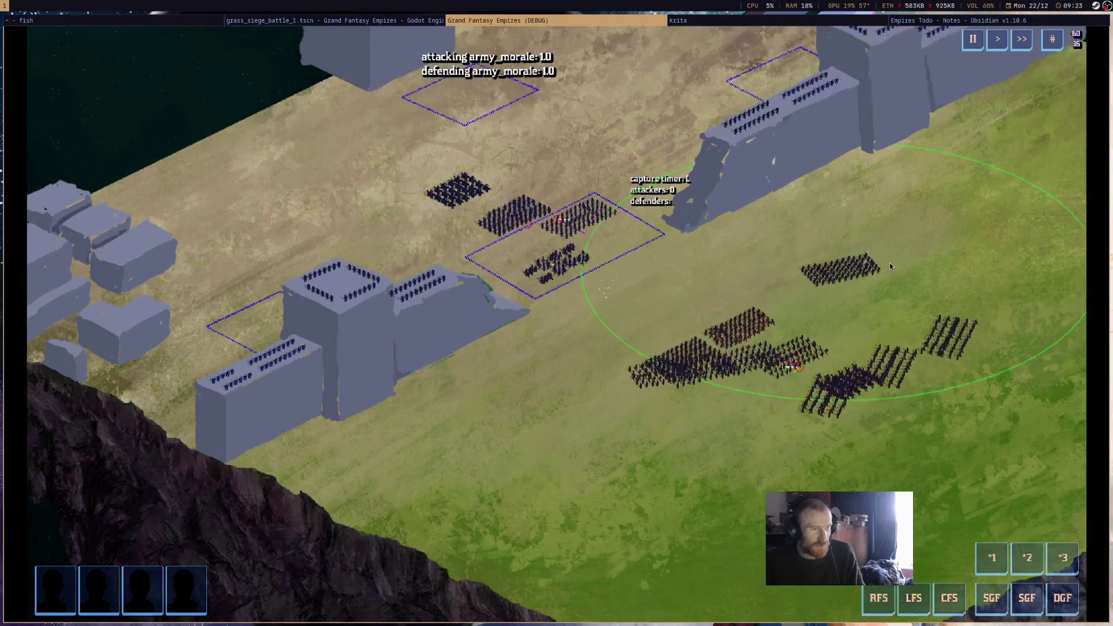
pyautogui.scroll(3, 853, 290)
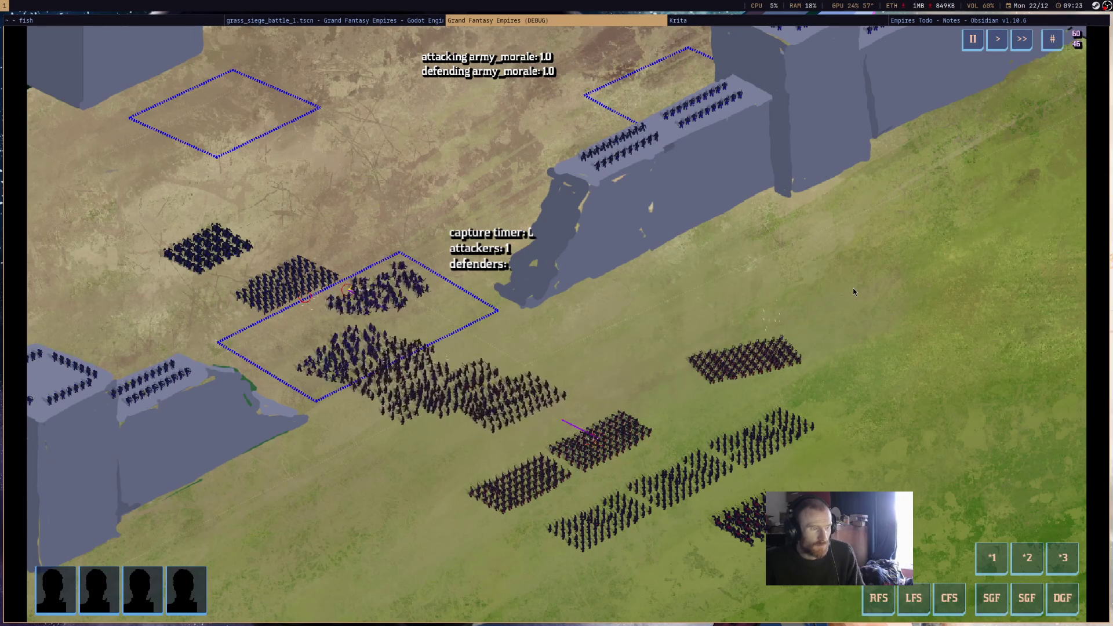
pyautogui.press('F8')
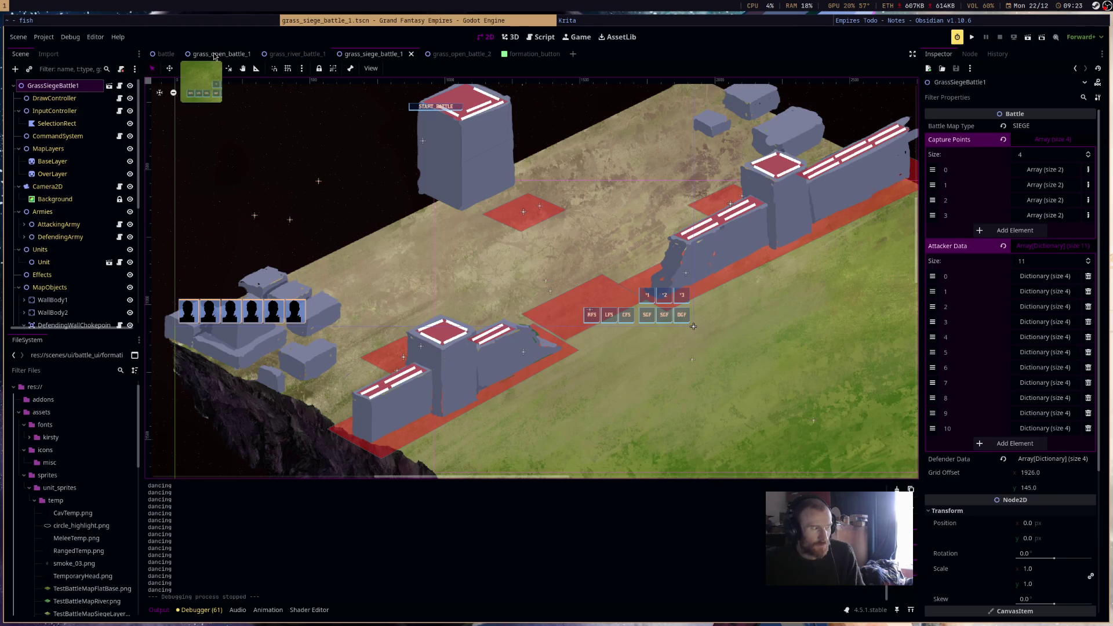
pyautogui.click(540, 37)
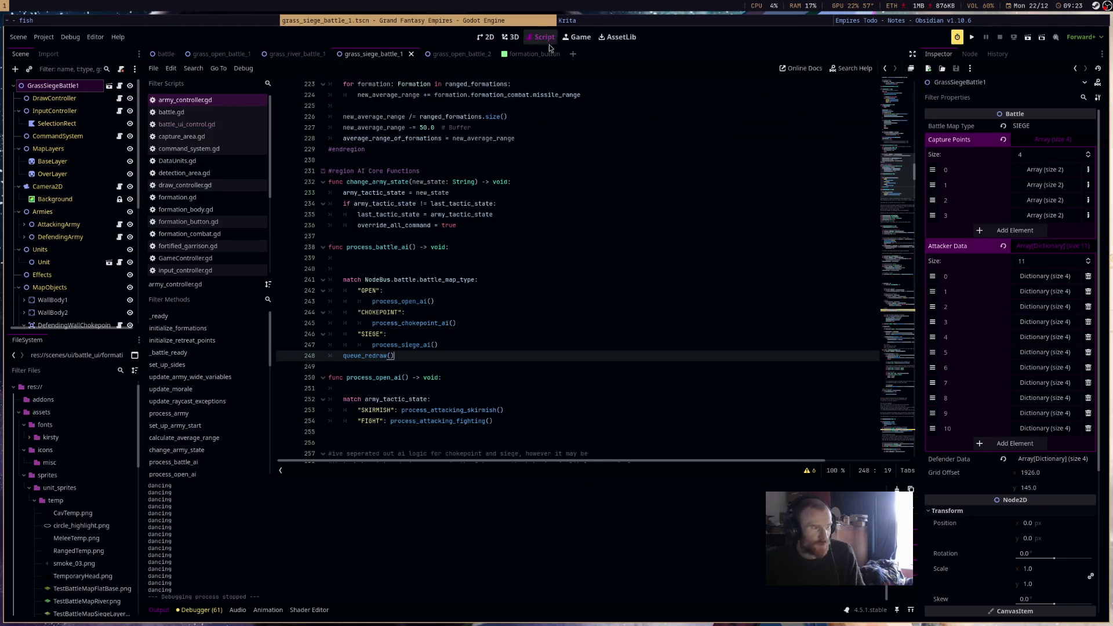
pyautogui.scroll(-4, 526, 233)
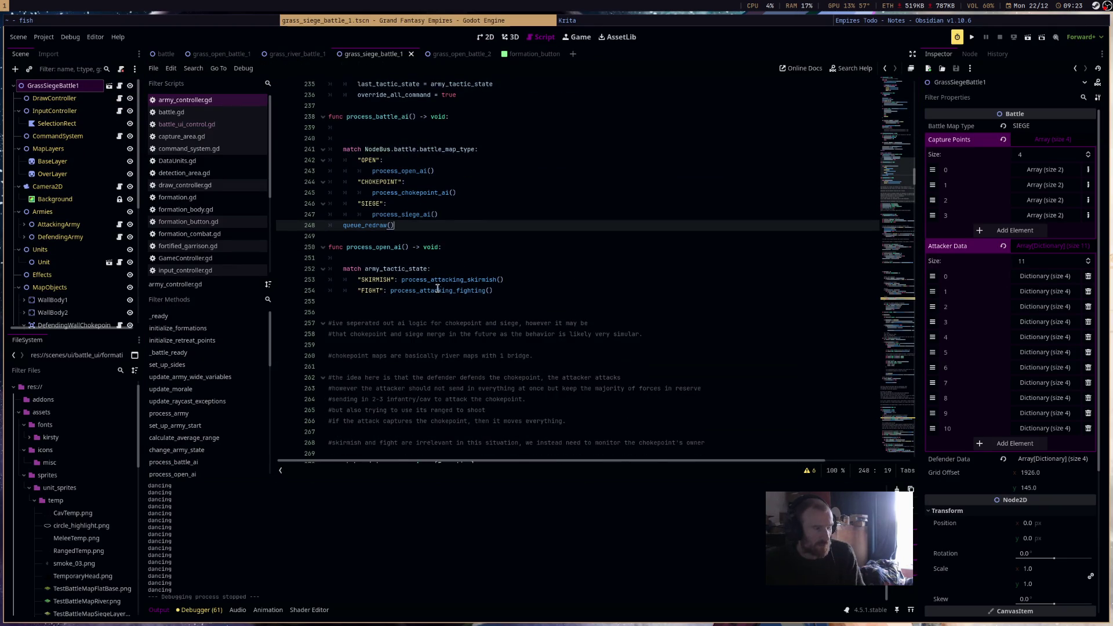
pyautogui.hotkey('shift', 'Up')
pyautogui.hotkey('shift', 'Up')
pyautogui.hotkey('shift', 'Up')
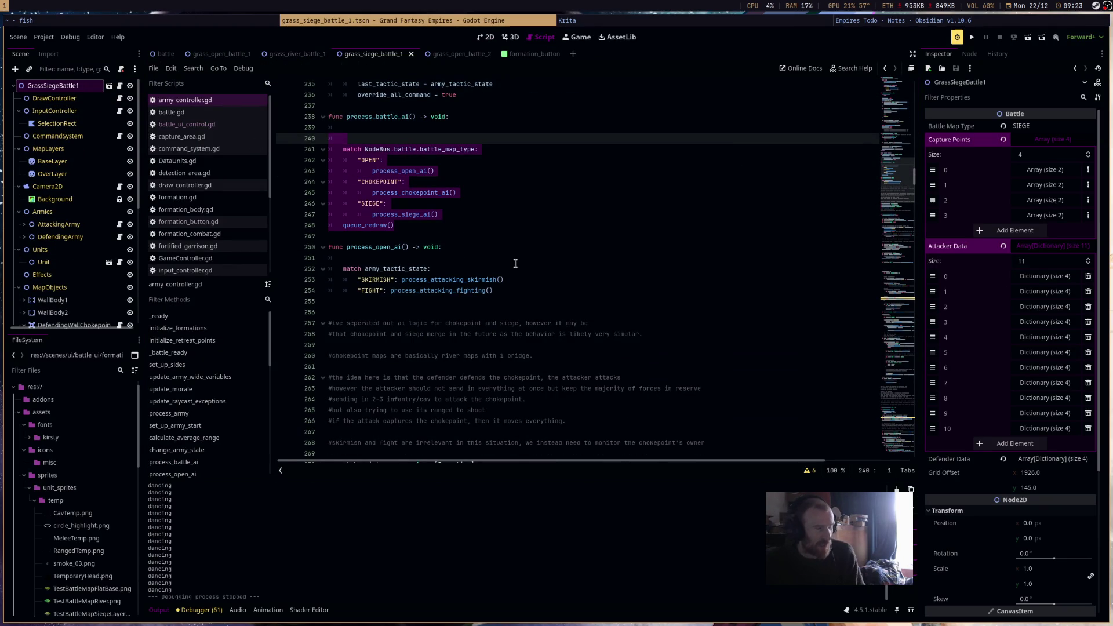
pyautogui.moveTo(401, 245); pyautogui.dragTo(531, 293)
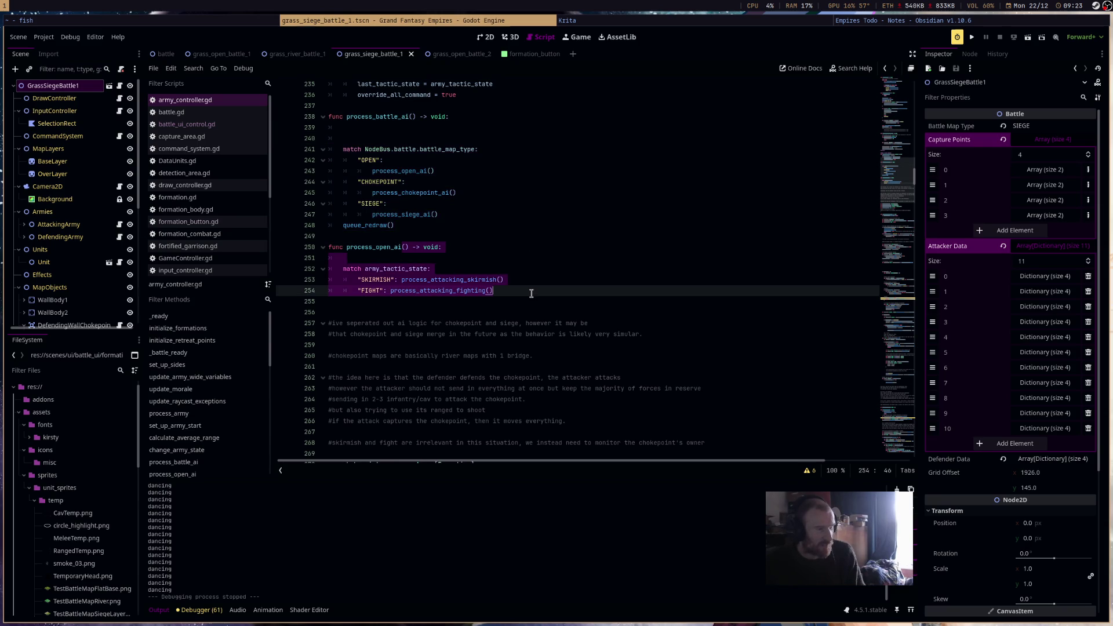
pyautogui.scroll(-5, 530, 293)
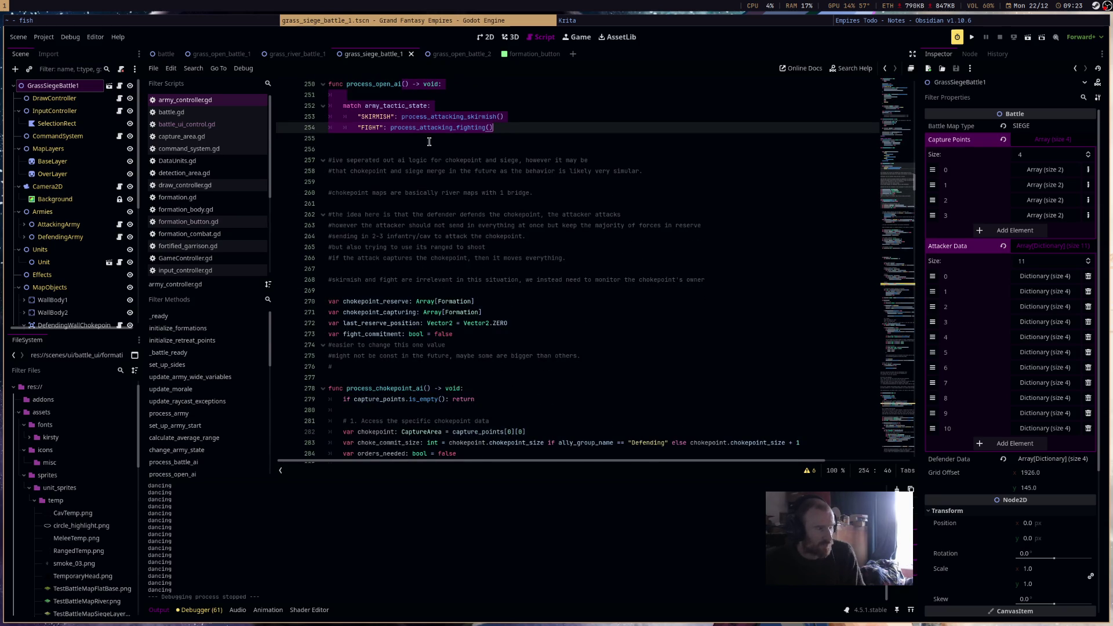
pyautogui.click(476, 137)
pyautogui.doubleClick(375, 85)
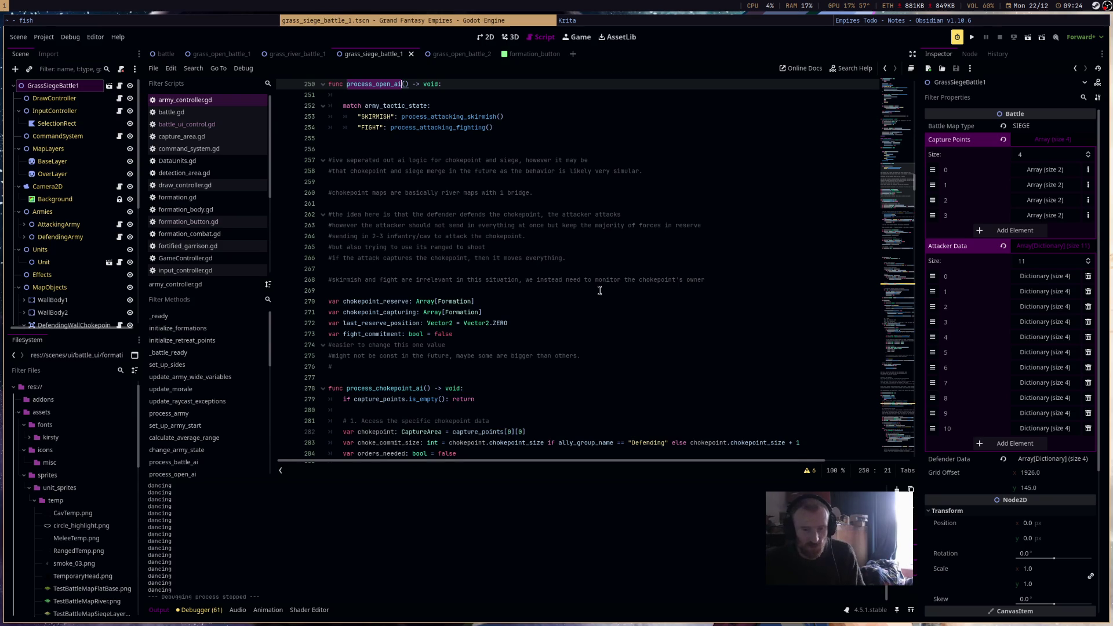
pyautogui.scroll(-4, 595, 292)
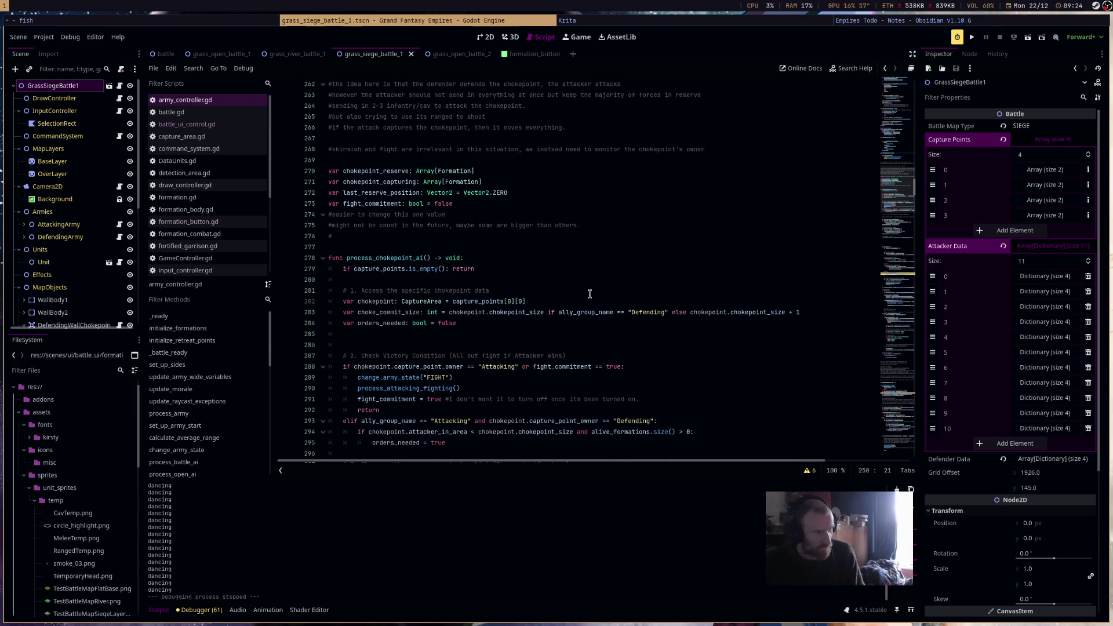
pyautogui.scroll(5, 623, 292)
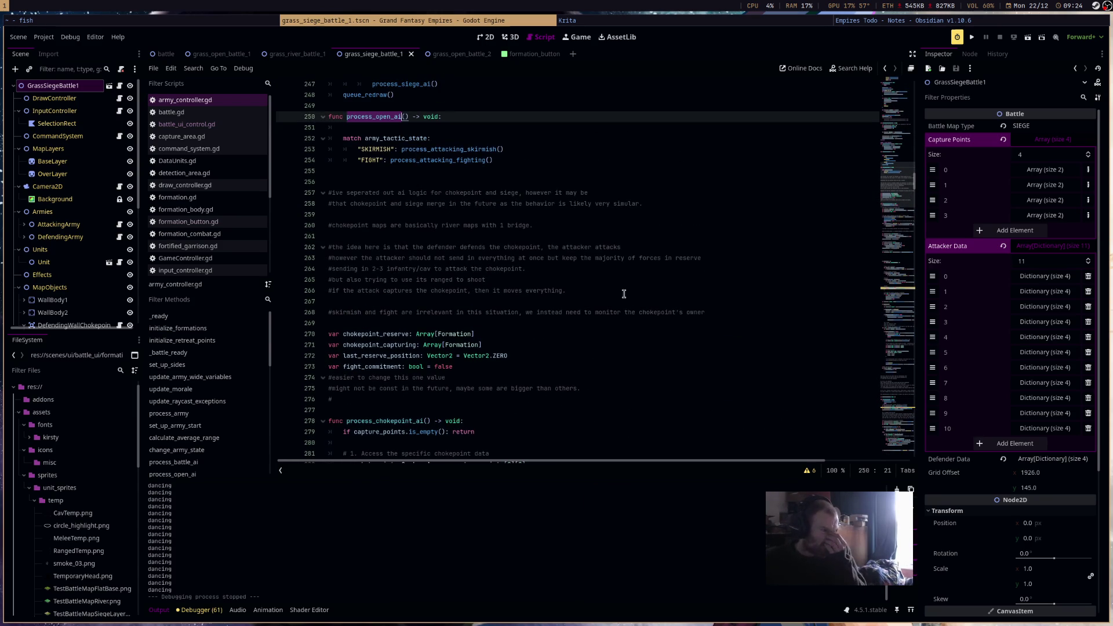
pyautogui.moveTo(374, 115); pyautogui.dragTo(591, 215)
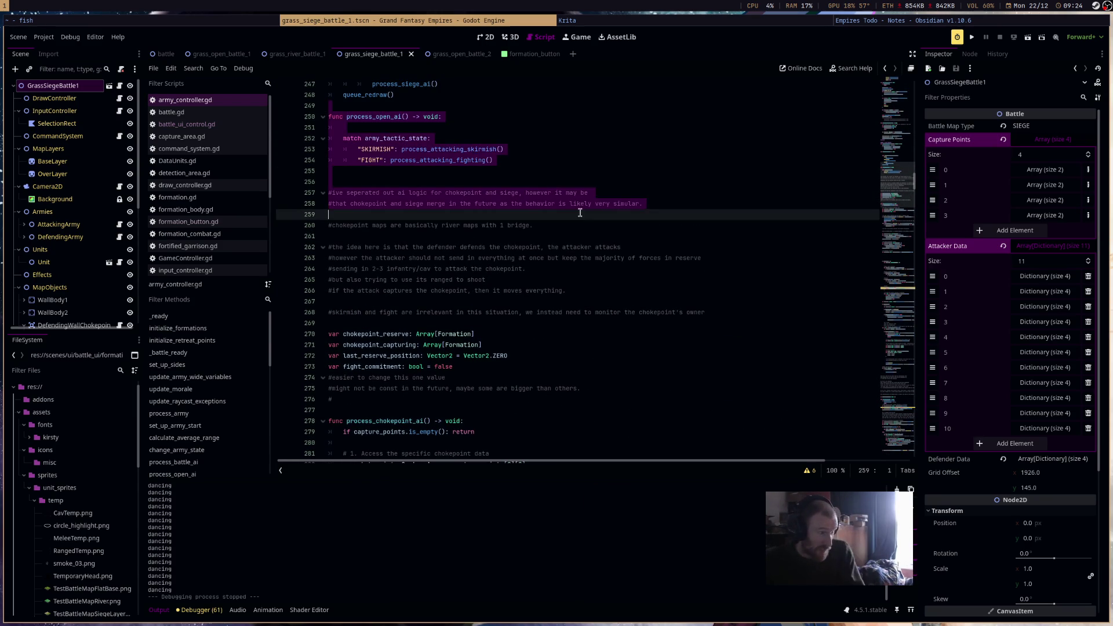
pyautogui.scroll(-5, 593, 243)
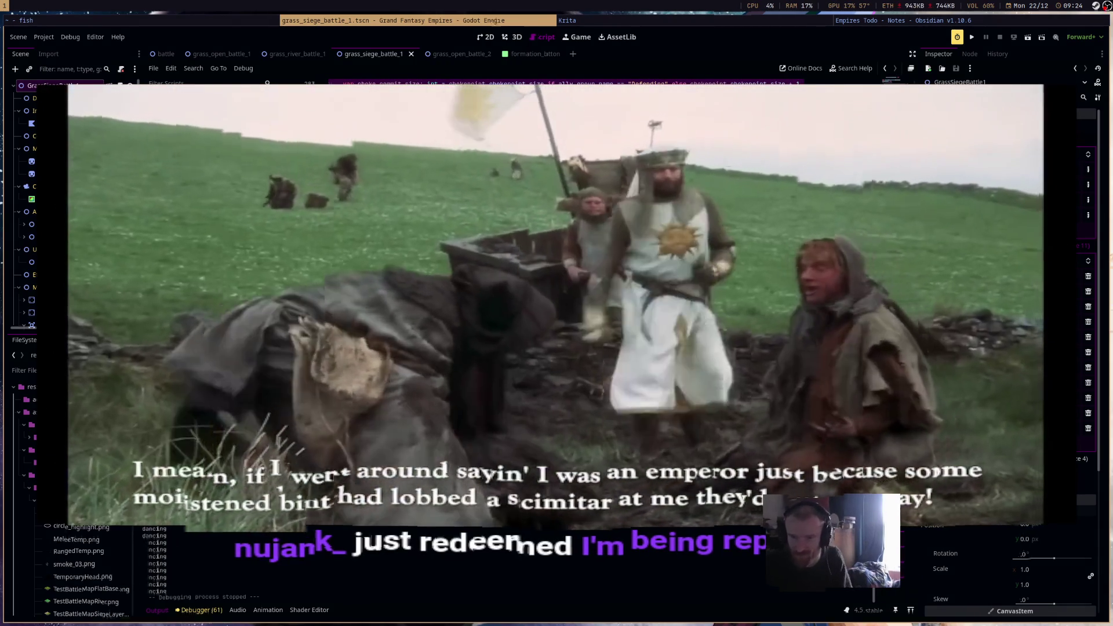
pyautogui.scroll(6, 708, 335)
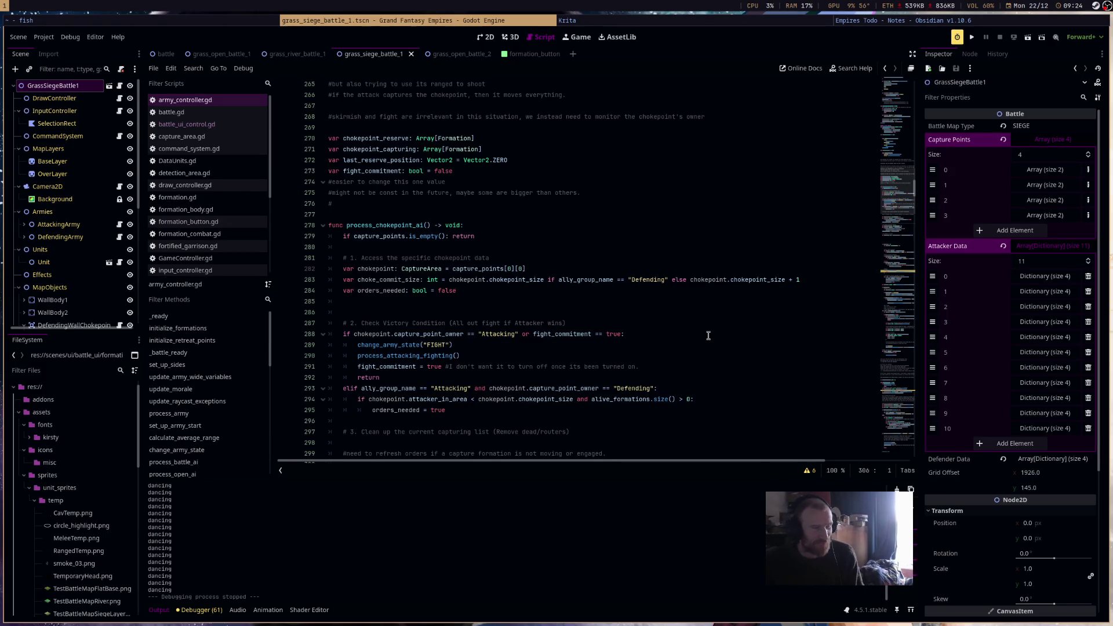
# Scroll through the process_chokepoint_ai code.
pyautogui.scroll(-4, 652, 378)
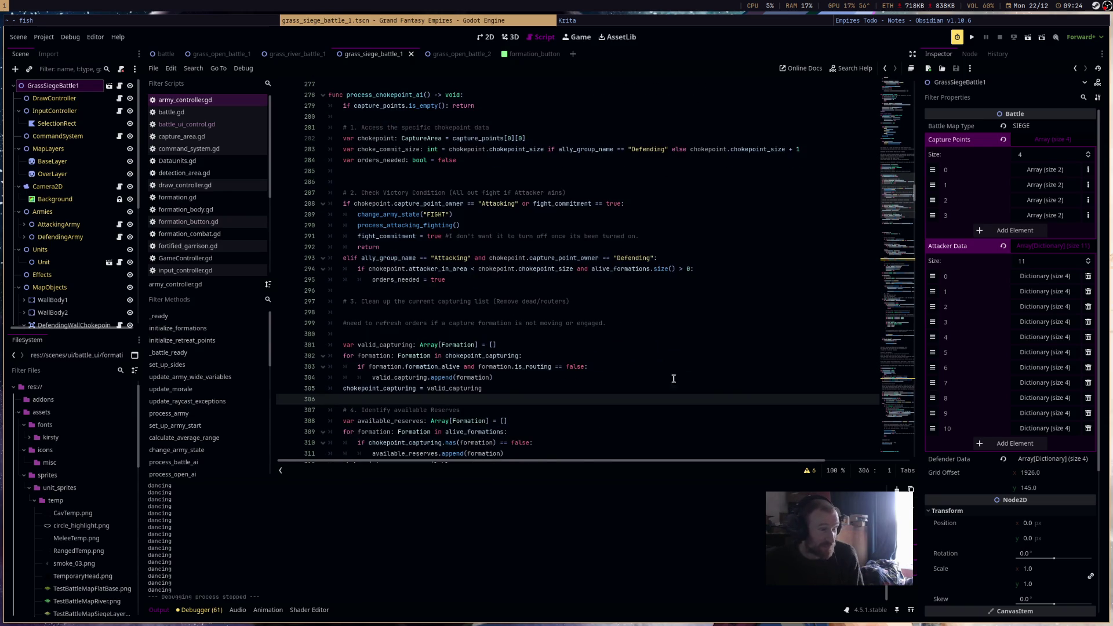
pyautogui.scroll(-20, 533, 401)
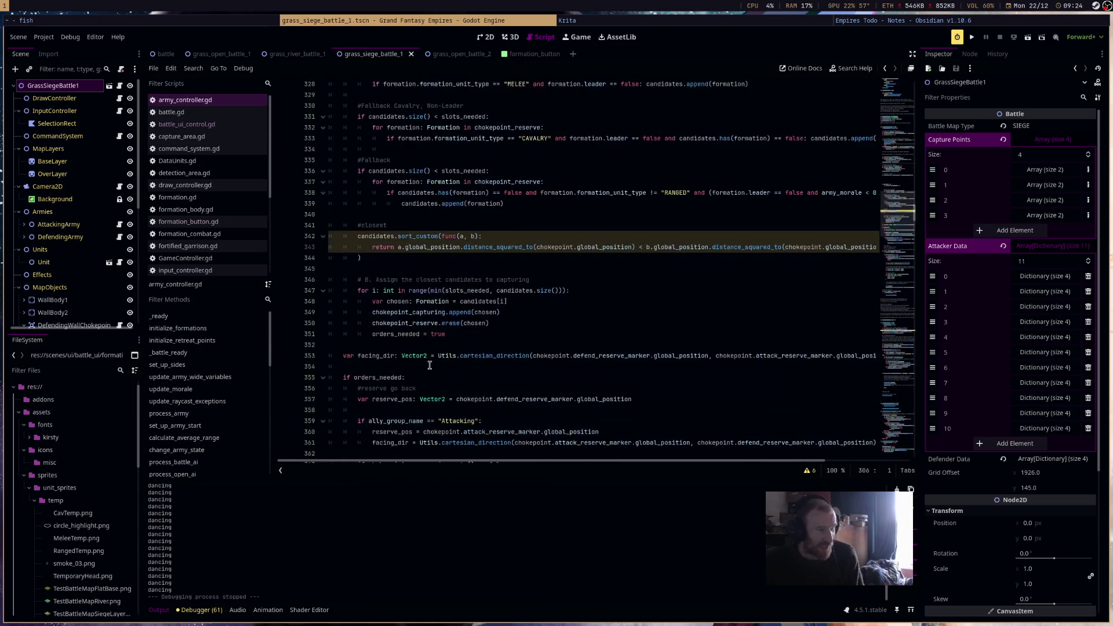
pyautogui.scroll(-5, 439, 369)
pyautogui.scroll(14, 443, 371)
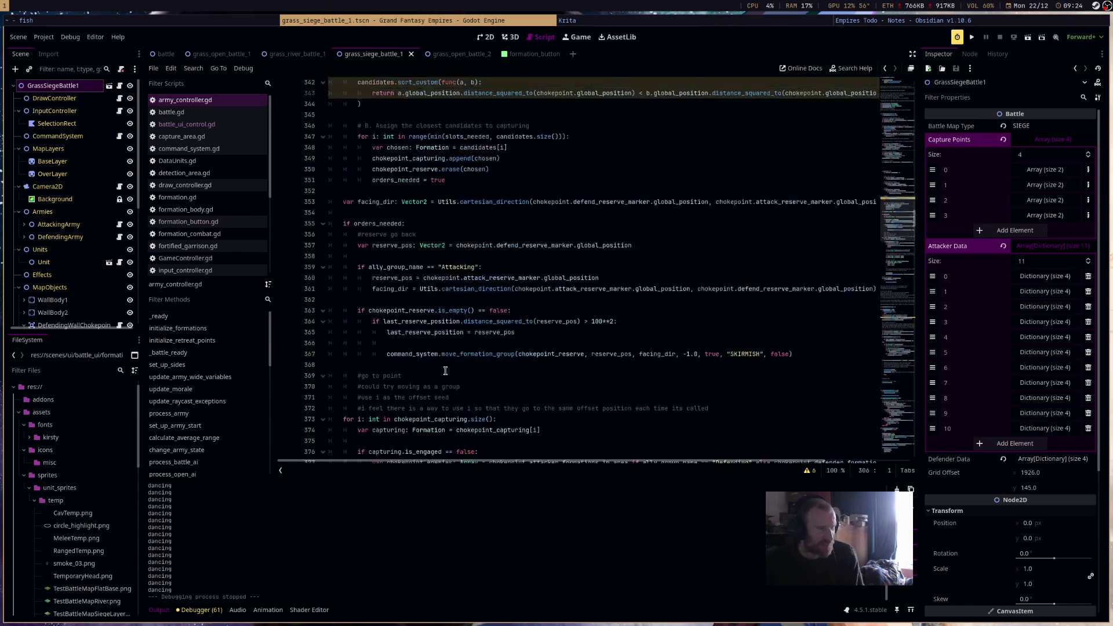
pyautogui.scroll(13, 445, 371)
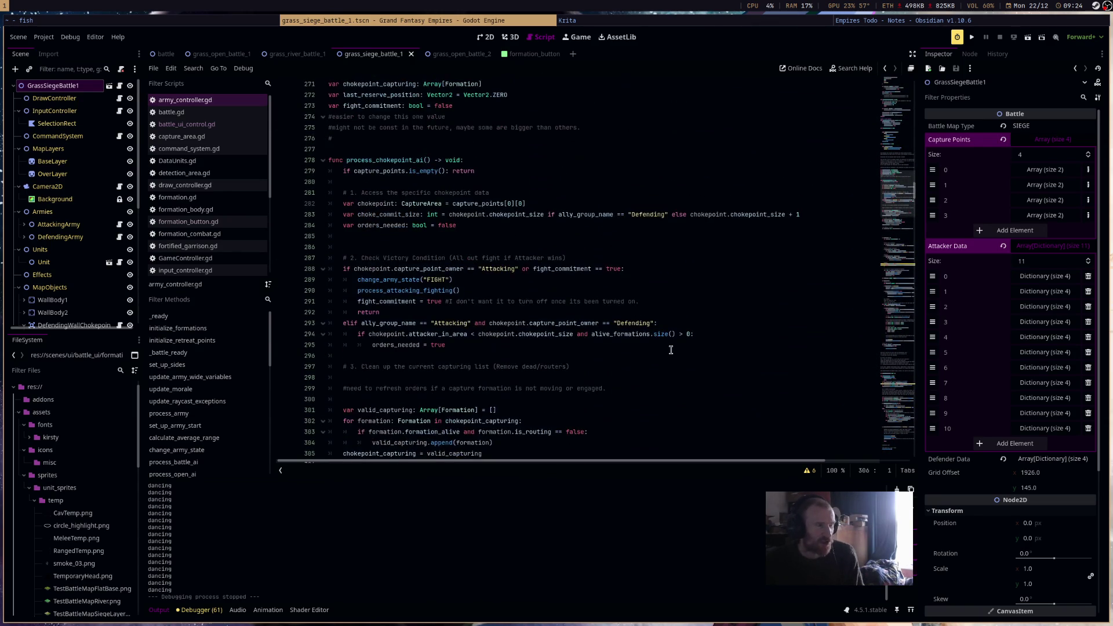
pyautogui.scroll(-1, 671, 350)
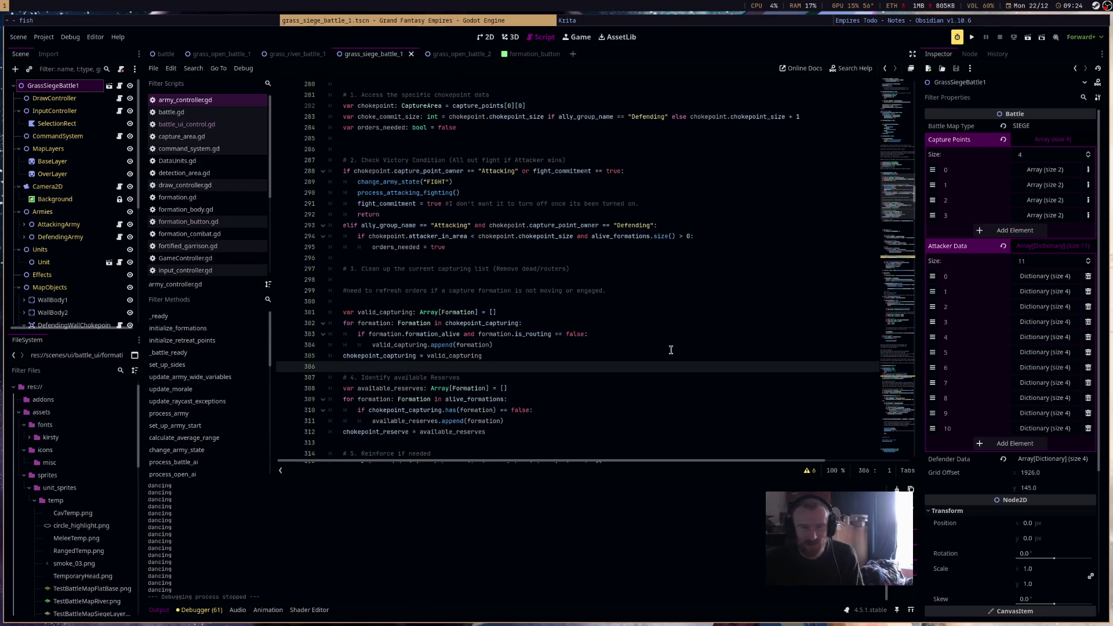
pyautogui.scroll(1, 670, 350)
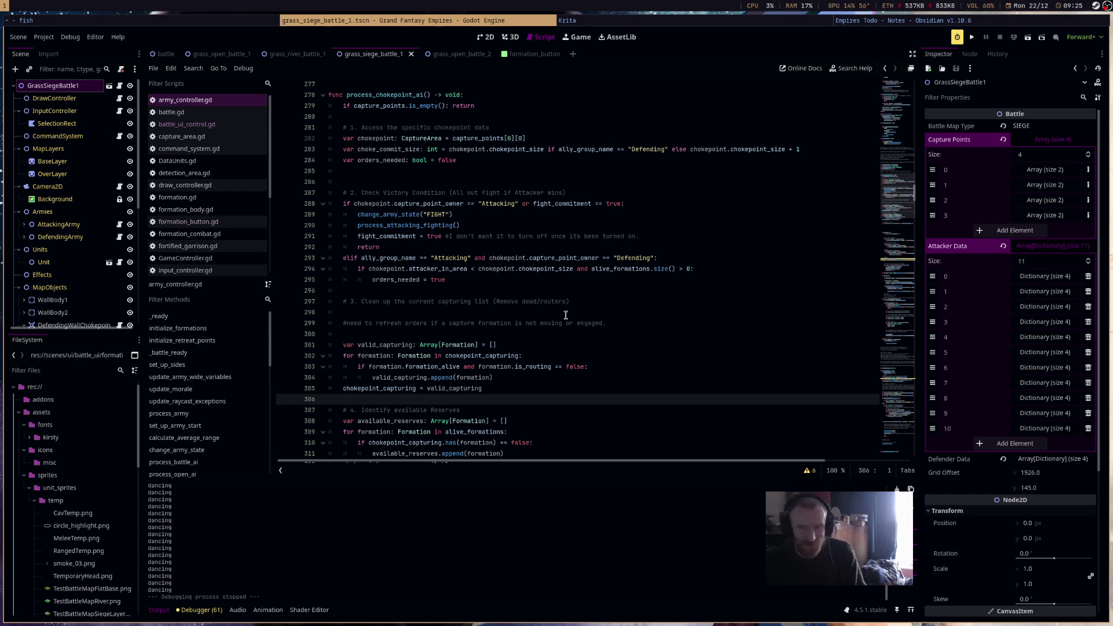
# Read down through process_siege_ai, then bring up the Empires Todo note and the Krita collage.
pyautogui.scroll(-4, 565, 315)
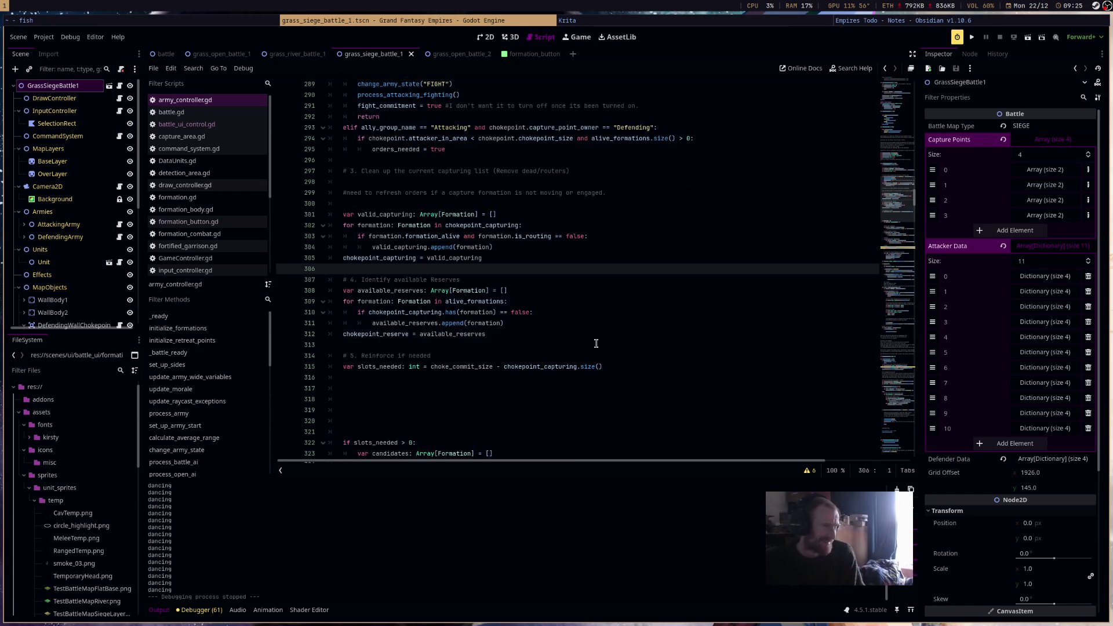
pyautogui.scroll(-4, 596, 344)
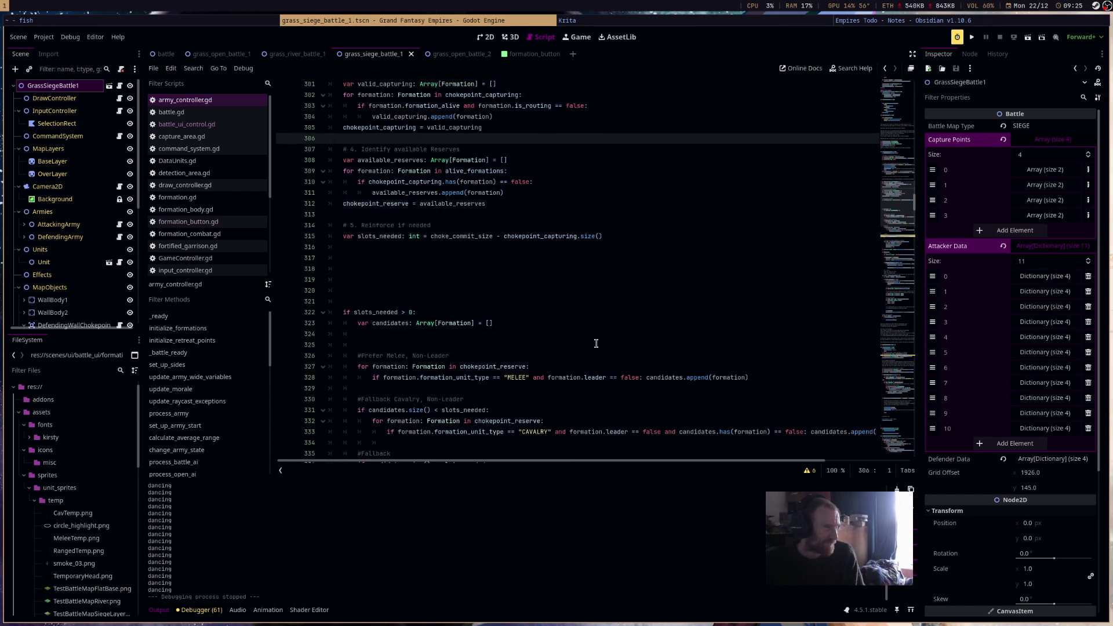
pyautogui.scroll(-20, 596, 344)
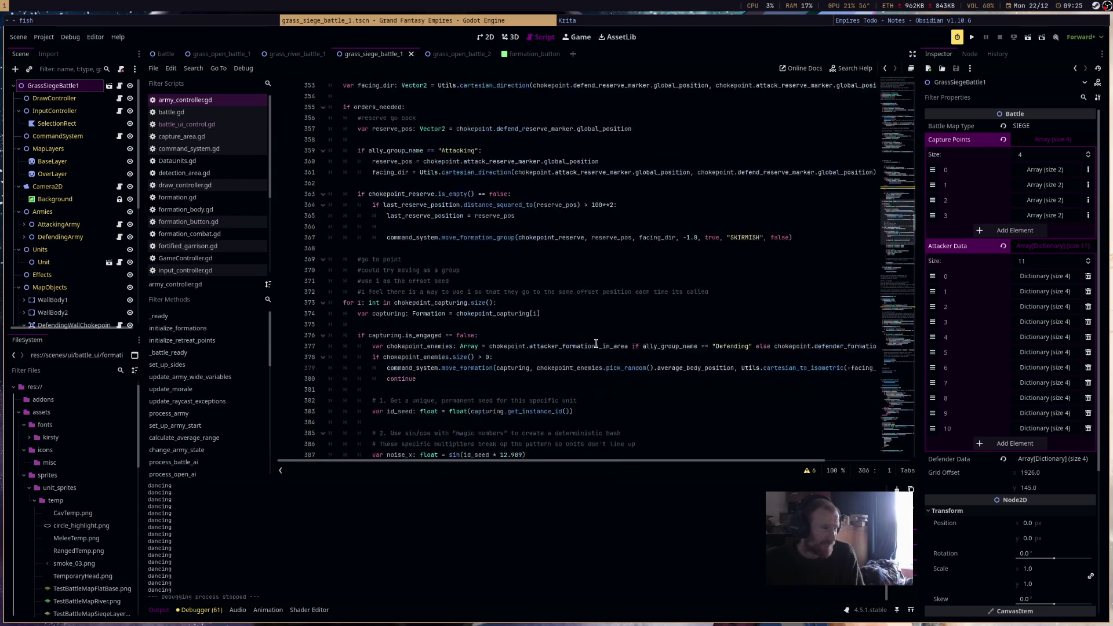
pyautogui.scroll(-15, 596, 344)
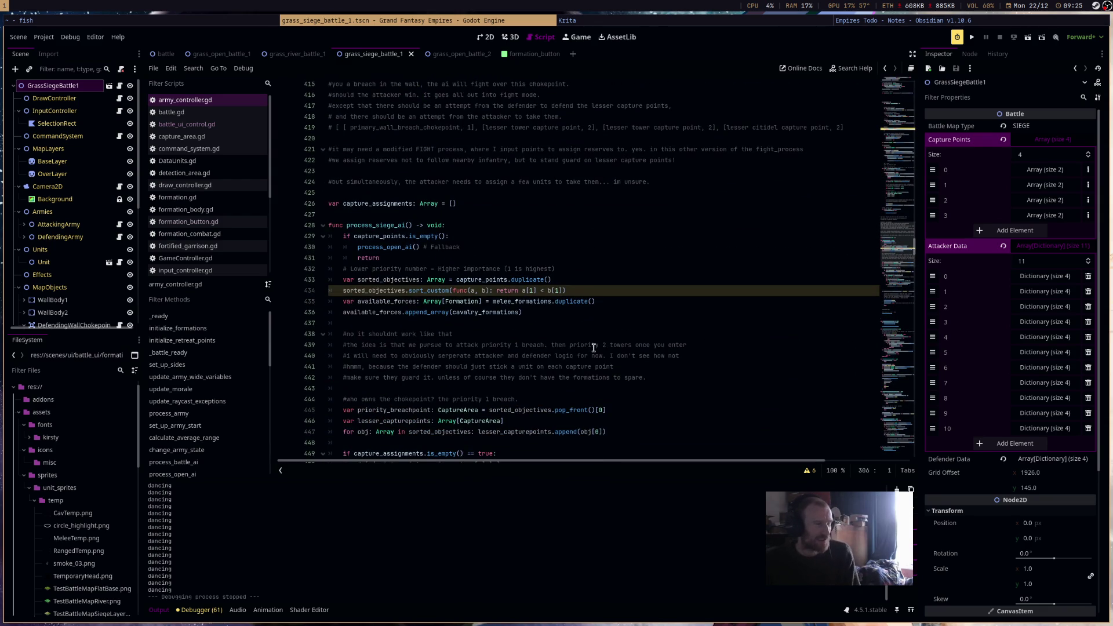
pyautogui.scroll(-4, 593, 348)
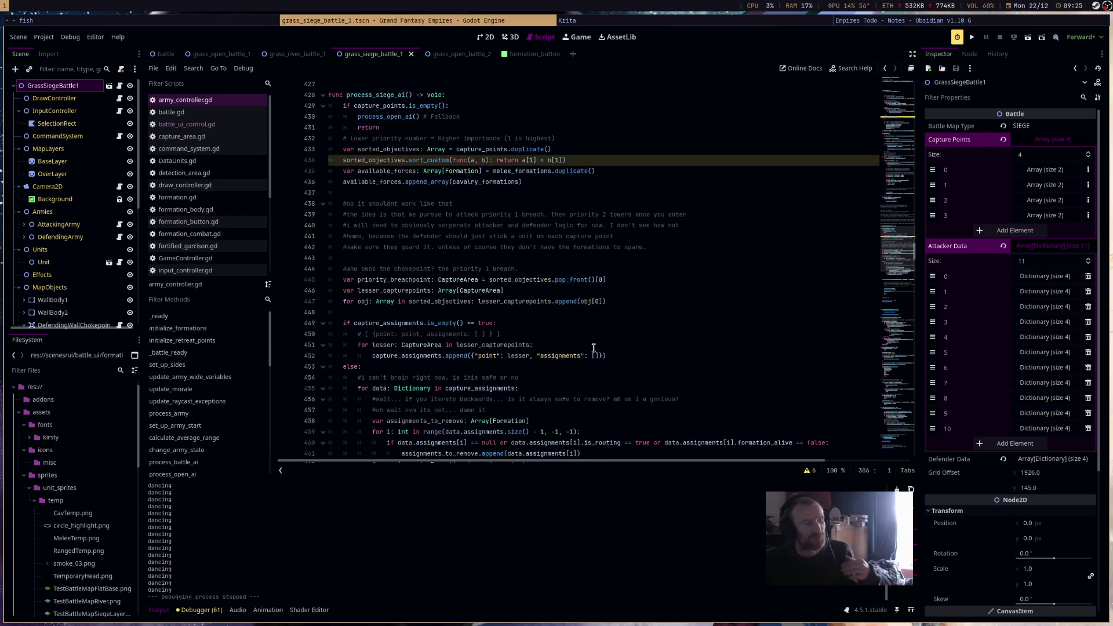
pyautogui.scroll(-15, 593, 348)
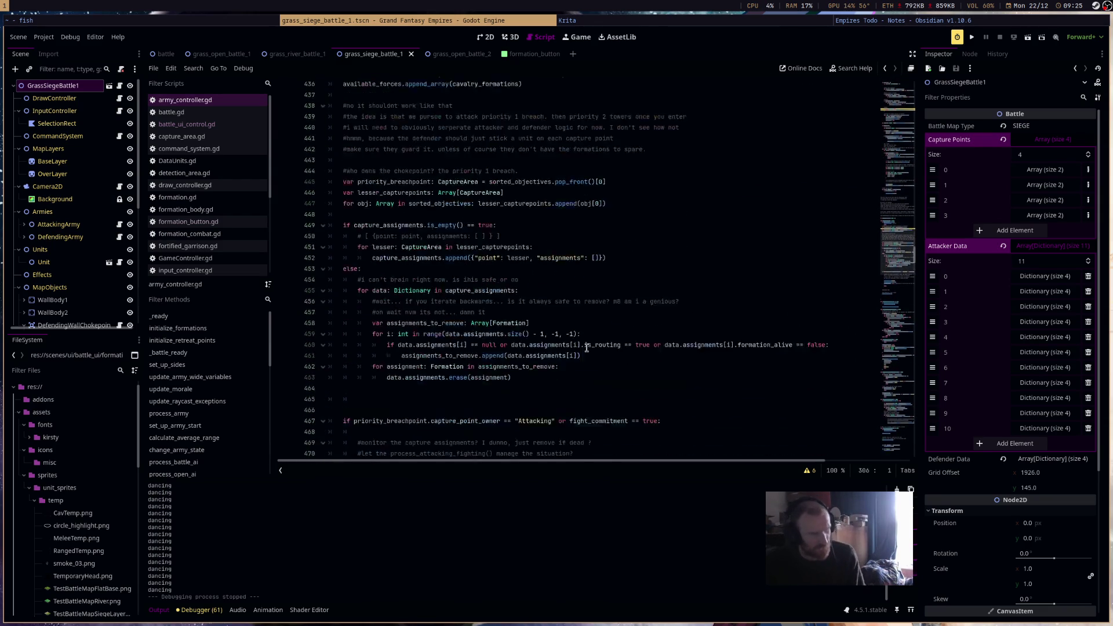
pyautogui.scroll(-14, 586, 347)
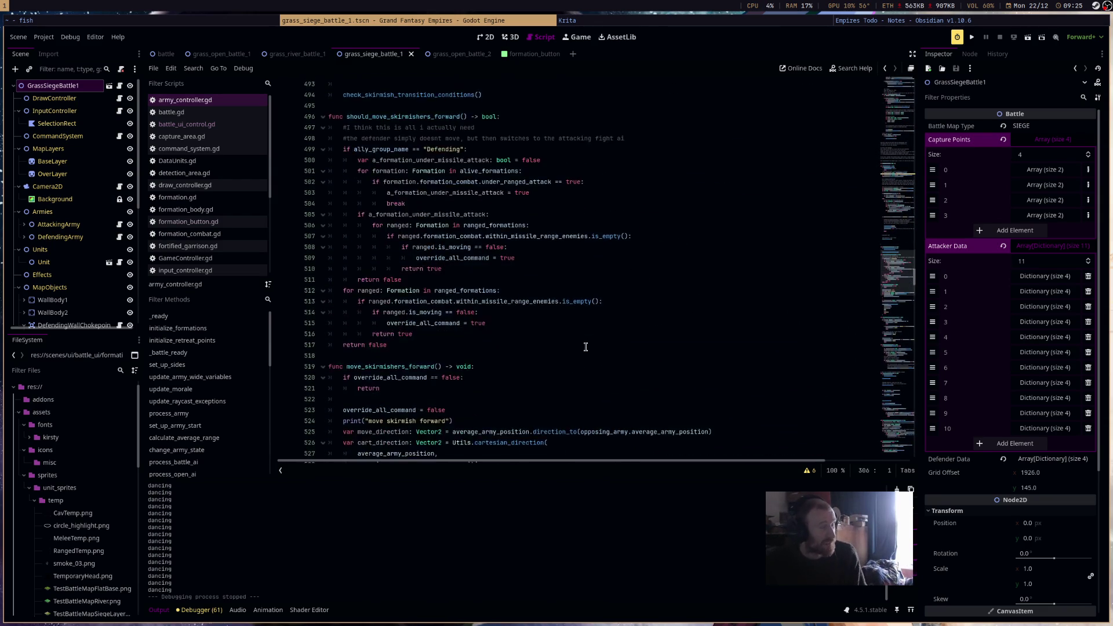
pyautogui.click(931, 23)
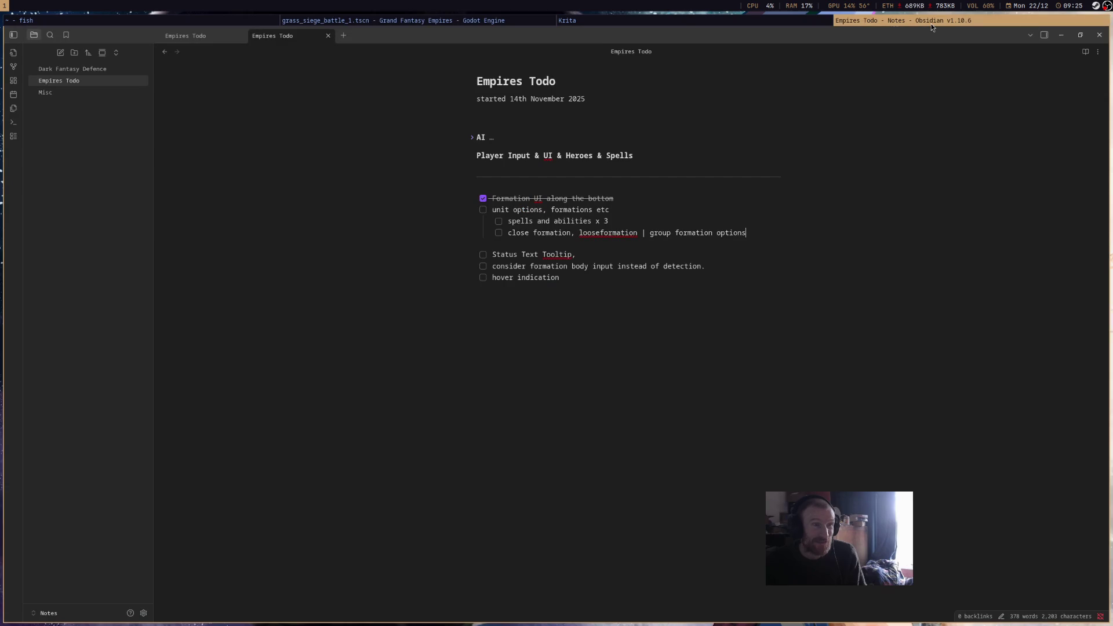
pyautogui.click(739, 22)
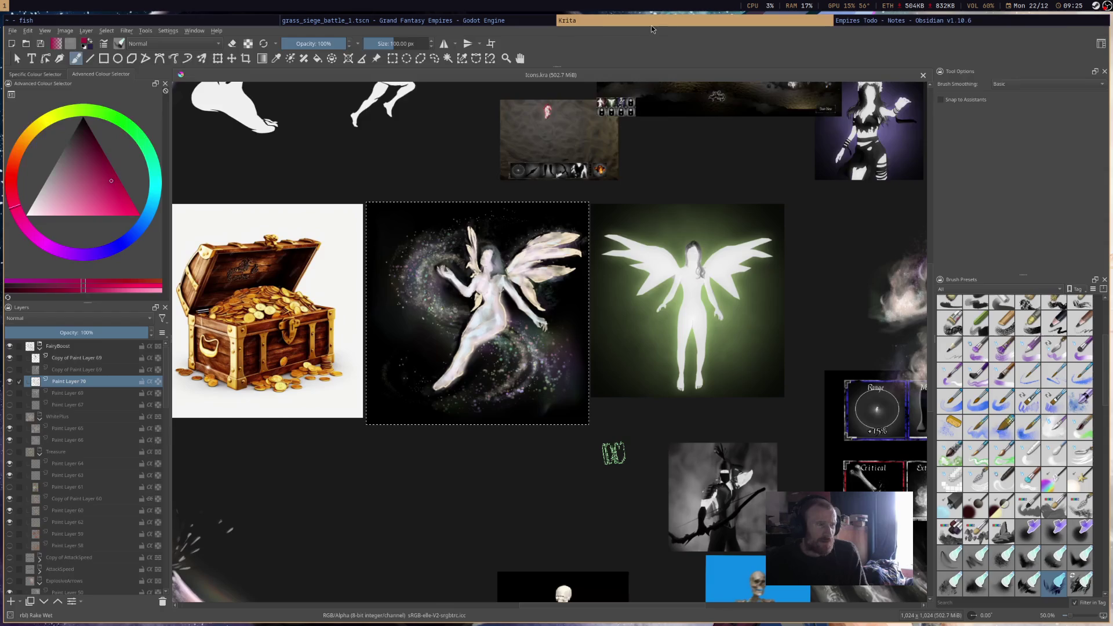
# Return to the Godot script editor, then Alt+Tab over to the YouTube video in Firefox.
pyautogui.click(457, 24)
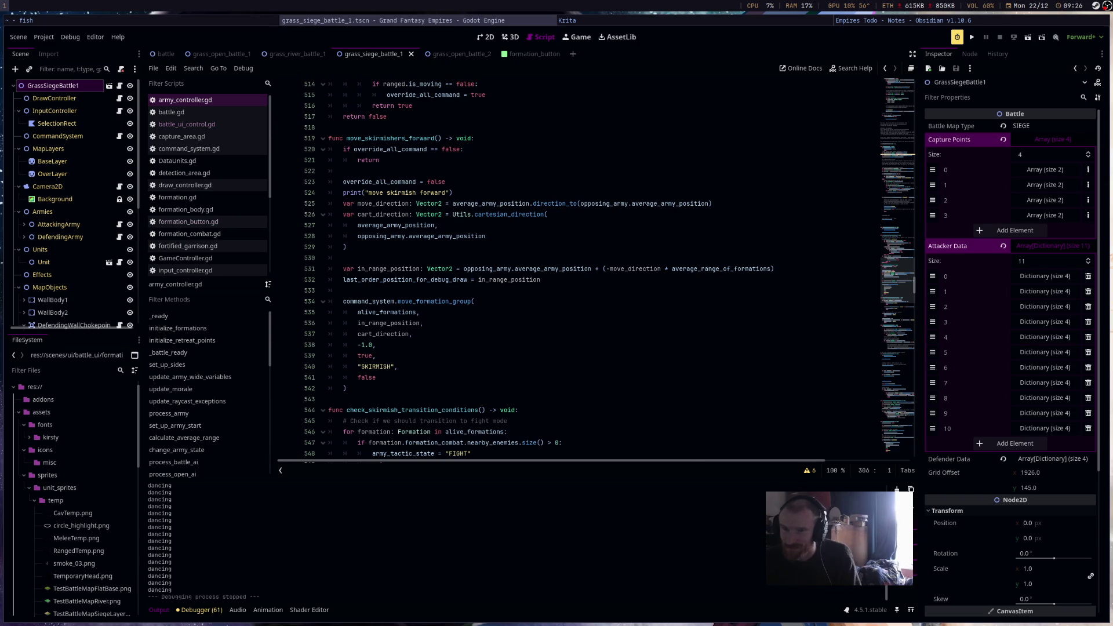
pyautogui.hotkey('alt', 'Tab')
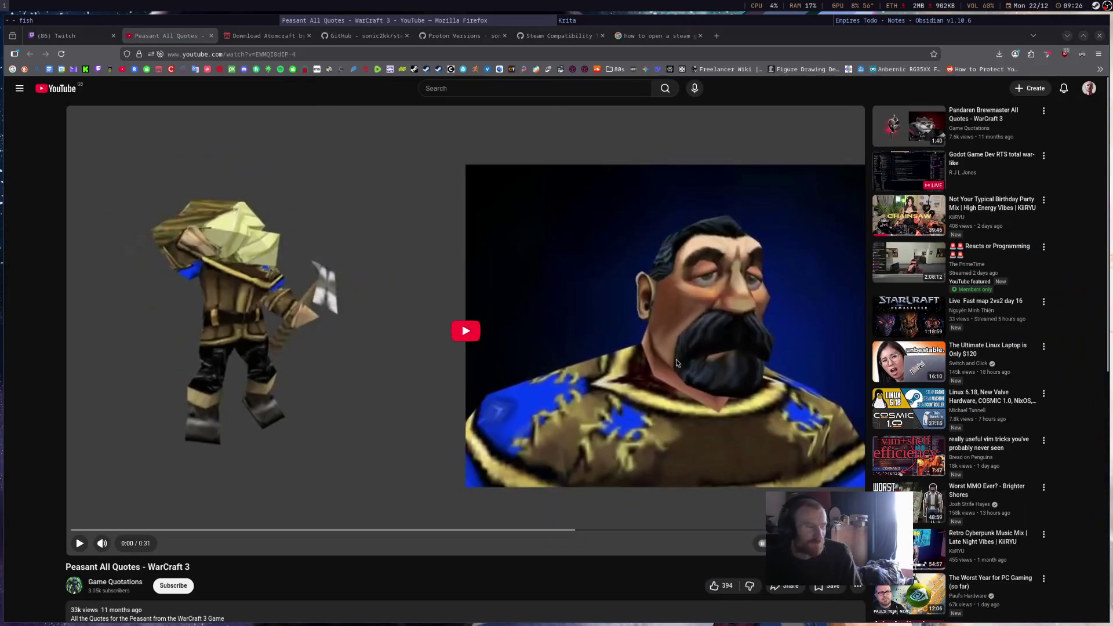
pyautogui.click(552, 363)
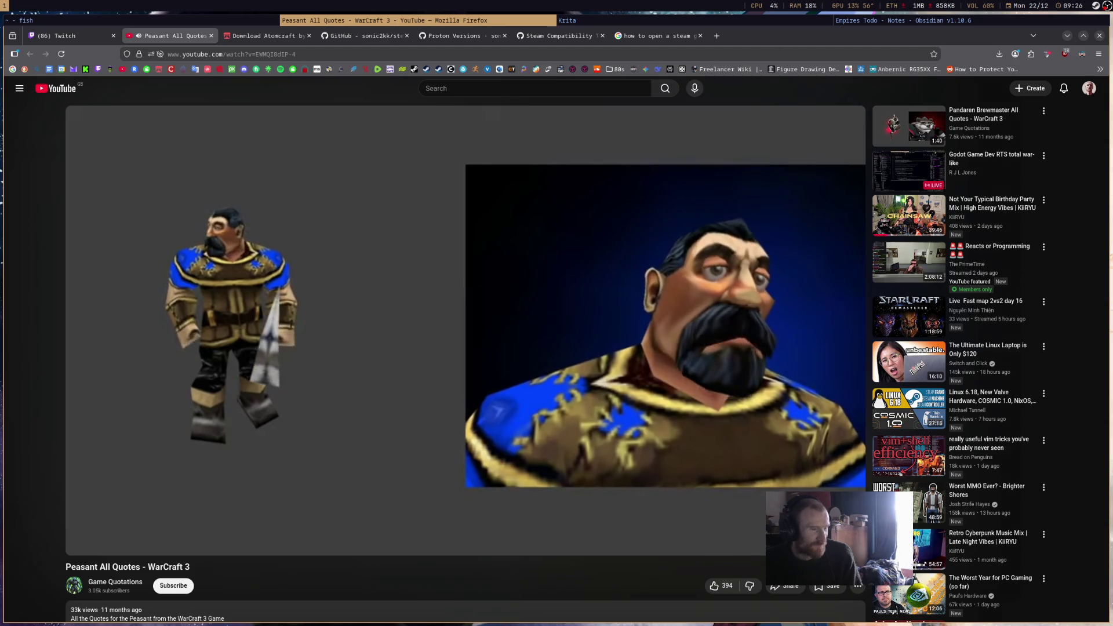
pyautogui.click(648, 366)
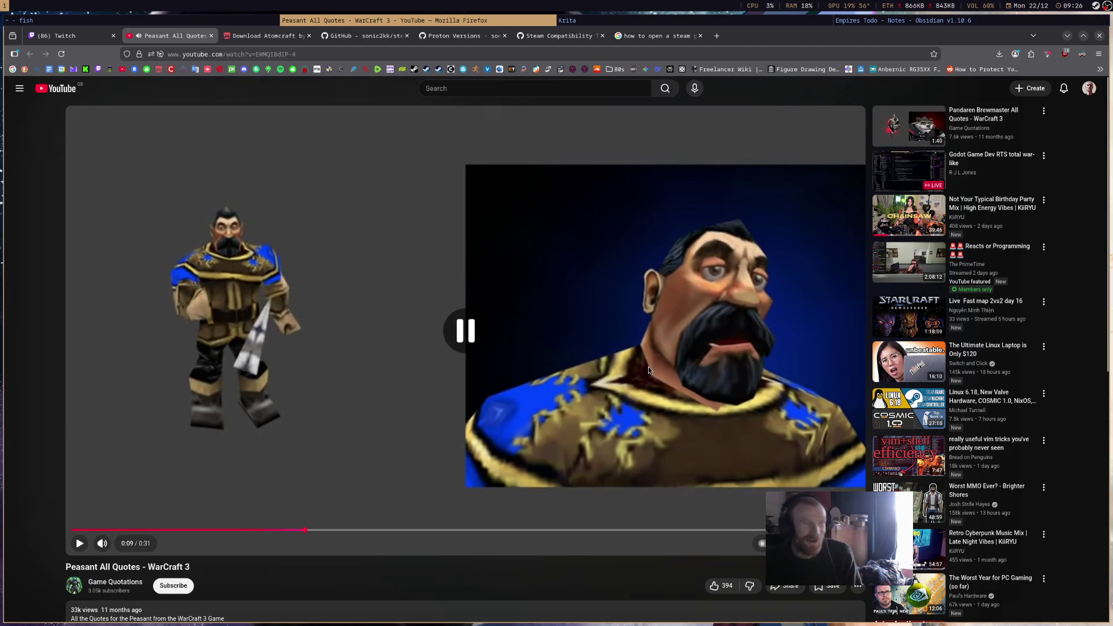
pyautogui.click(631, 366)
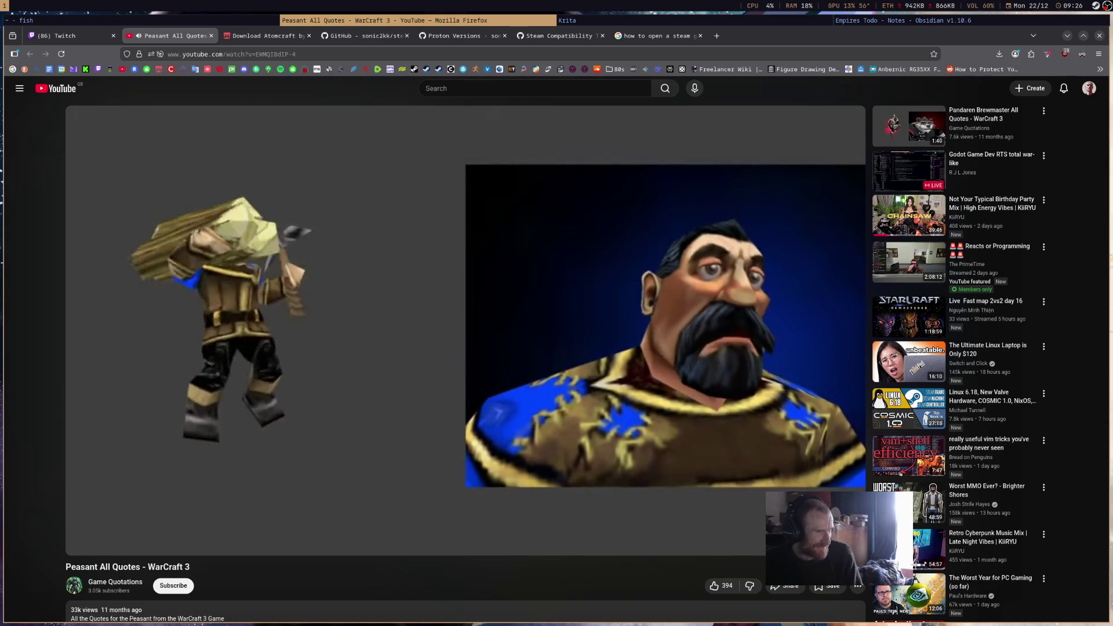
pyautogui.click(506, 245)
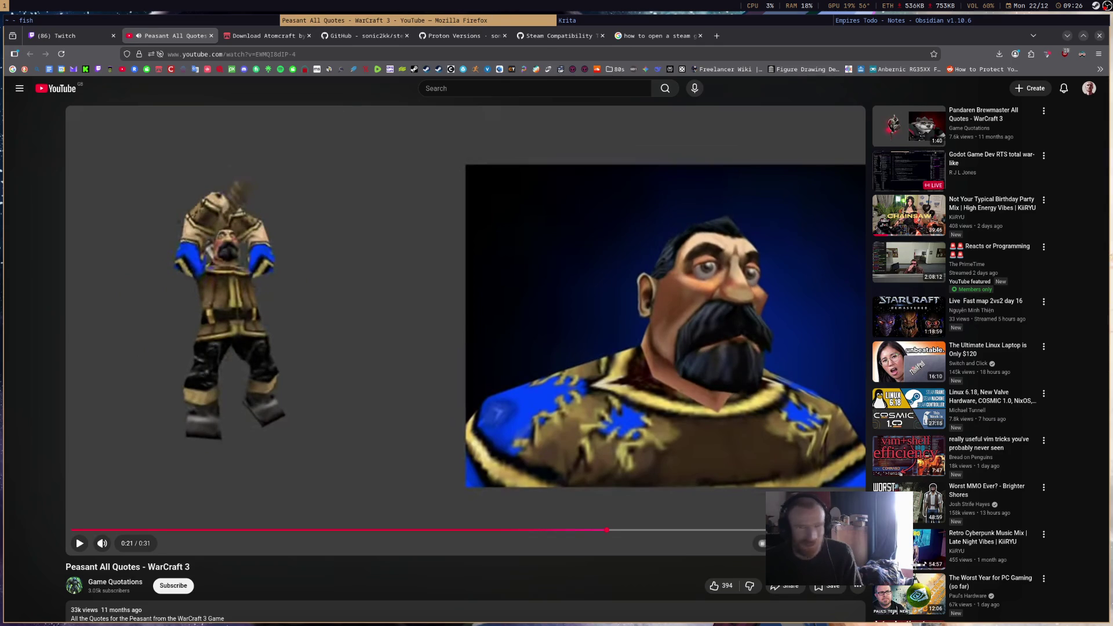
pyautogui.hotkey('alt', 'Tab')
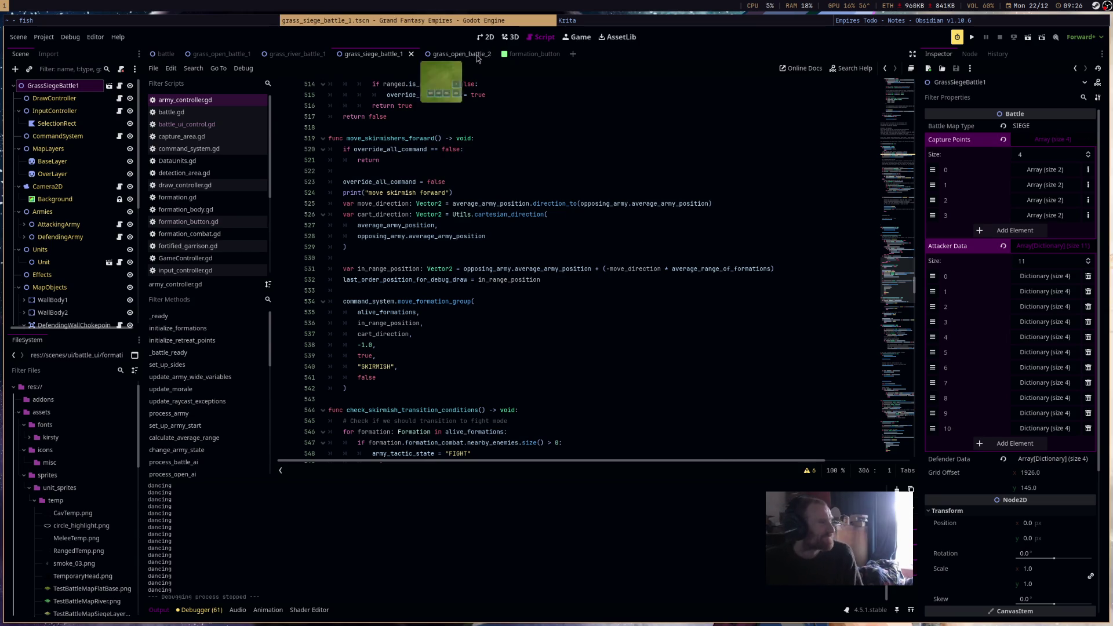
# Open the battle scene's 2D view, select SpecialAbilityButton1 and list its Node signals.
pyautogui.click(490, 38)
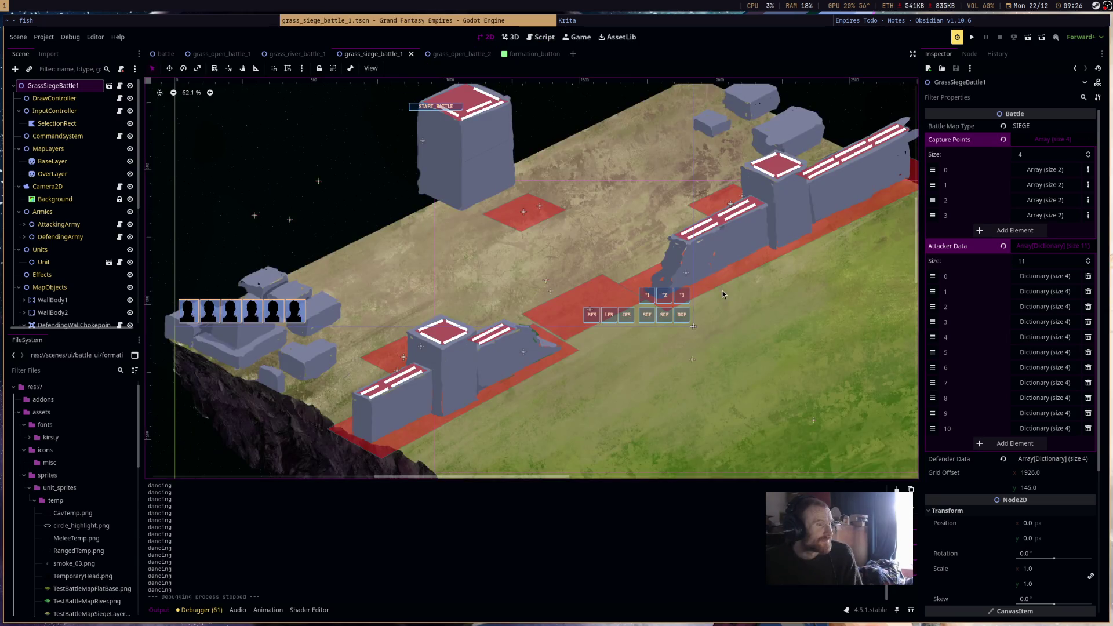
pyautogui.scroll(-2, 722, 290)
pyautogui.click(166, 54)
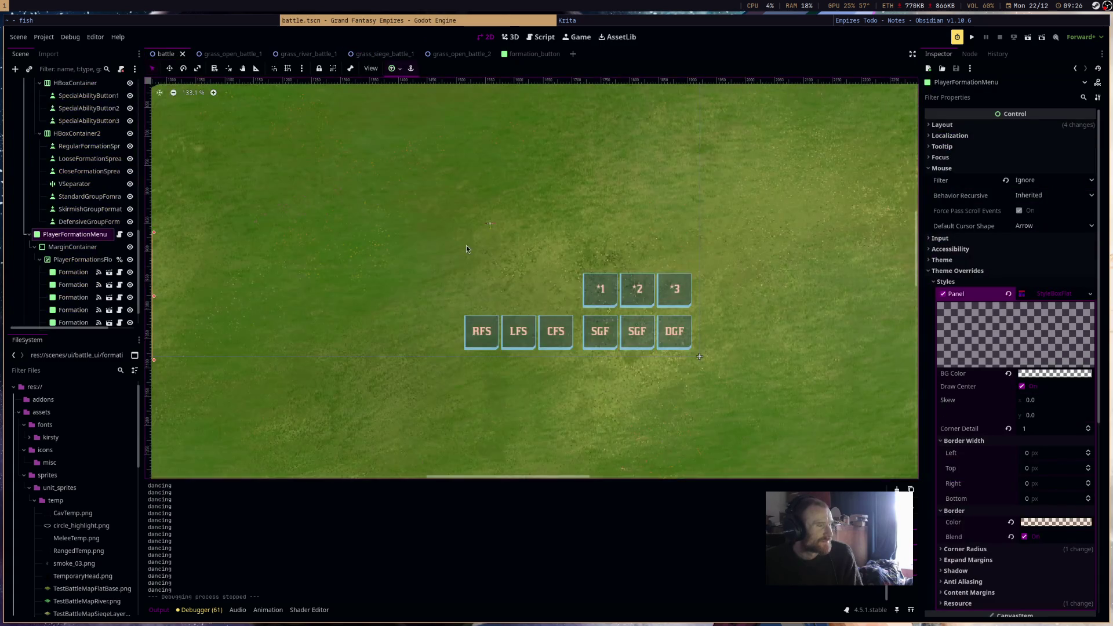
pyautogui.scroll(-1, 88, 246)
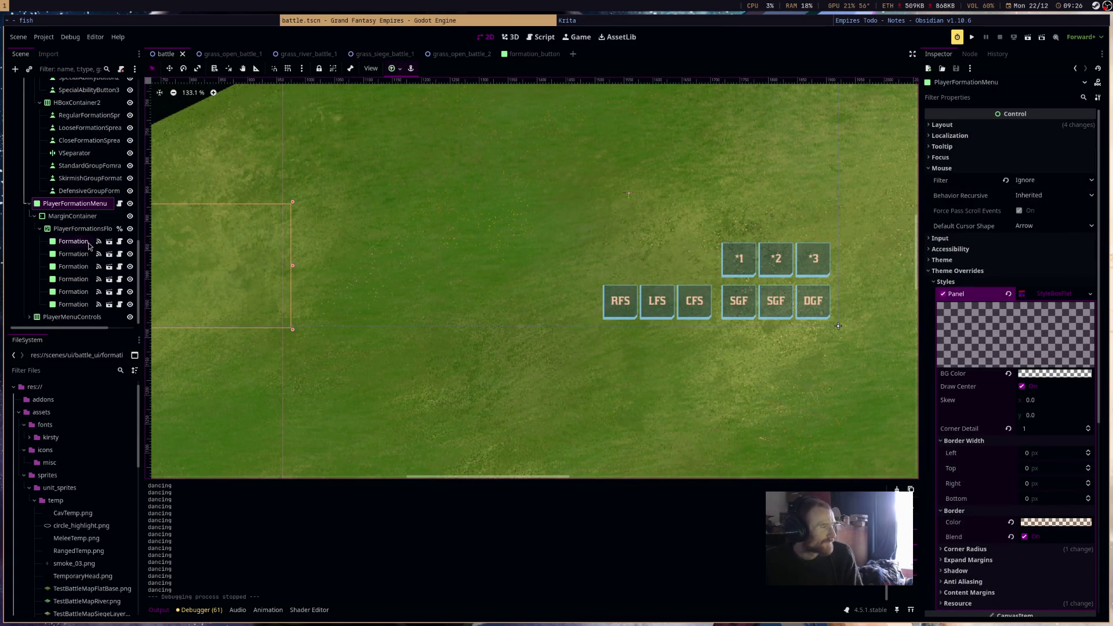
pyautogui.scroll(3, 88, 248)
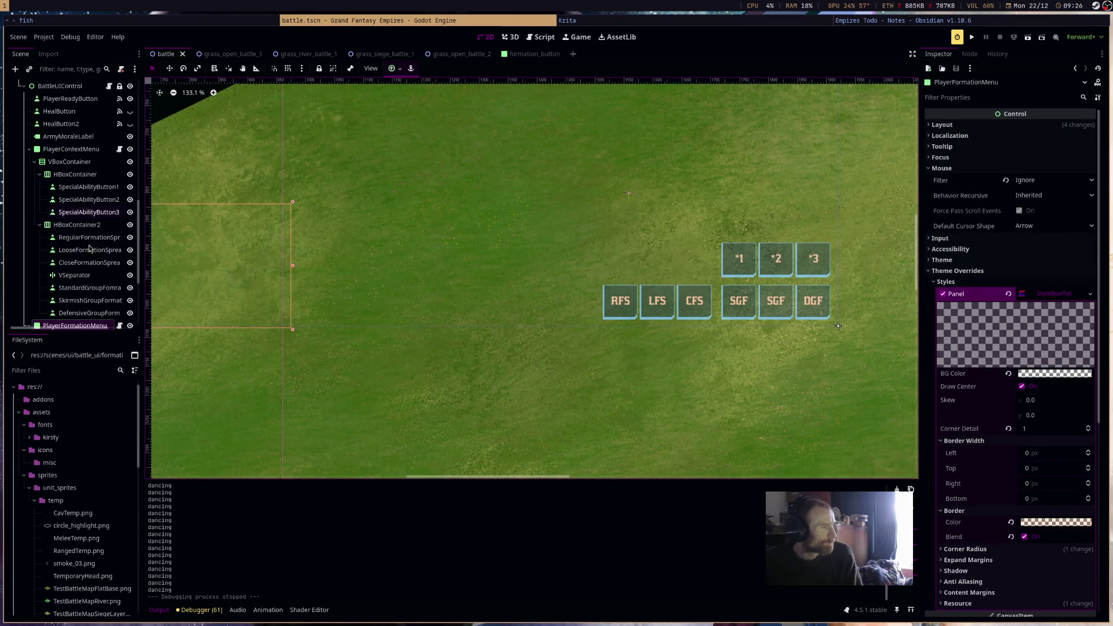
pyautogui.scroll(-3, 93, 246)
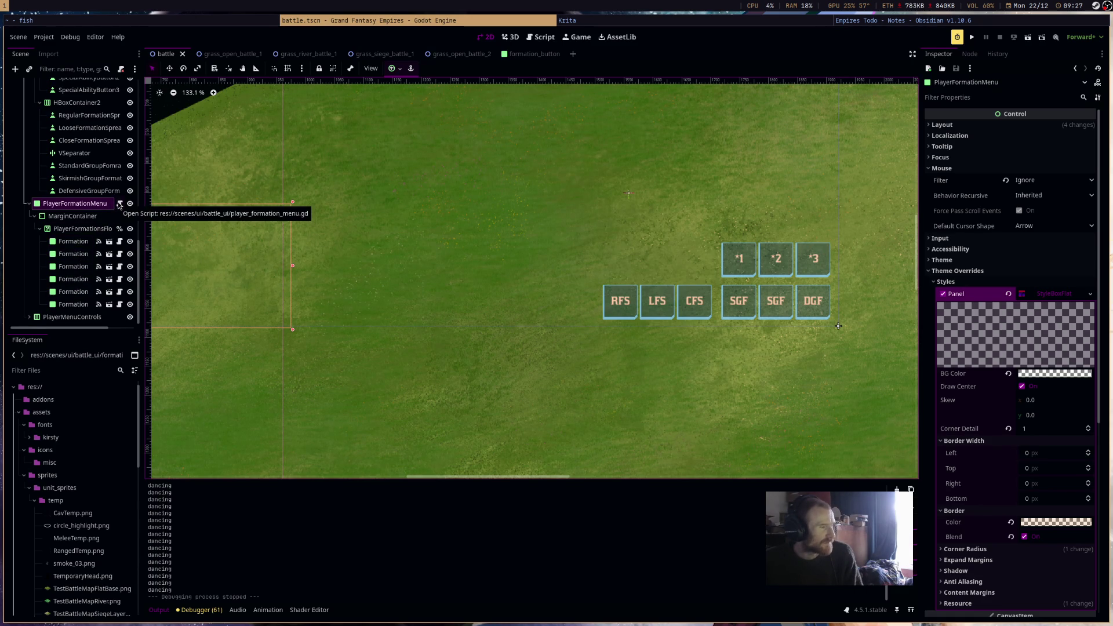
pyautogui.scroll(4, 119, 205)
pyautogui.click(105, 187)
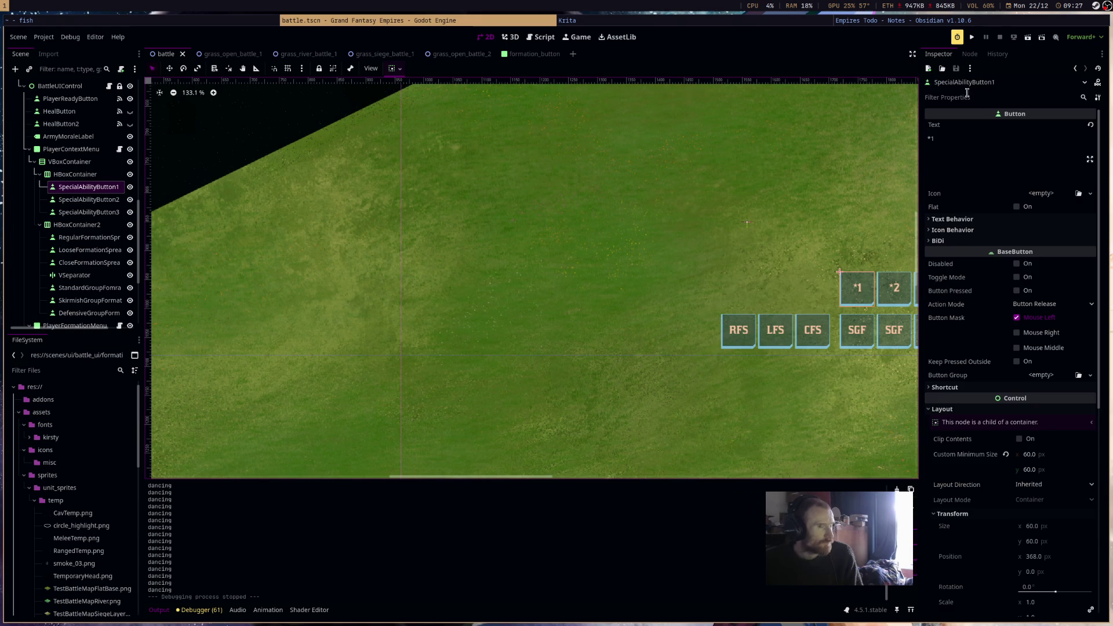
pyautogui.click(970, 54)
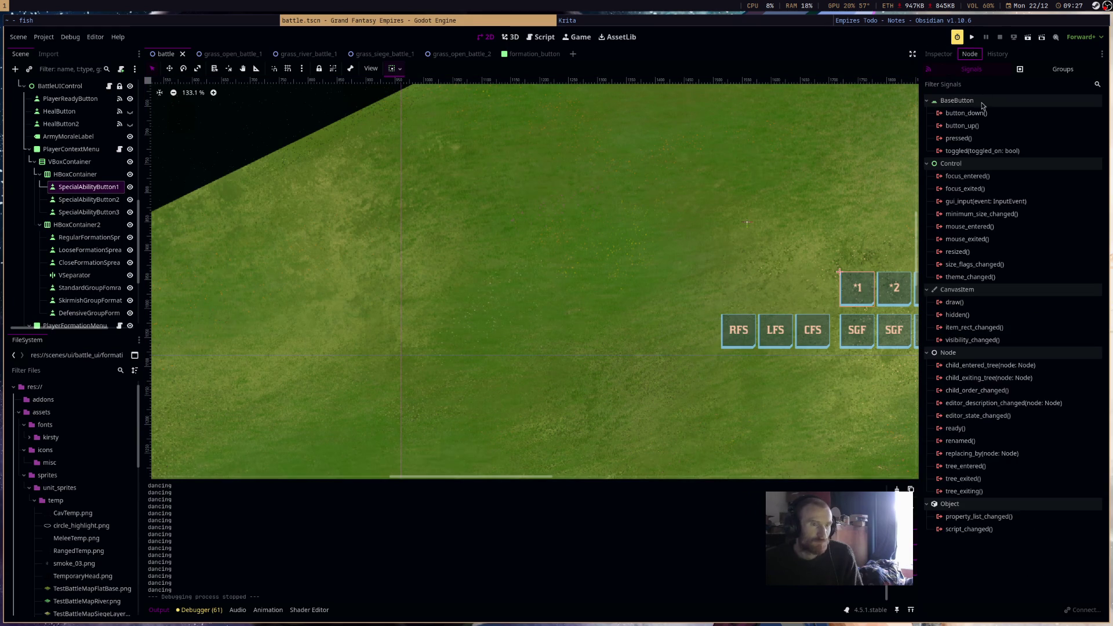
# Connect SpecialAbilityButton1's pressed signal to a new handler in the PlayerContextMenu script.
pyautogui.doubleClick(972, 142)
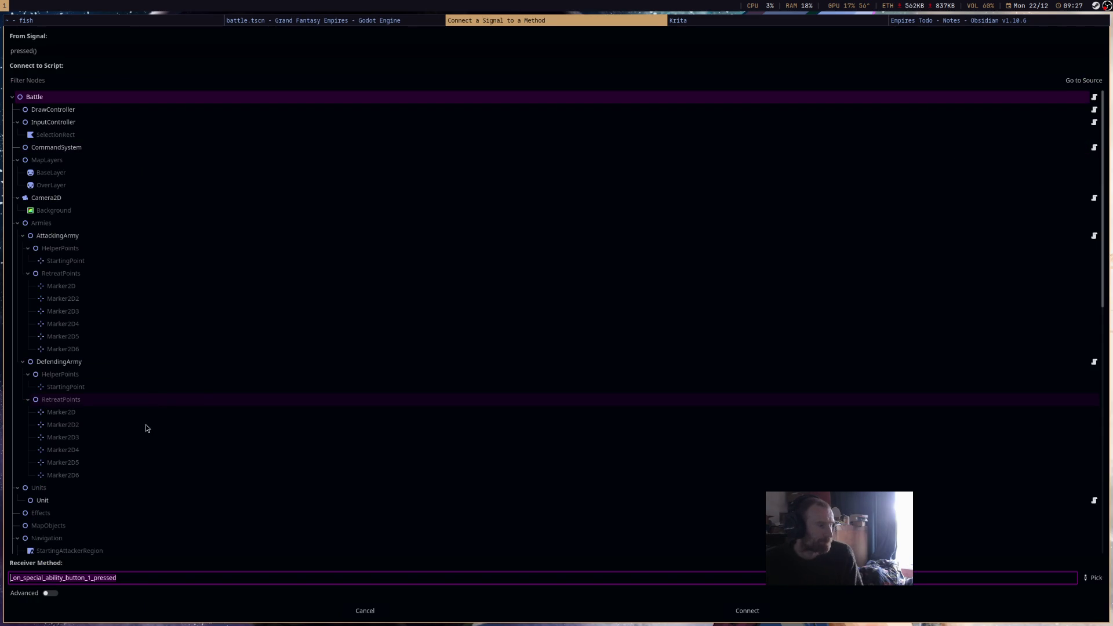
pyautogui.scroll(-5, 213, 442)
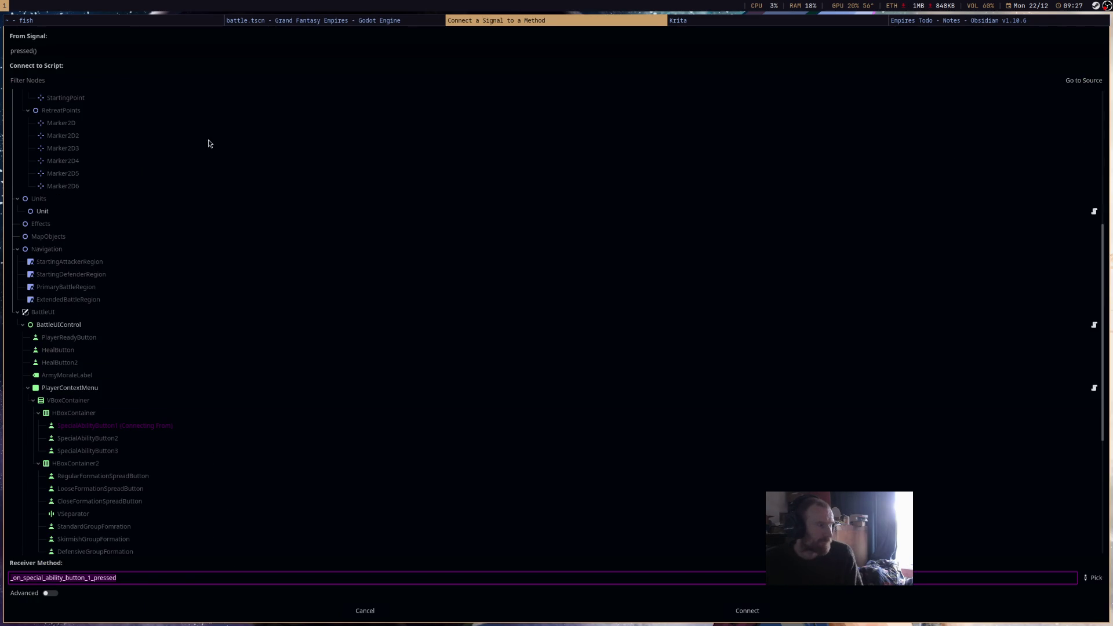
pyautogui.doubleClick(88, 389)
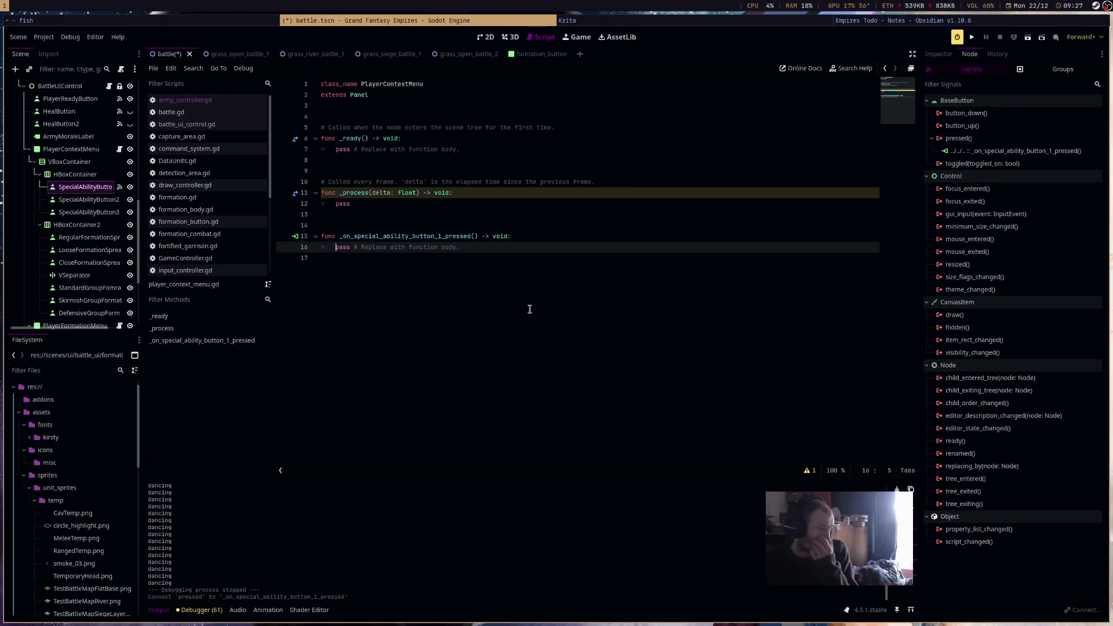
# Connect SpecialAbilityButton2's pressed signal to a new PlayerContextMenu handler.
pyautogui.click(103, 200)
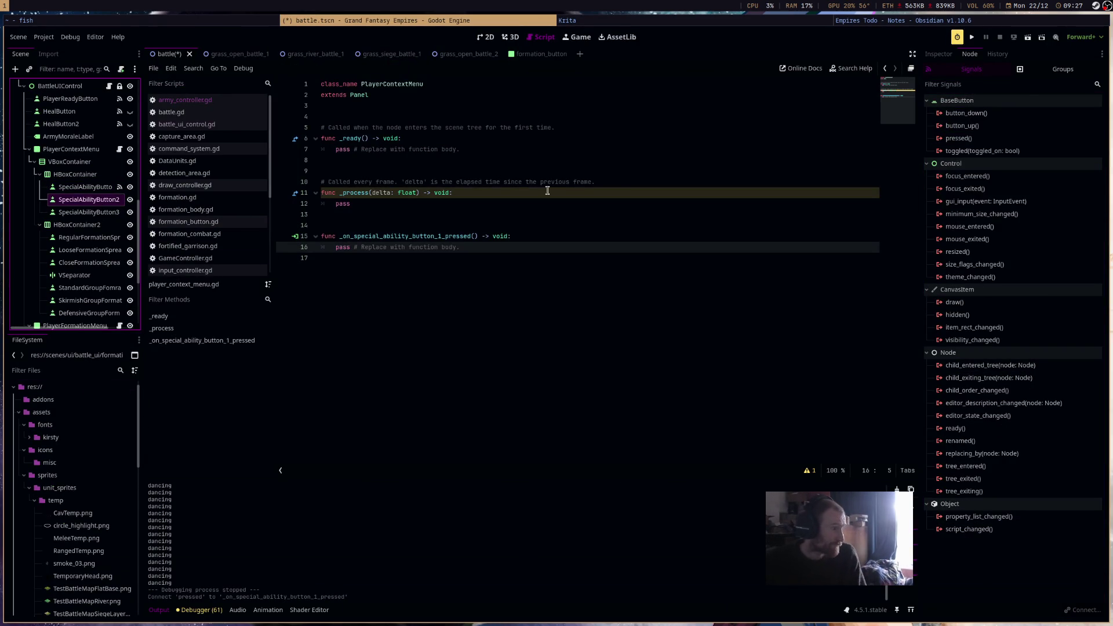
pyautogui.doubleClick(962, 138)
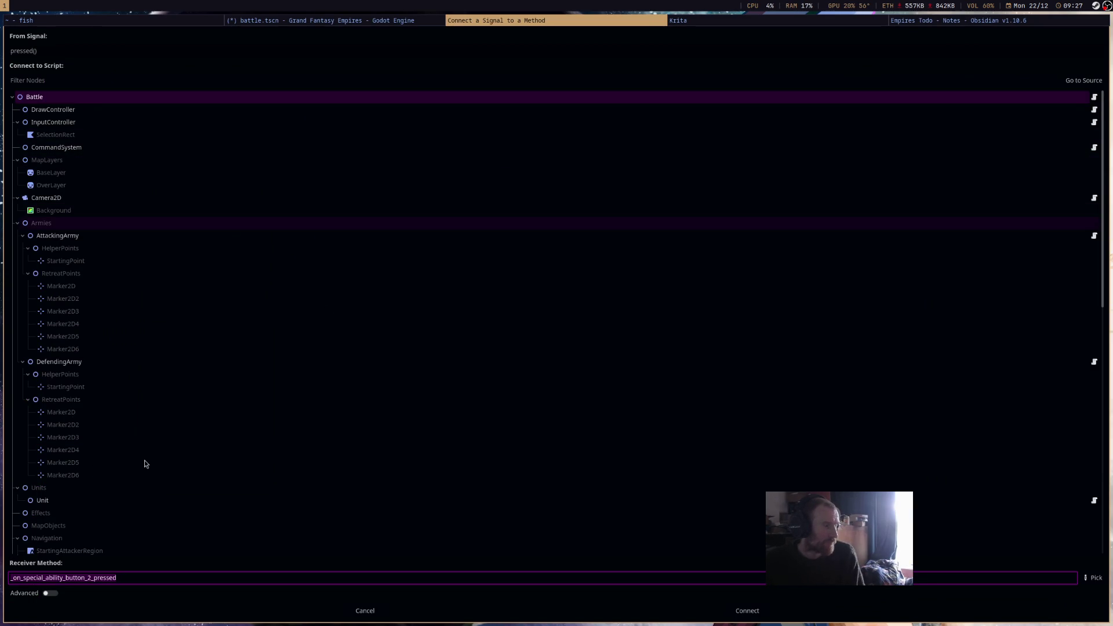
pyautogui.scroll(-5, 145, 462)
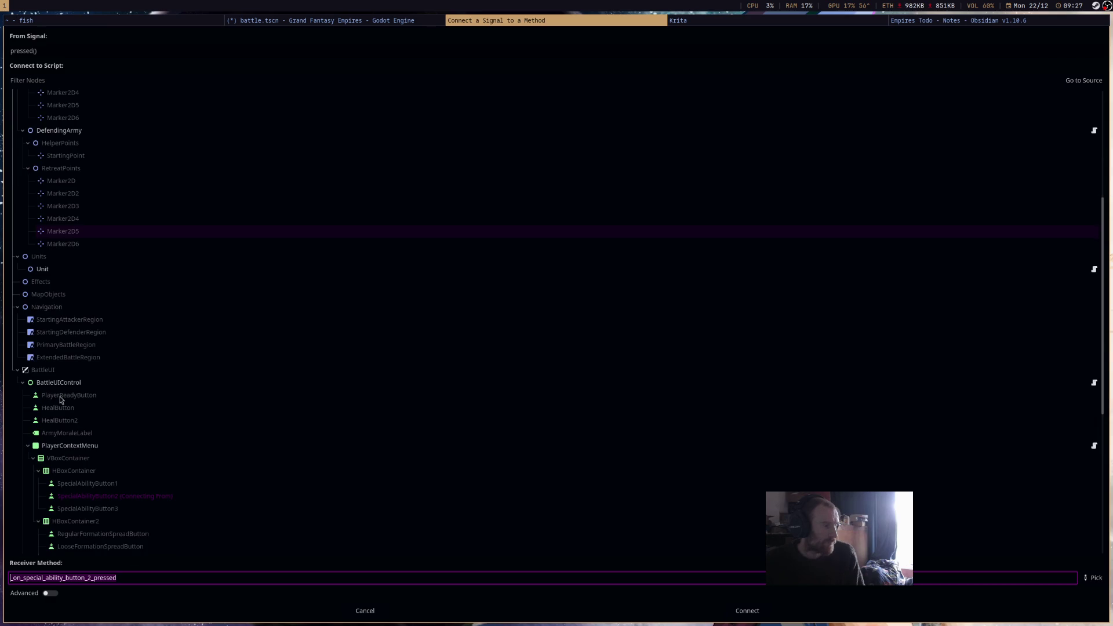
pyautogui.doubleClick(66, 446)
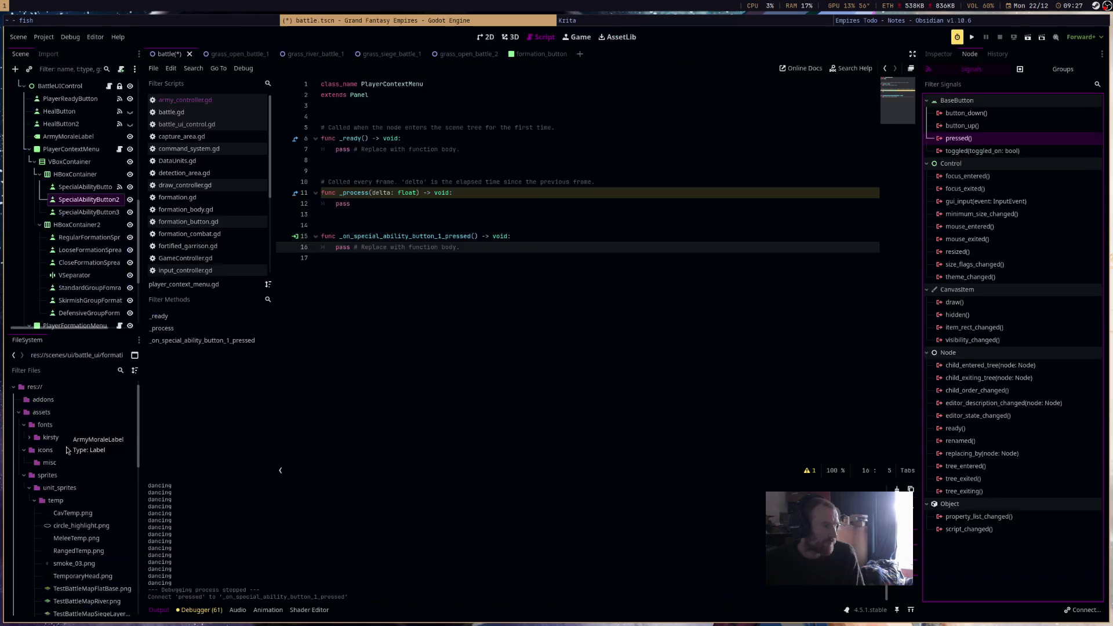
# Connect SpecialAbilityButton3's pressed signal to a new PlayerContextMenu handler.
pyautogui.click(97, 213)
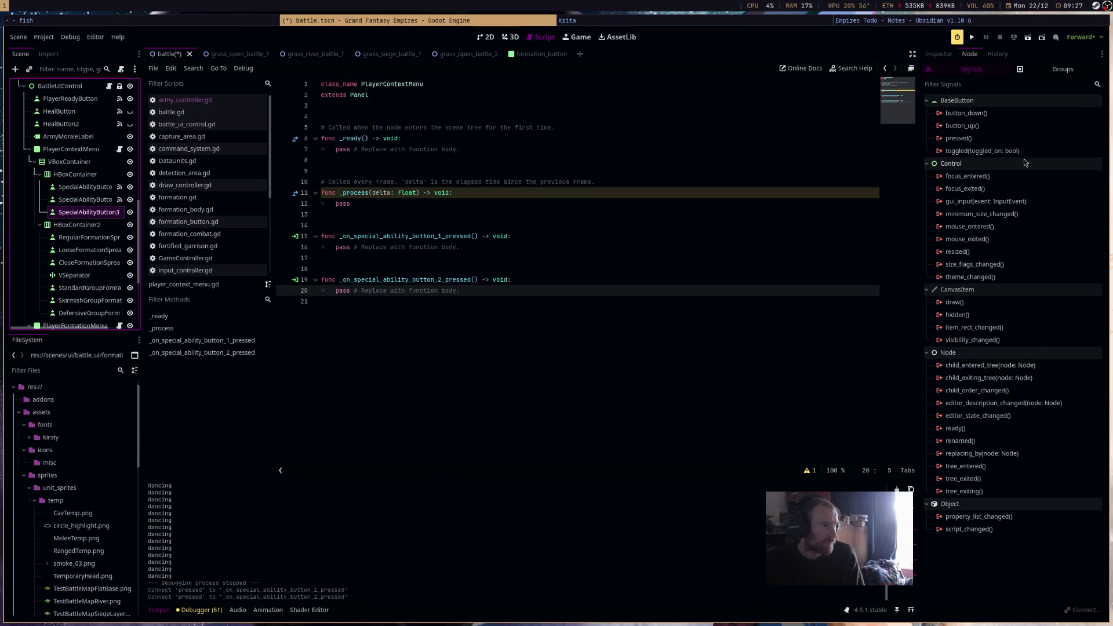
pyautogui.doubleClick(962, 138)
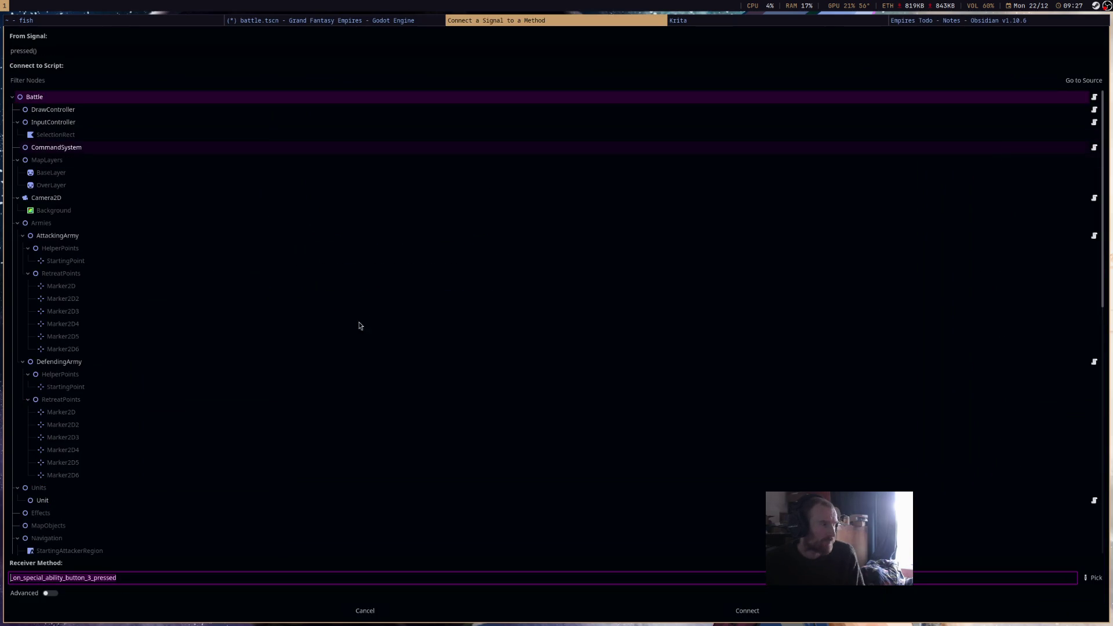
pyautogui.scroll(-5, 321, 341)
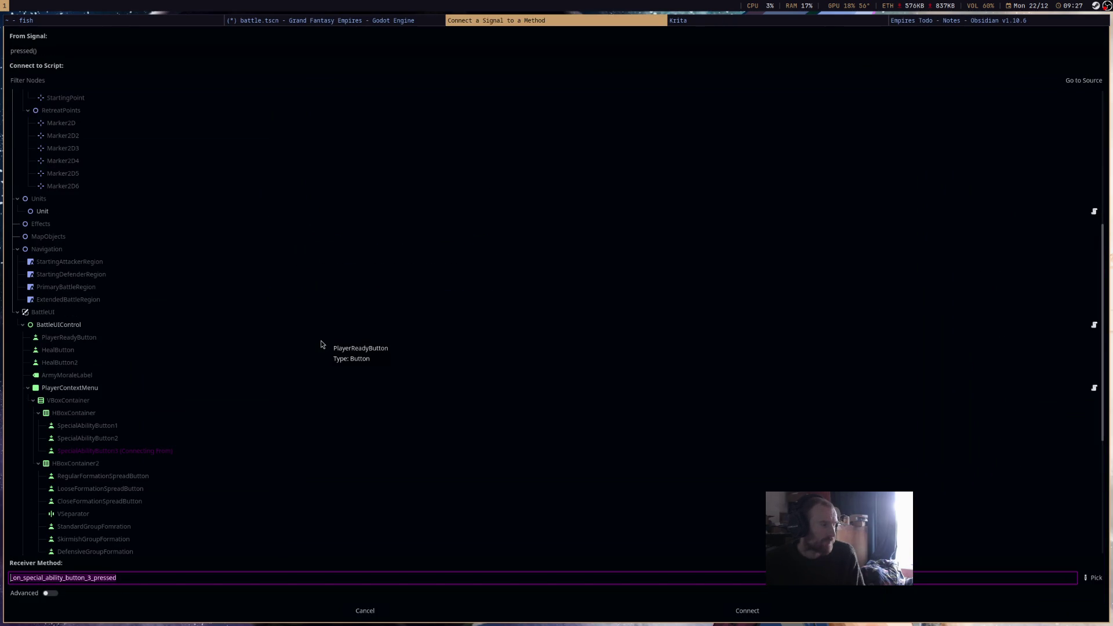
pyautogui.doubleClick(69, 388)
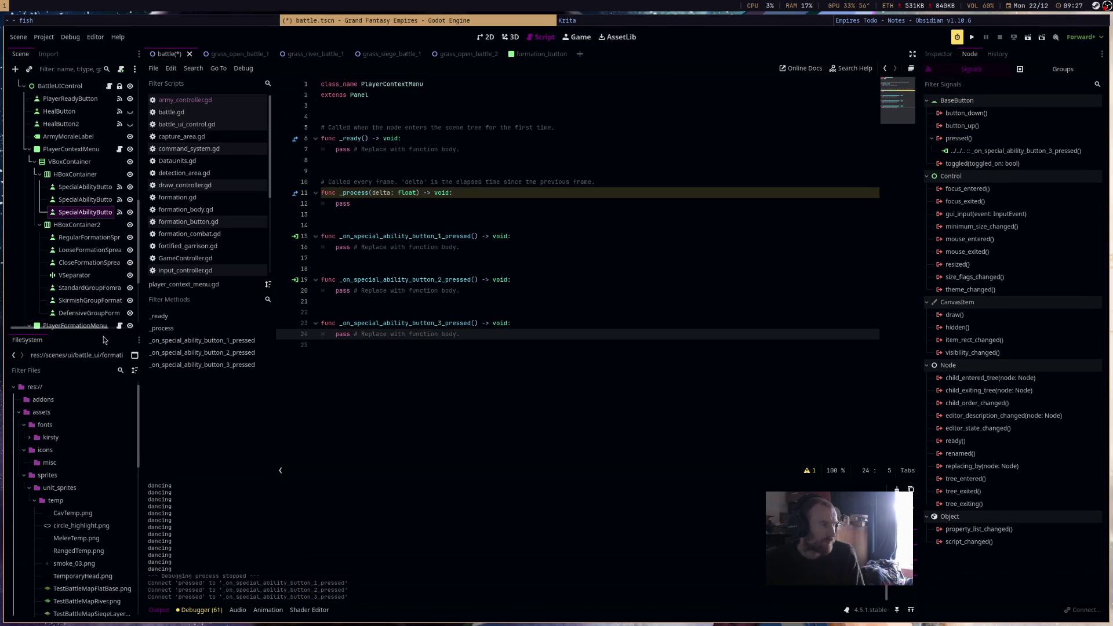
pyautogui.click(87, 238)
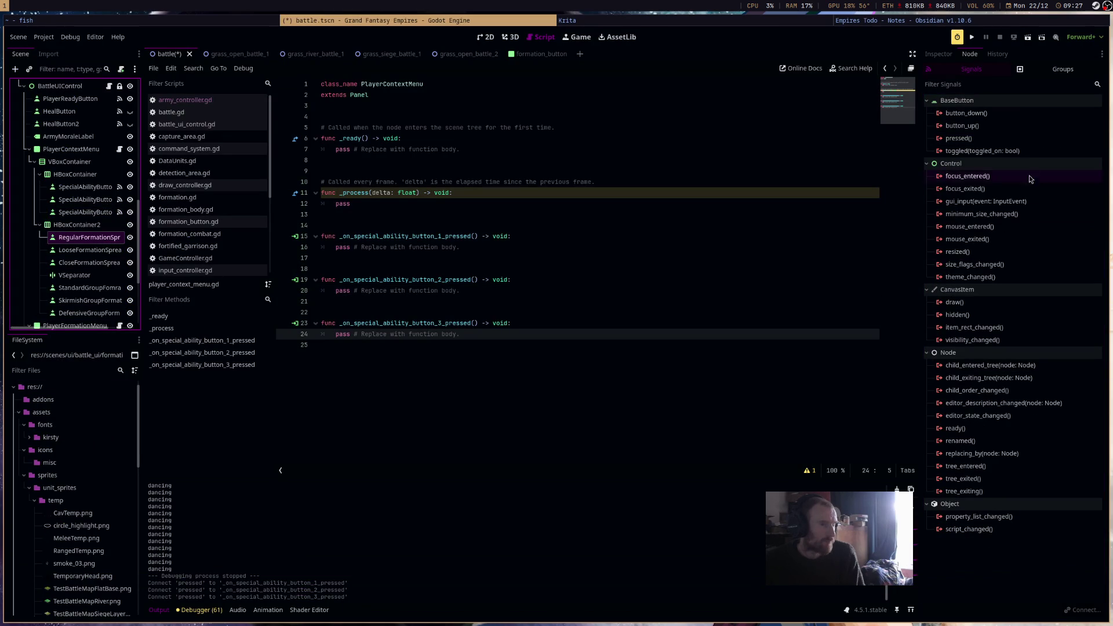
pyautogui.moveTo(1017, 145)
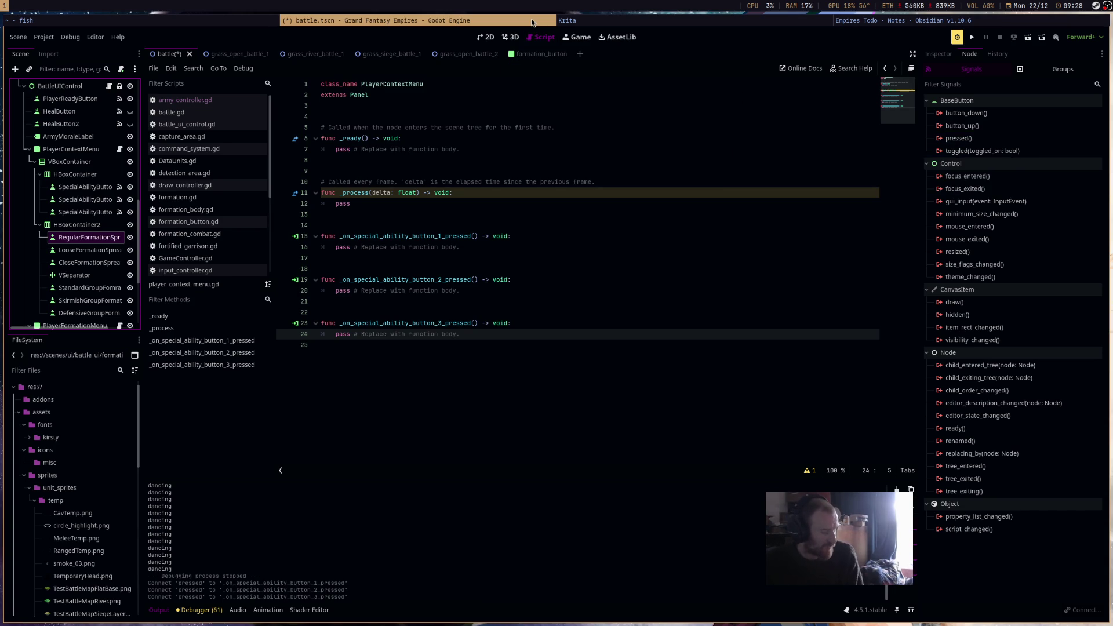
# Float and retile the editor, then begin connecting the formation button's pressed signal in 2D view.
pyautogui.press('super+shift+space')
pyautogui.moveTo(531, 22)
pyautogui.mouseDown()
pyautogui.moveTo(541, 64)
pyautogui.moveTo(524, 14)
pyautogui.moveTo(535, 28)
pyautogui.mouseUp()
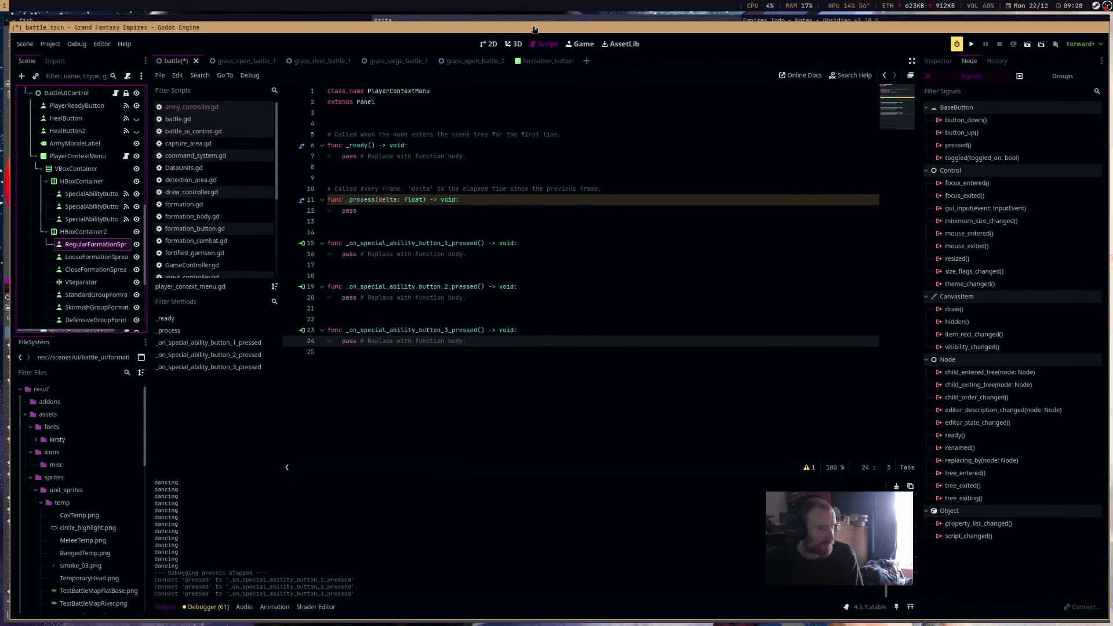
pyautogui.press('super+shift+space')
pyautogui.press('super+shift+space')
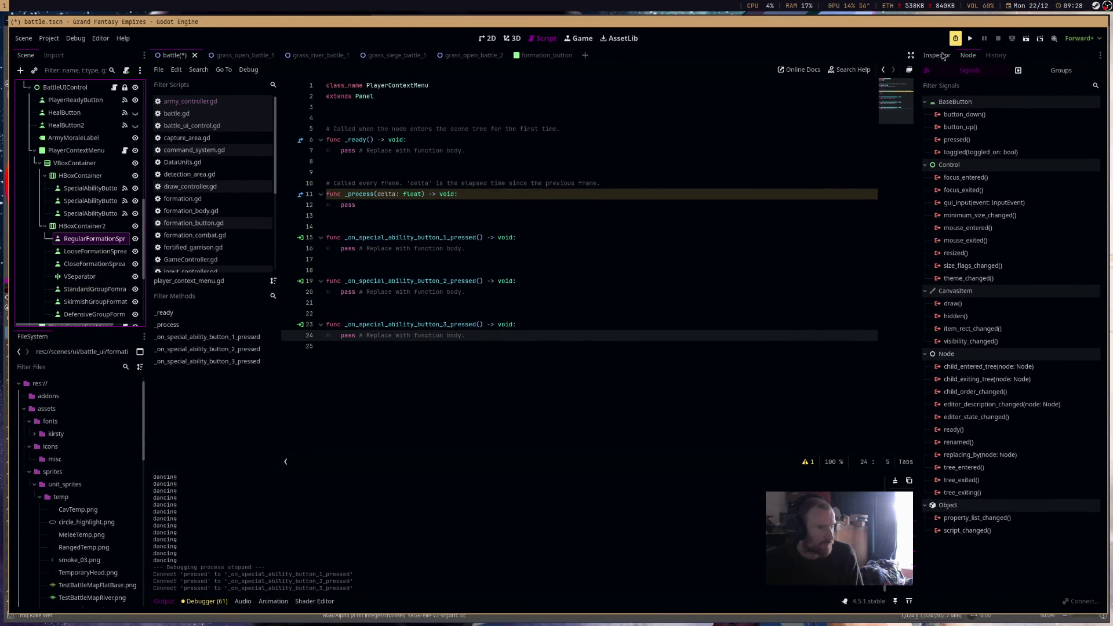
pyautogui.click(487, 38)
pyautogui.hscroll(3, 776, 110)
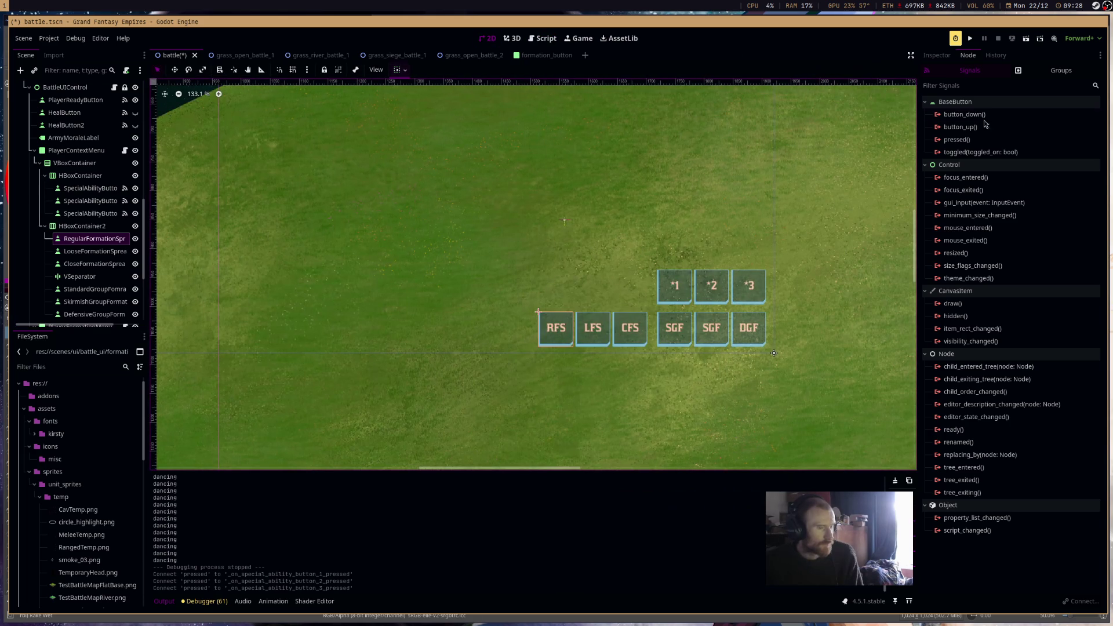
pyautogui.click(999, 140)
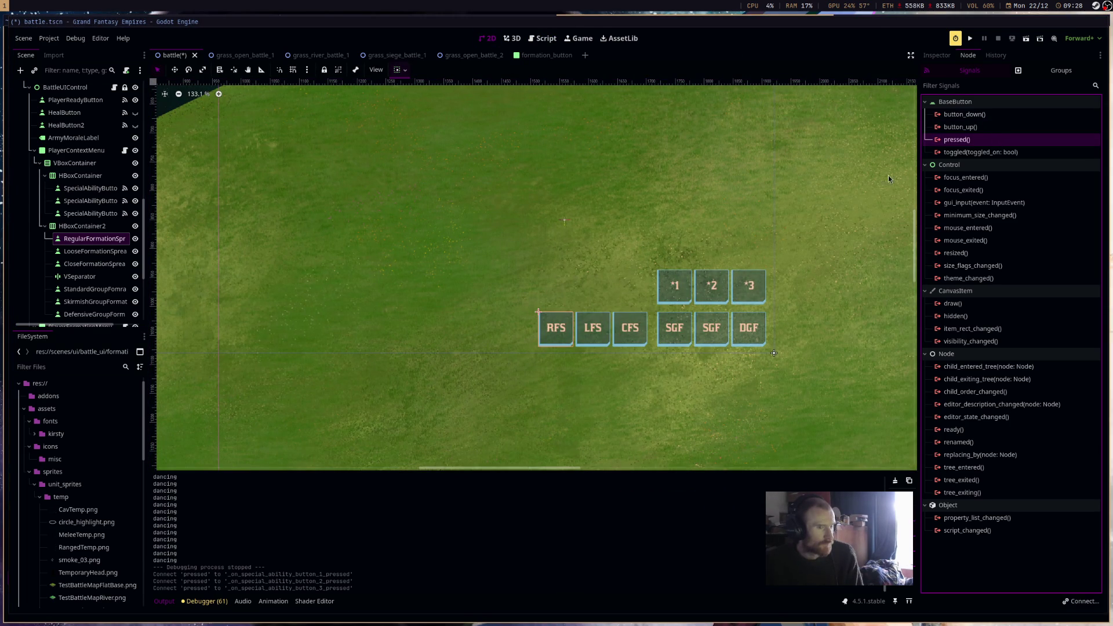
pyautogui.press('Return')
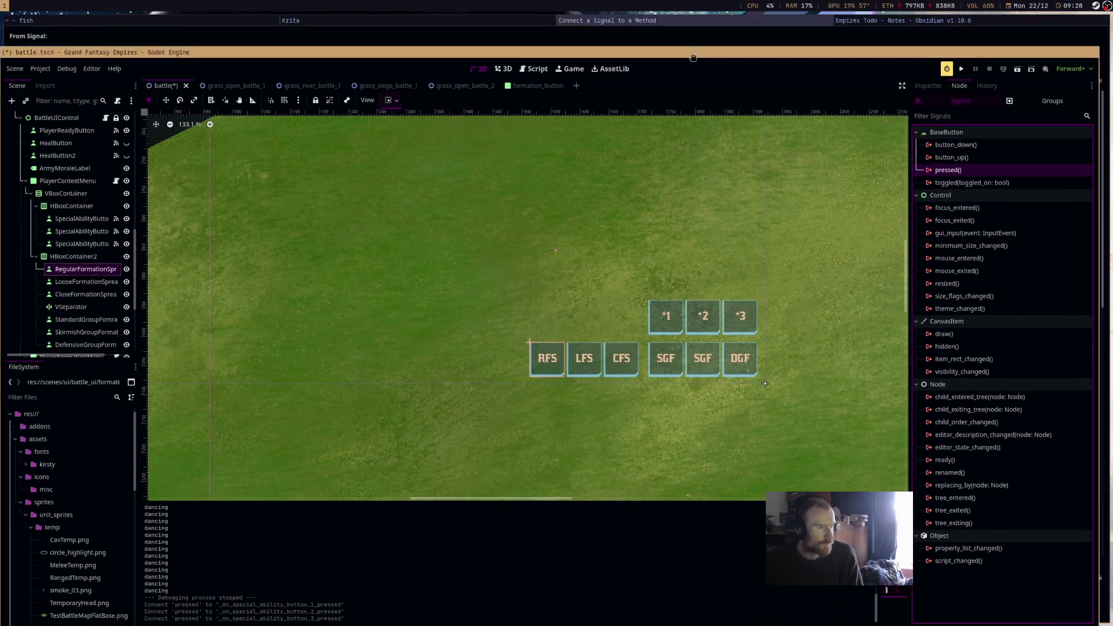
# Cancel the stray Connect dialog, retile the editor and save battle.tscn with Ctrl+S.
pyautogui.press('Escape')
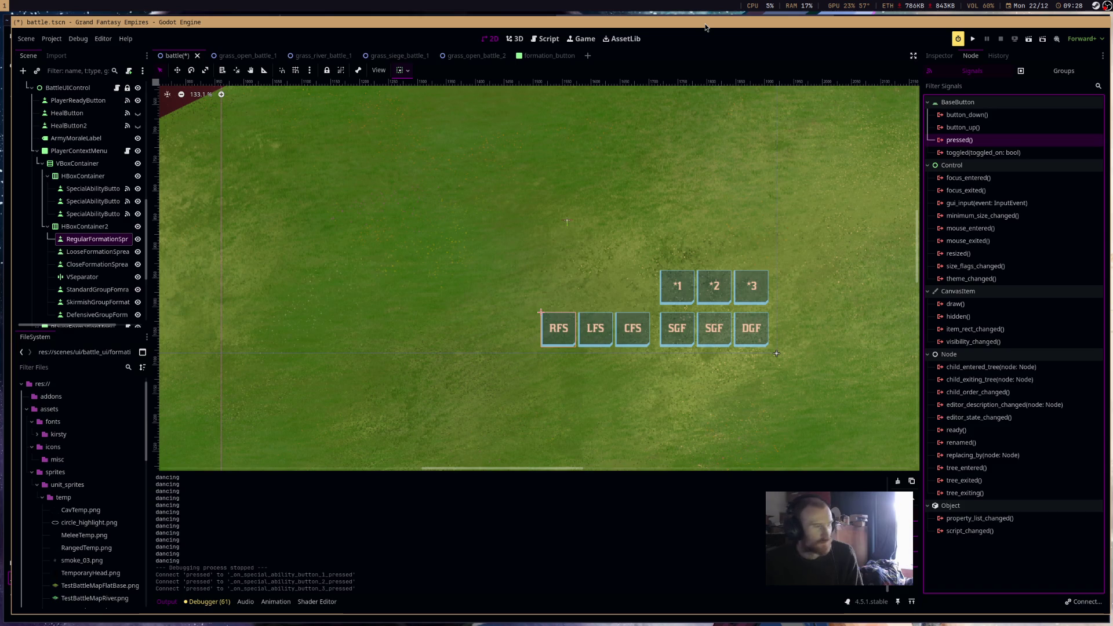
pyautogui.moveTo(706, 27)
pyautogui.mouseDown()
pyautogui.moveTo(631, 223)
pyautogui.moveTo(759, 158)
pyautogui.mouseUp()
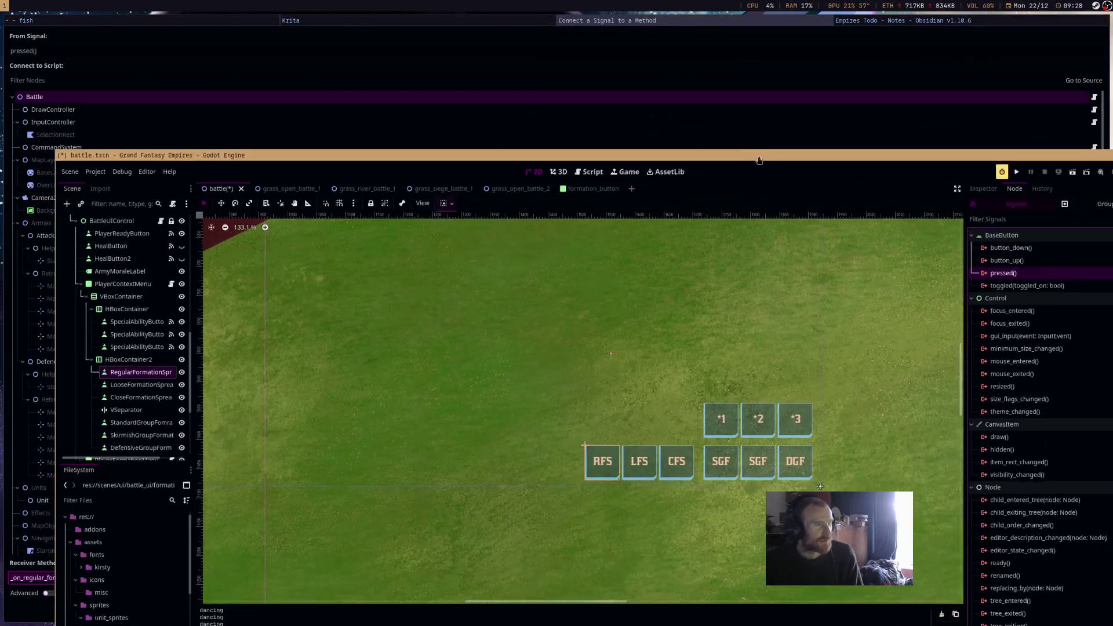
pyautogui.press('Escape')
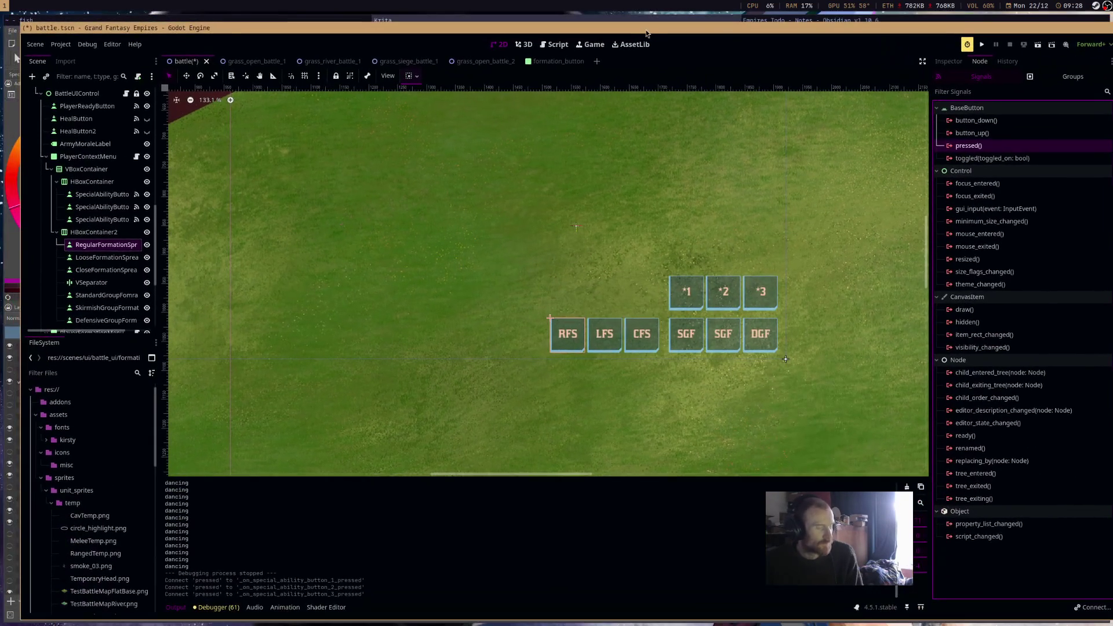
pyautogui.press('super+shift+space')
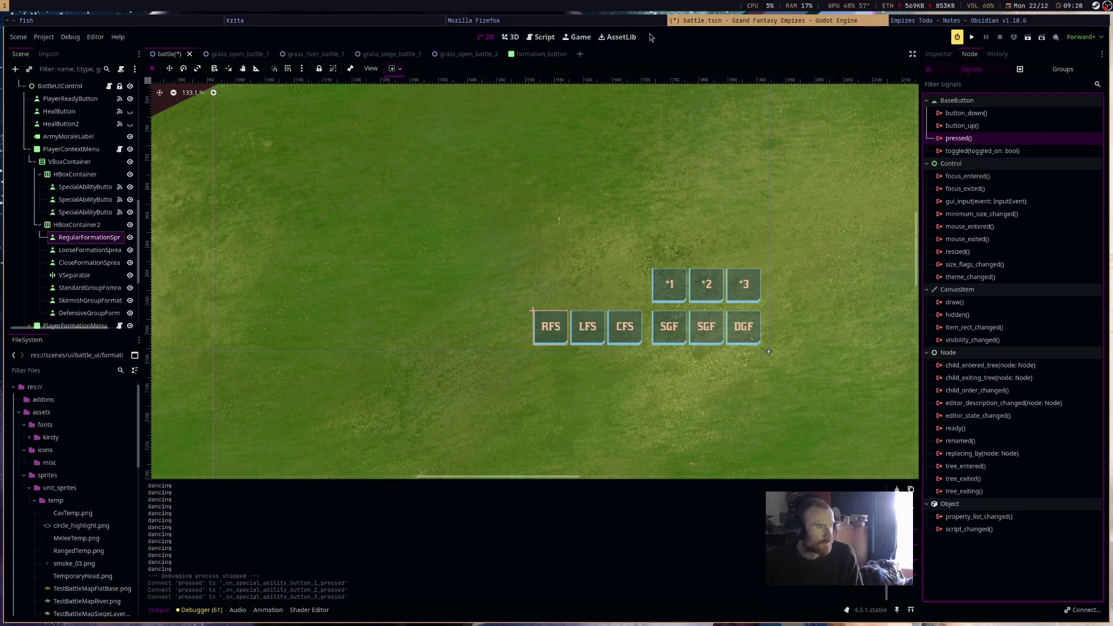
pyautogui.hotkey('ctrl', 's')
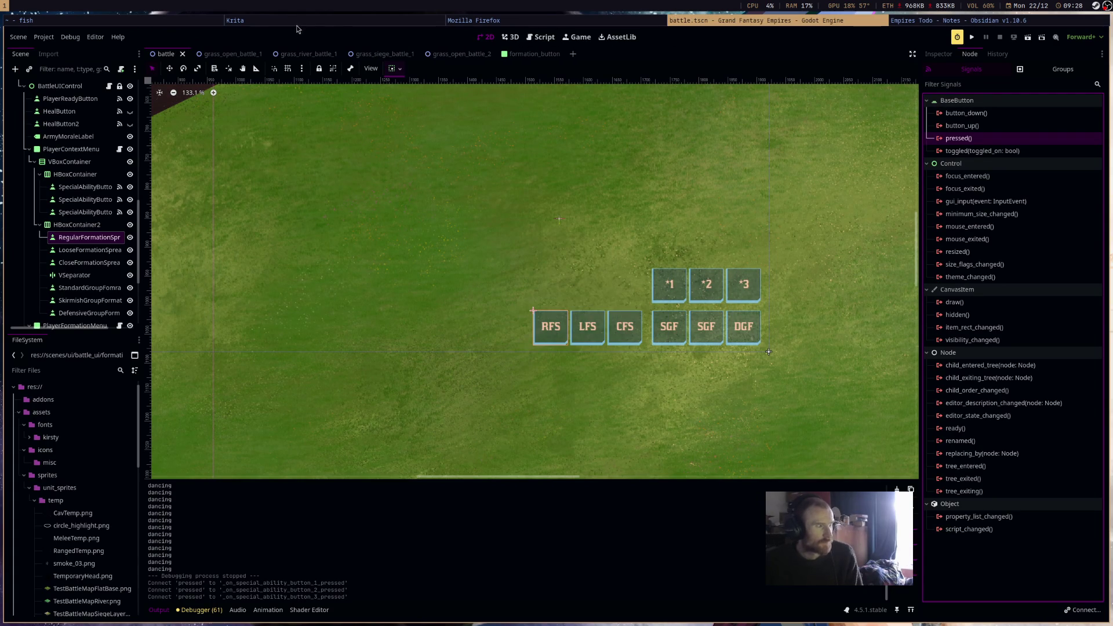
pyautogui.click(123, 22)
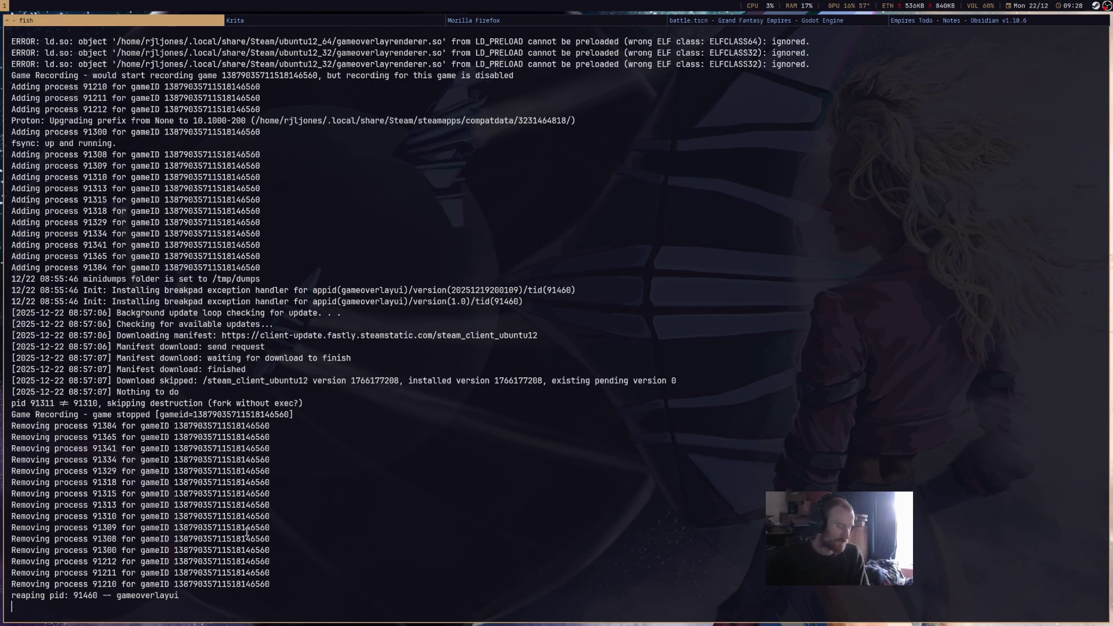
# Stop the Steam output with Ctrl+C and type the kate command for ~/.config/sway/config.
pyautogui.hotkey('ctrl', 'c')
pyautogui.write('kate')
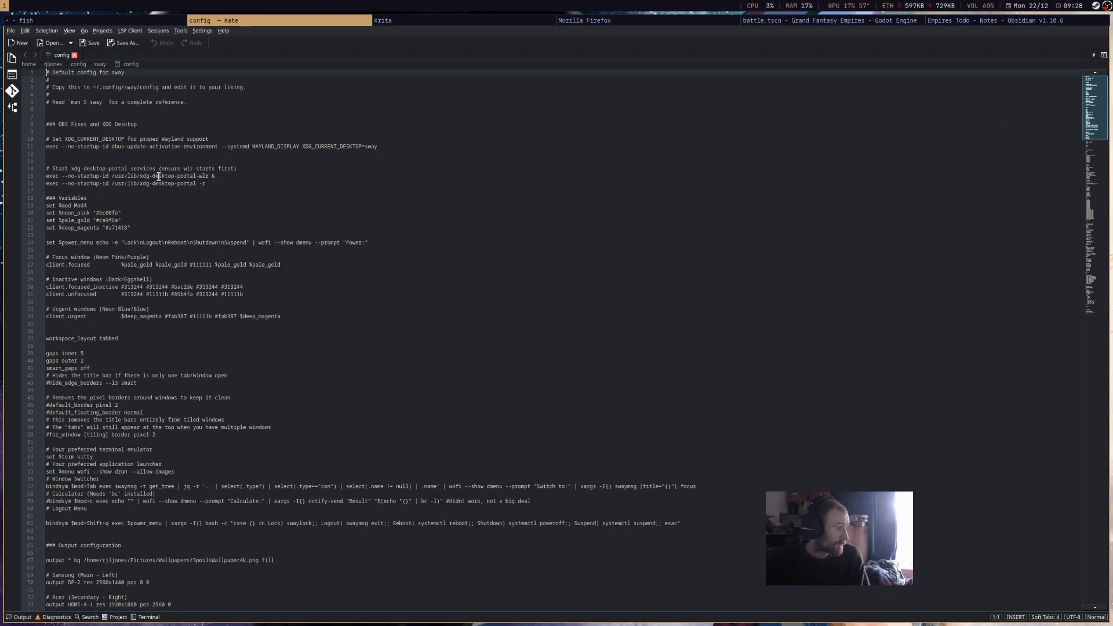
# Comment out the workspace_layout line in the sway config, then restart Godot with Grand Fantasy Empires.
pyautogui.click(47, 339)
pyautogui.write('#')
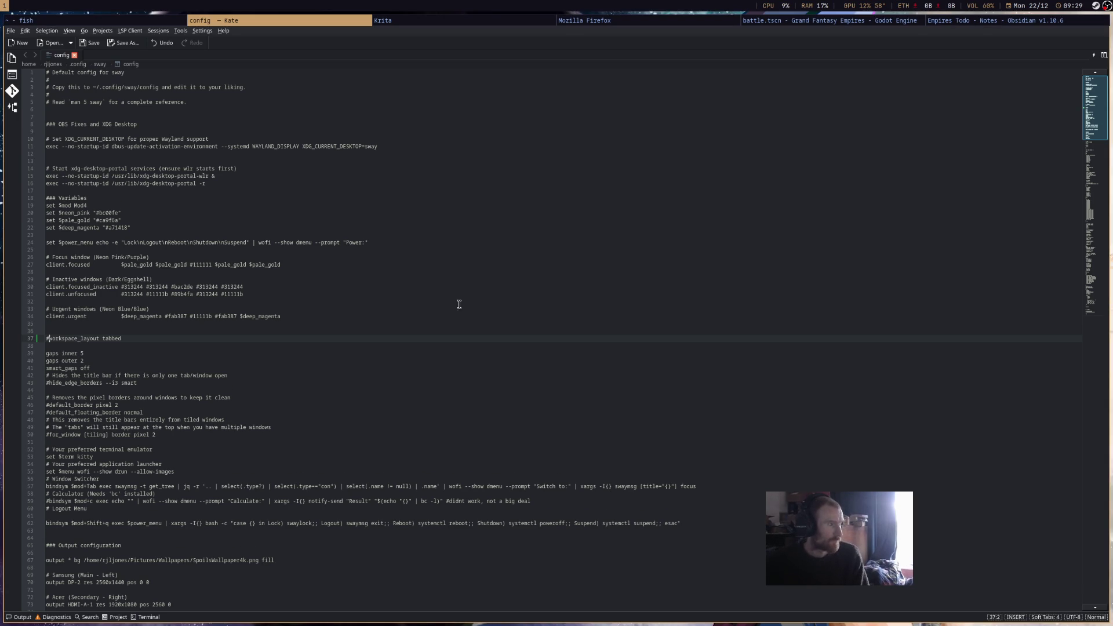
pyautogui.click(770, 21)
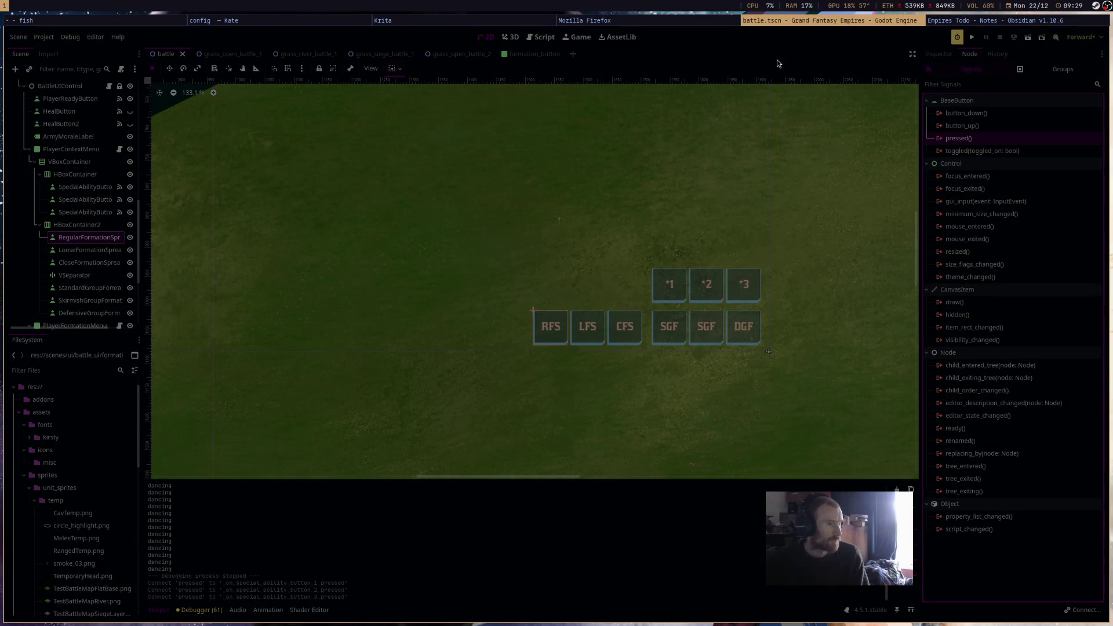
pyautogui.press('super+shift+q')
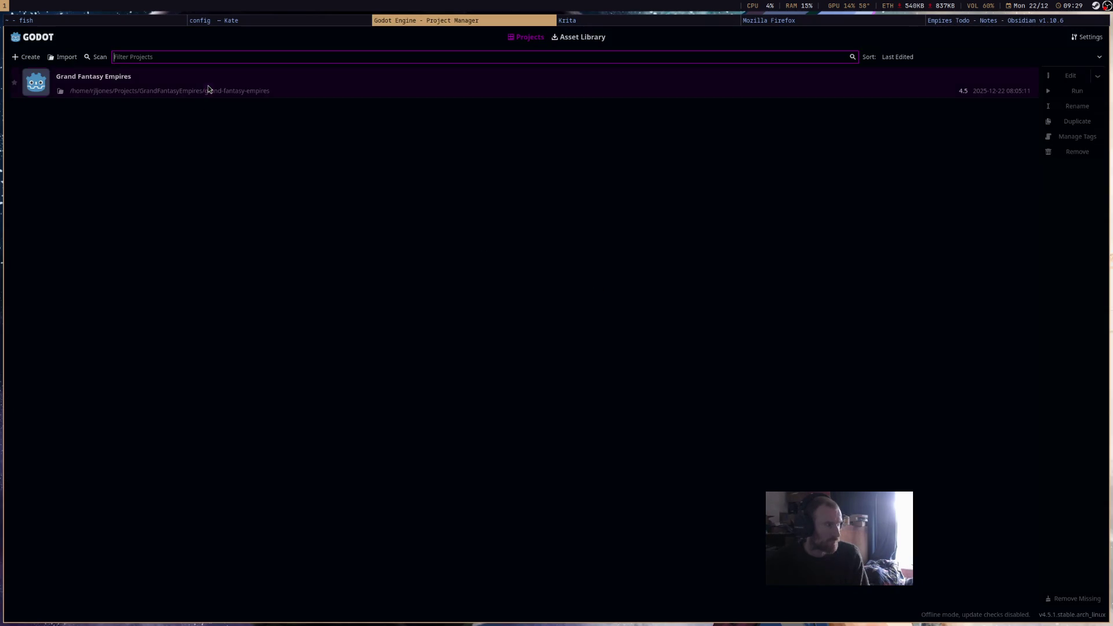
pyautogui.doubleClick(207, 85)
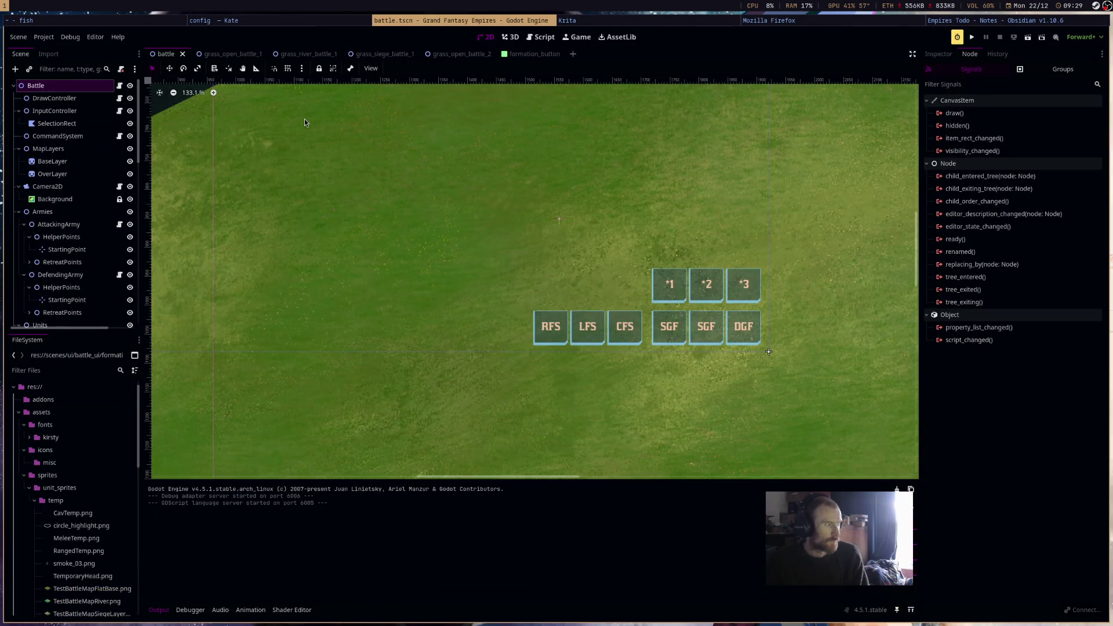
# Check HealButton2's existing connection, then connect the regular spread button's pressed signal to PlayerContextMenu.
pyautogui.scroll(-10, 87, 186)
pyautogui.click(90, 167)
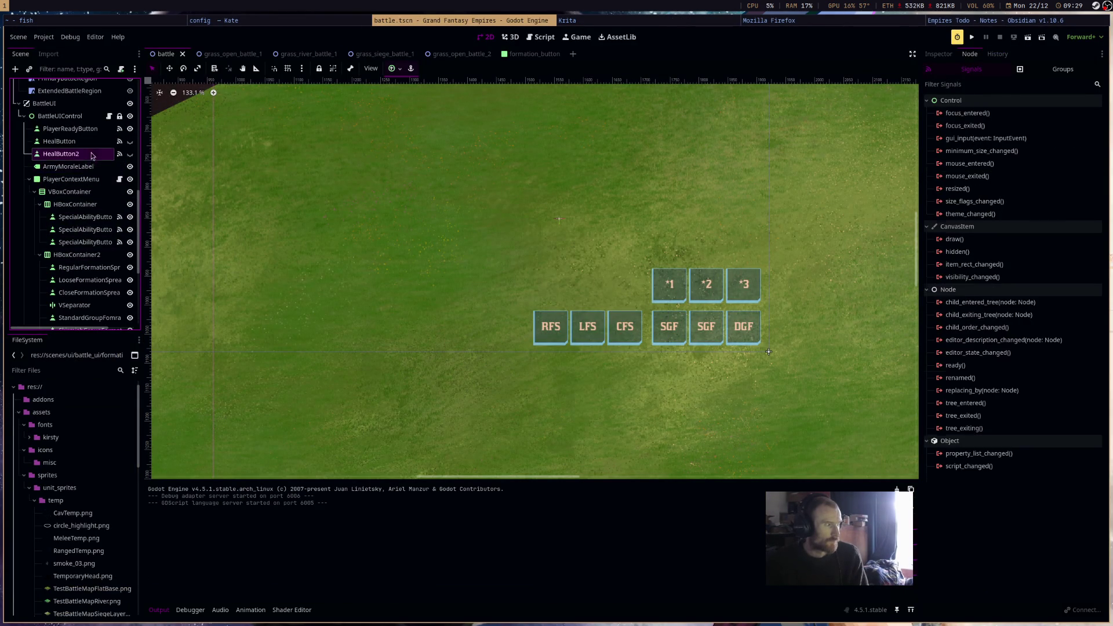
pyautogui.click(63, 154)
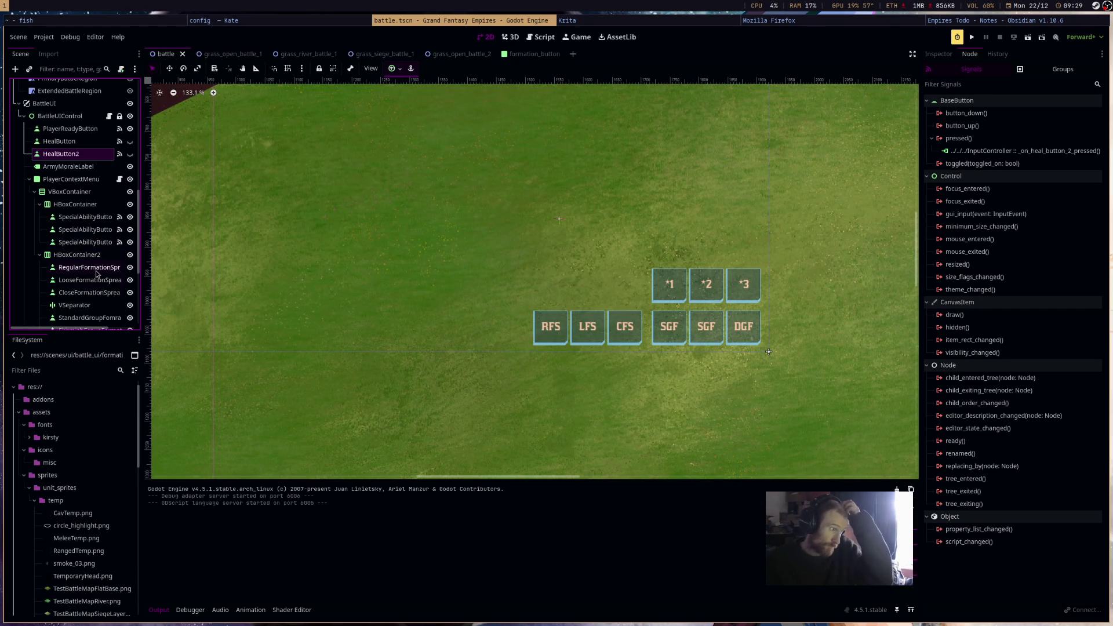
pyautogui.click(87, 268)
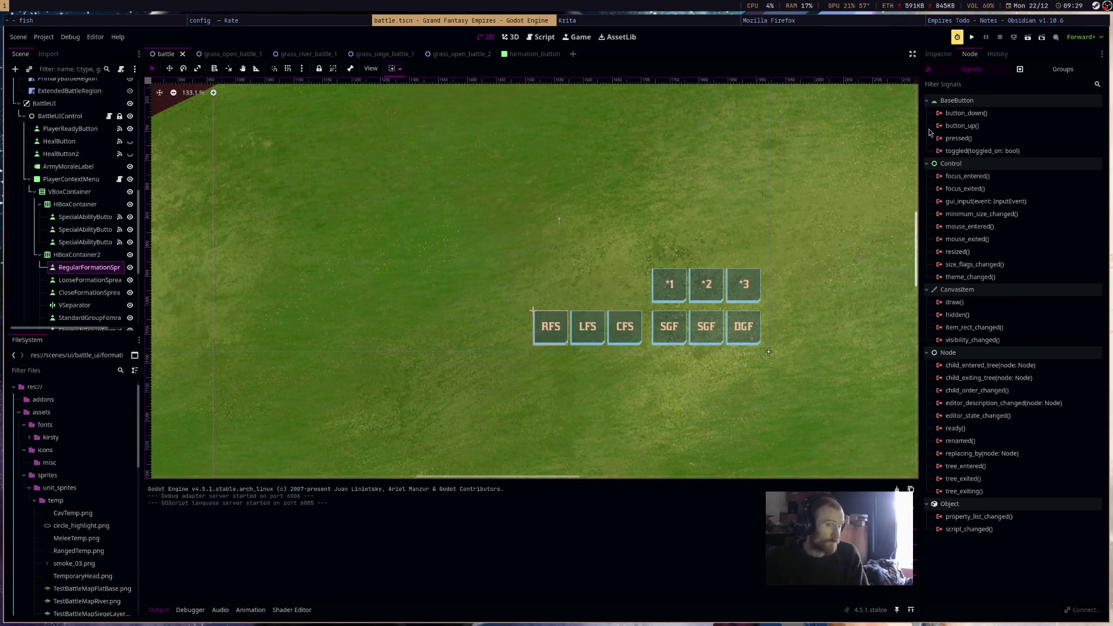
pyautogui.doubleClick(951, 138)
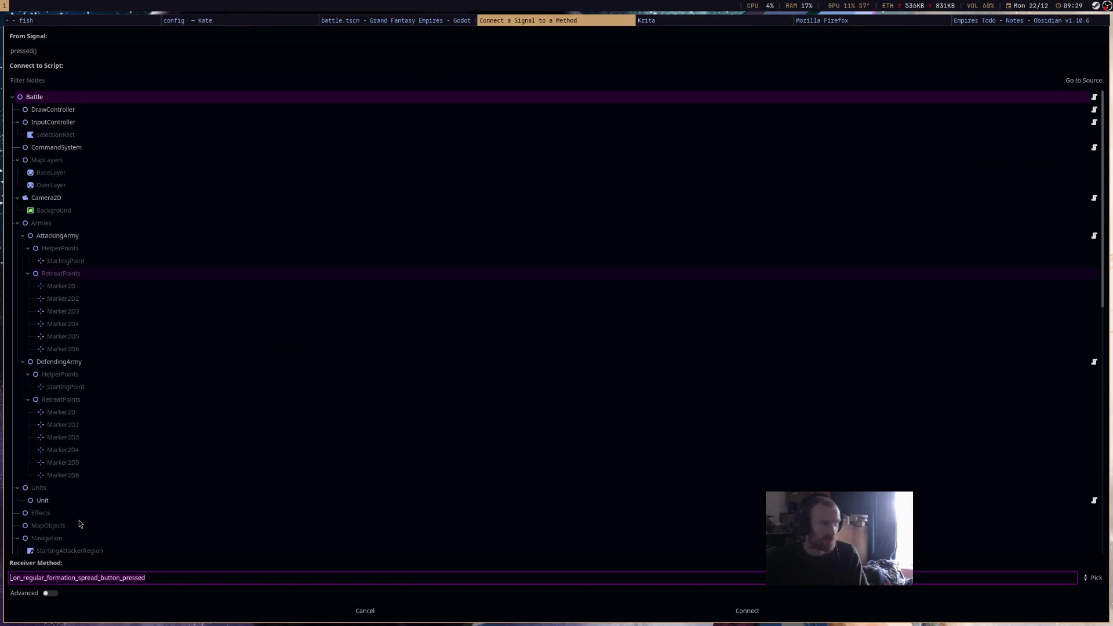
pyautogui.scroll(-5, 79, 524)
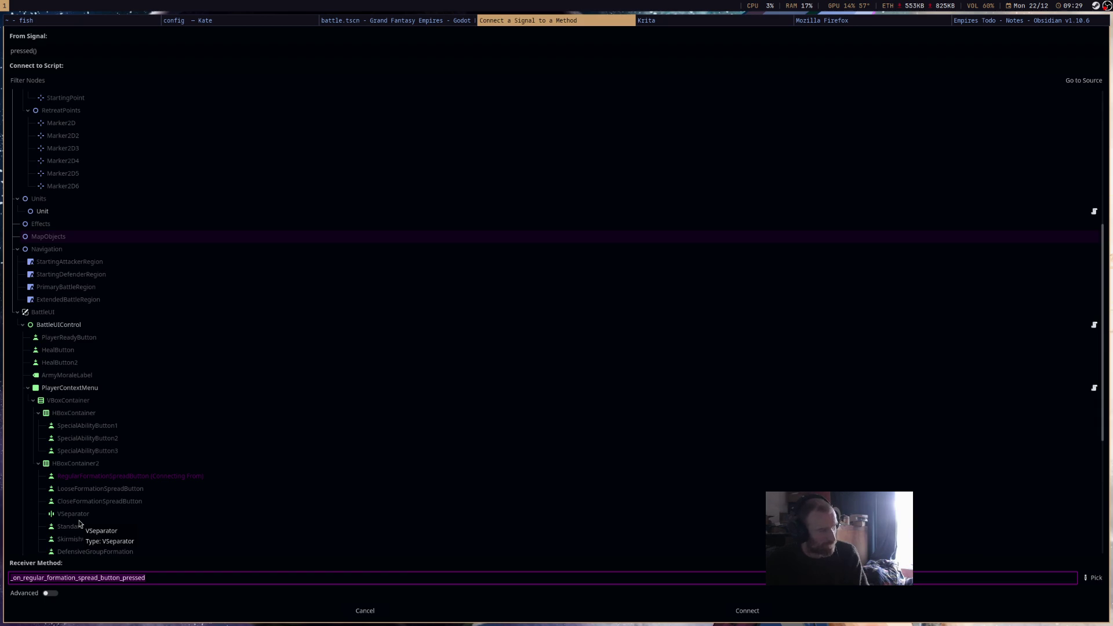
pyautogui.doubleClick(88, 390)
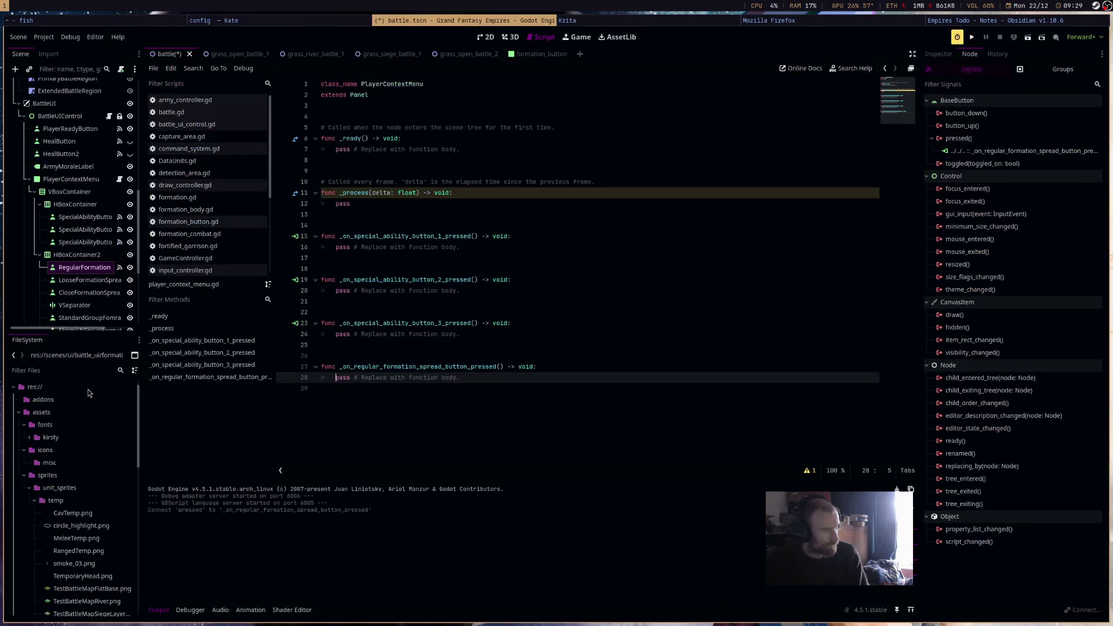
# Connect the loose spread button's pressed signal to PlayerContextMenu and drag button references into the script.
pyautogui.click(89, 280)
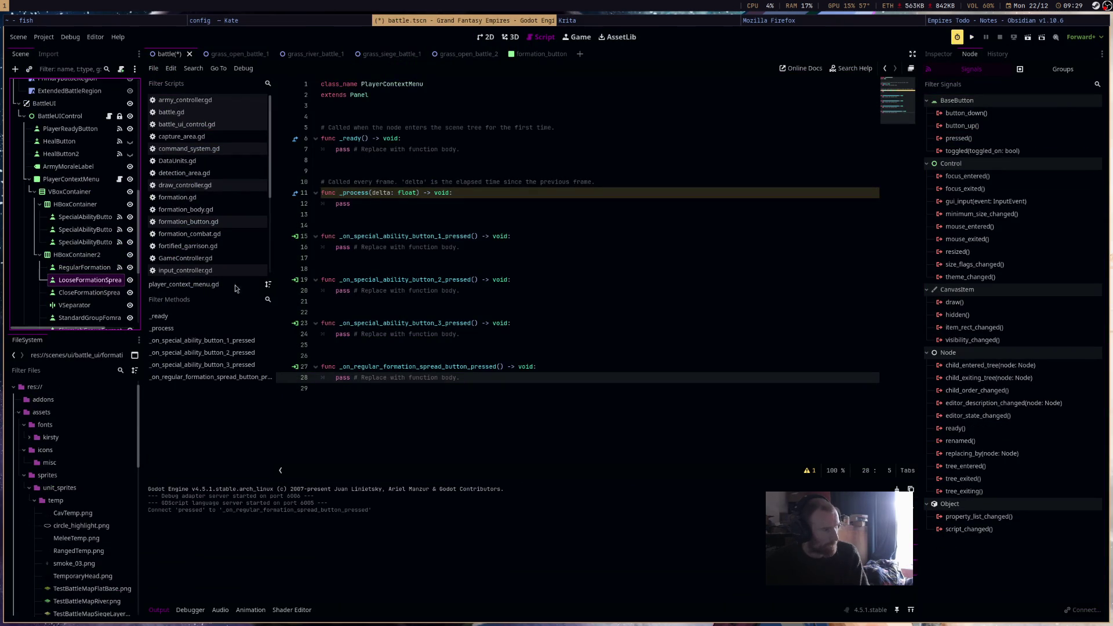
pyautogui.click(965, 139)
pyautogui.doubleClick(965, 139)
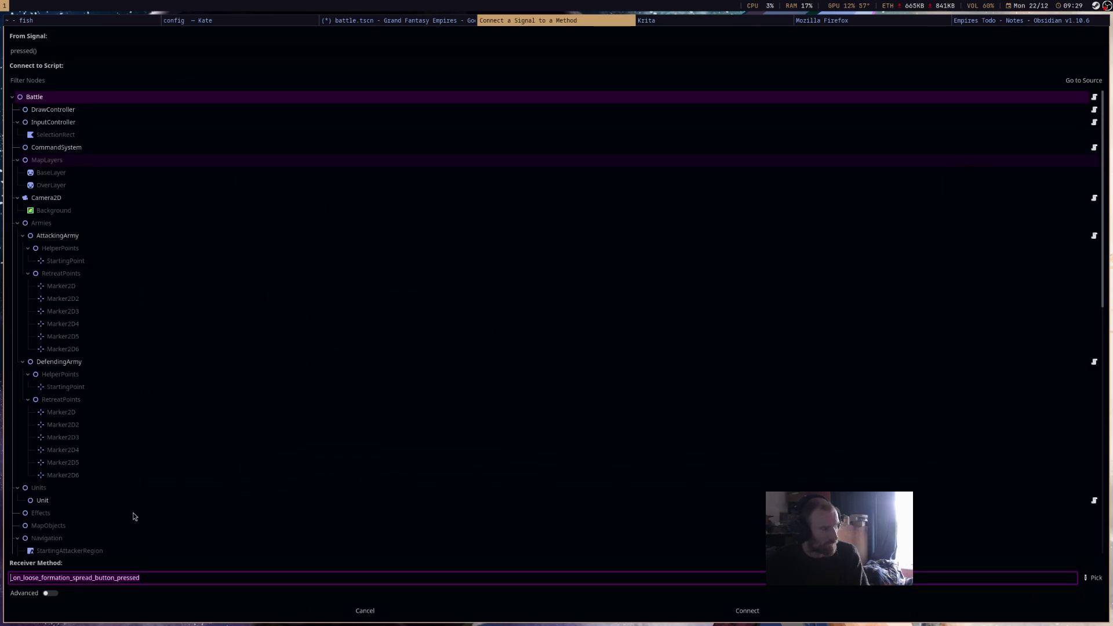
pyautogui.scroll(-5, 133, 516)
pyautogui.scroll(-3, 76, 347)
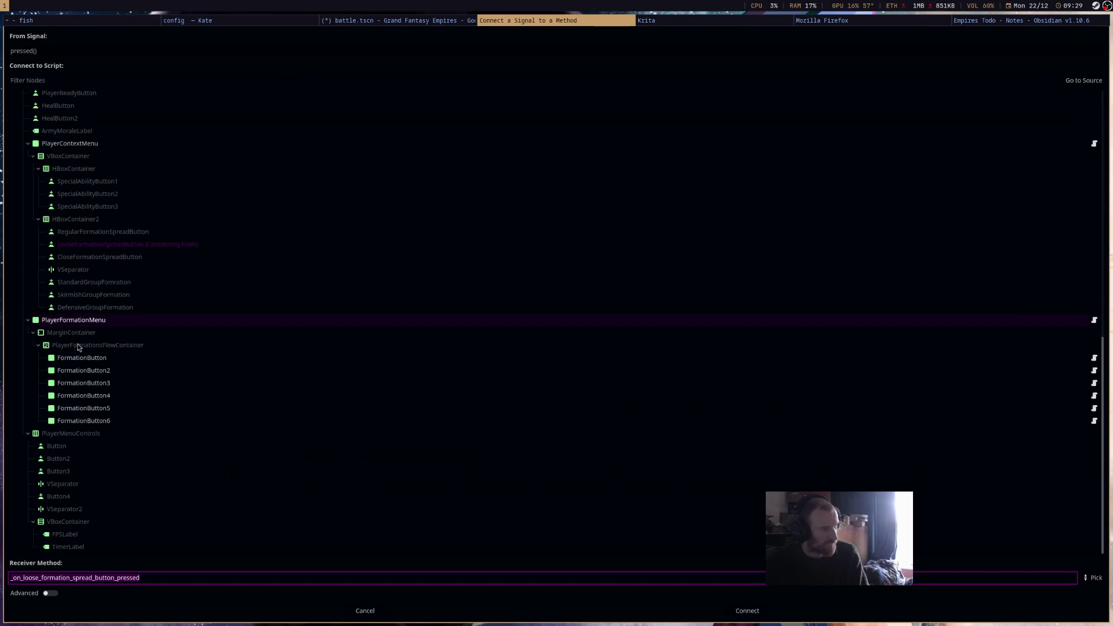
pyautogui.press('Return')
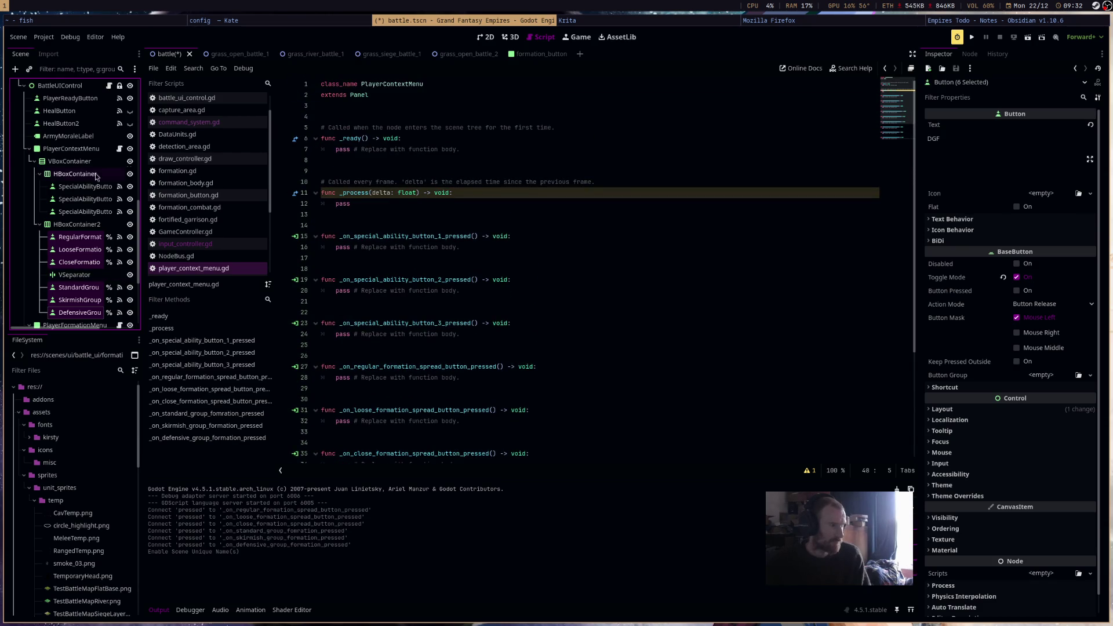
pyautogui.moveTo(75, 249)
pyautogui.mouseDown()
pyautogui.moveTo(435, 105)
pyautogui.moveTo(433, 116)
pyautogui.mouseUp()
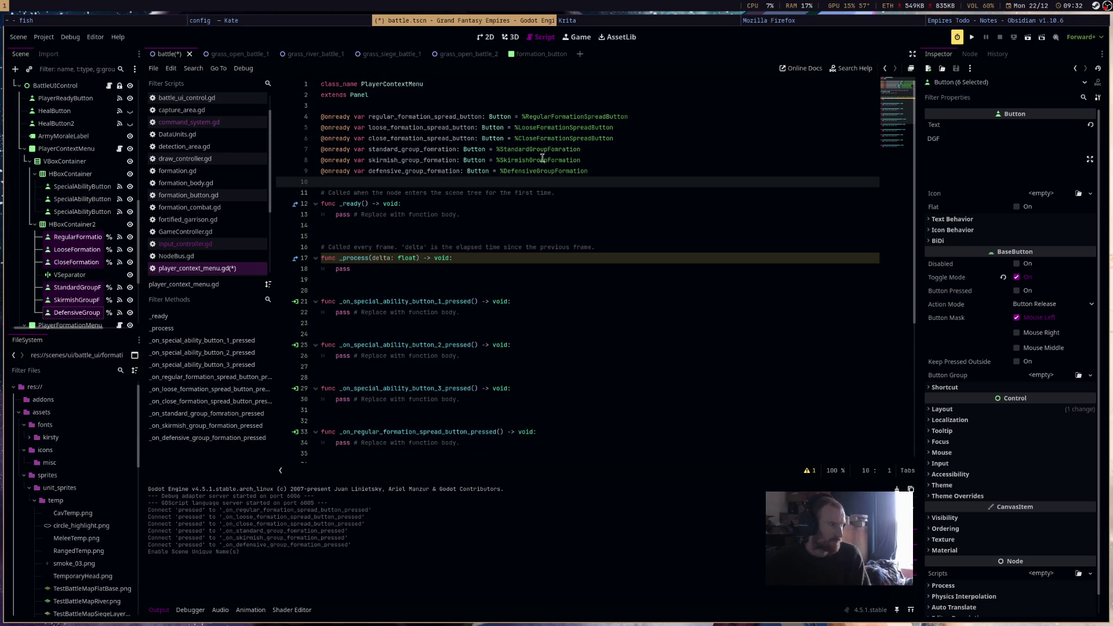
# Add a group_untoggle() function that sets standard_group_fomration.button_pressed = false.
pyautogui.scroll(-7, 572, 350)
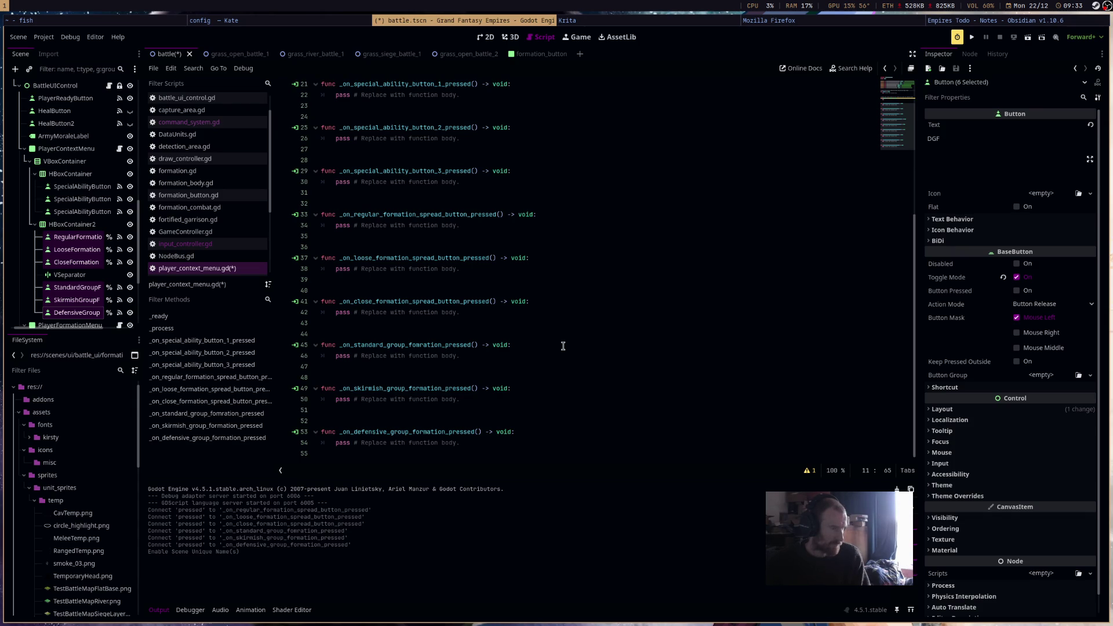
pyautogui.click(504, 335)
pyautogui.press('Return')
pyautogui.press('Return')
pyautogui.press('Return')
pyautogui.click(419, 345)
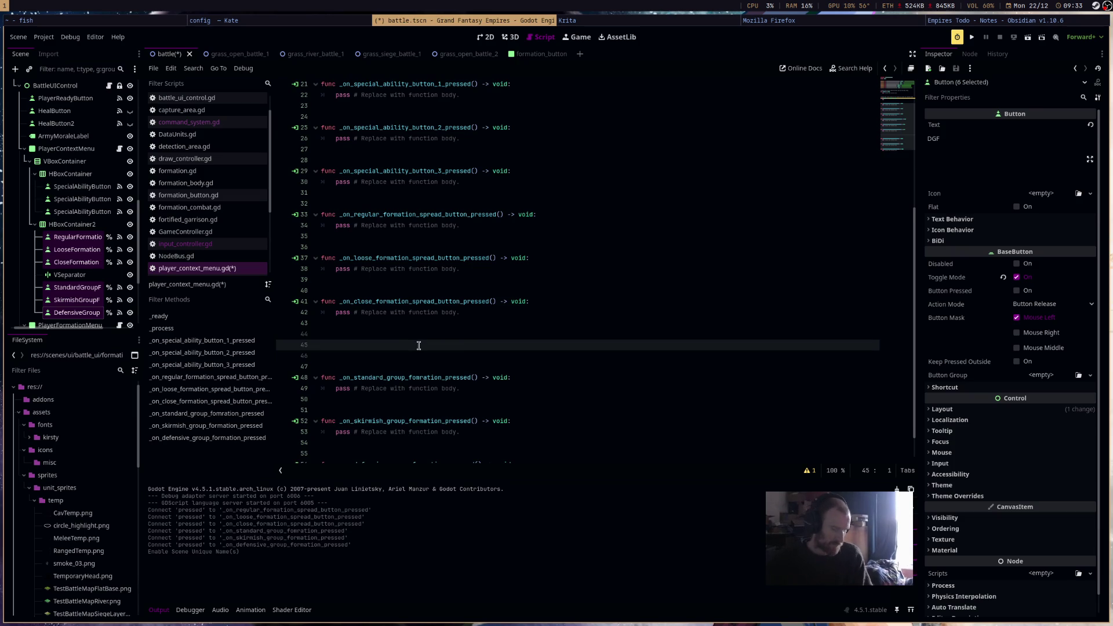
pyautogui.press('Return')
pyautogui.write('func group_untoggle() -> void:')
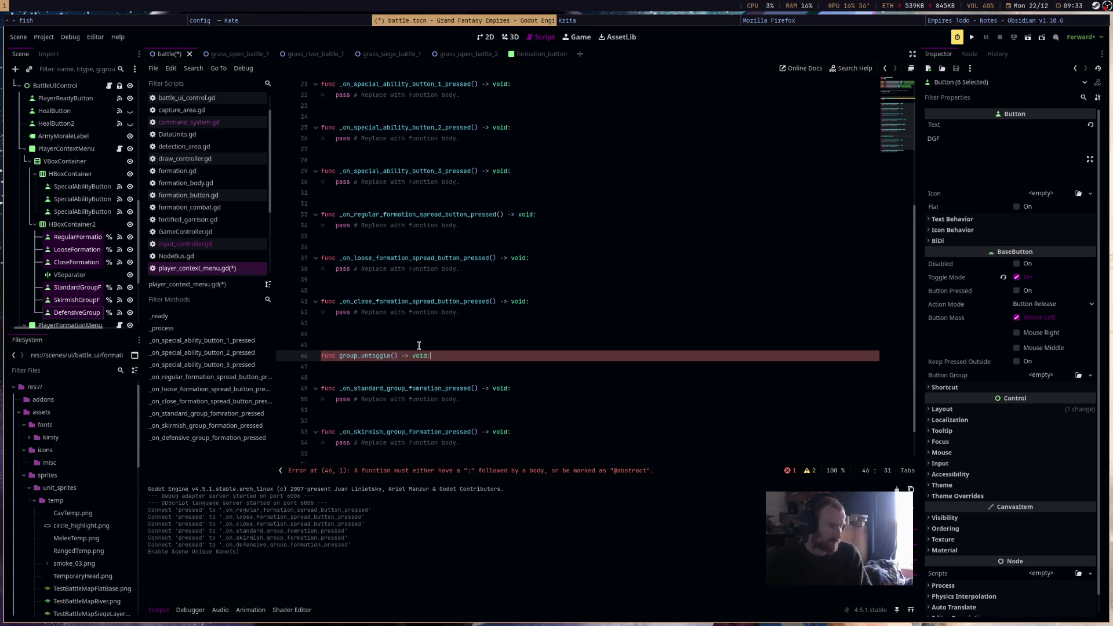
pyautogui.press('Return')
pyautogui.write('st')
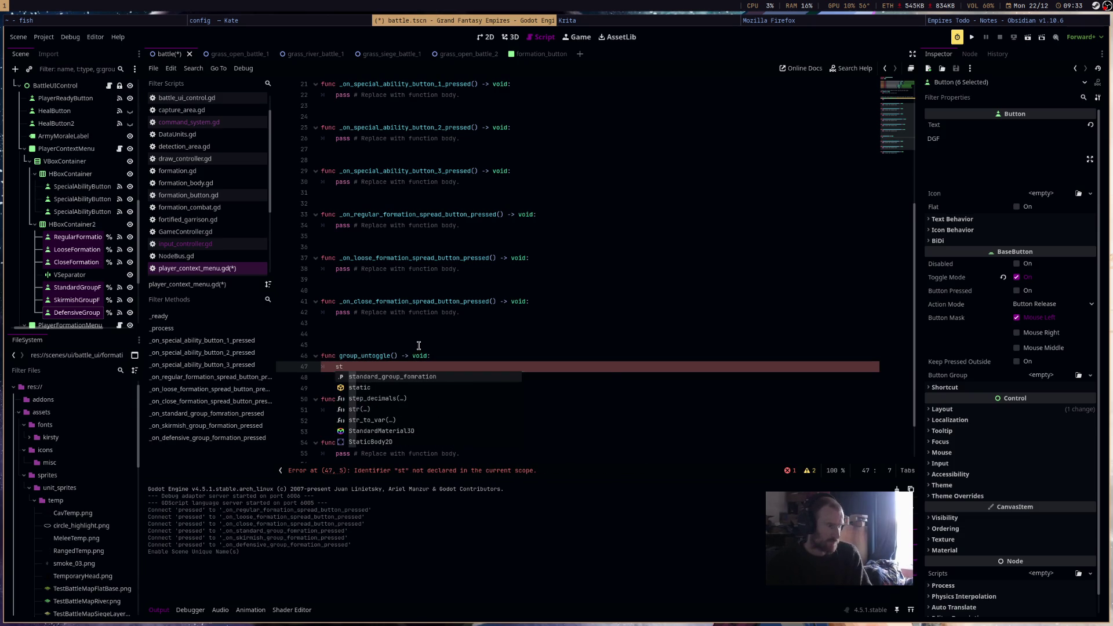
pyautogui.press('Return')
pyautogui.write('.')
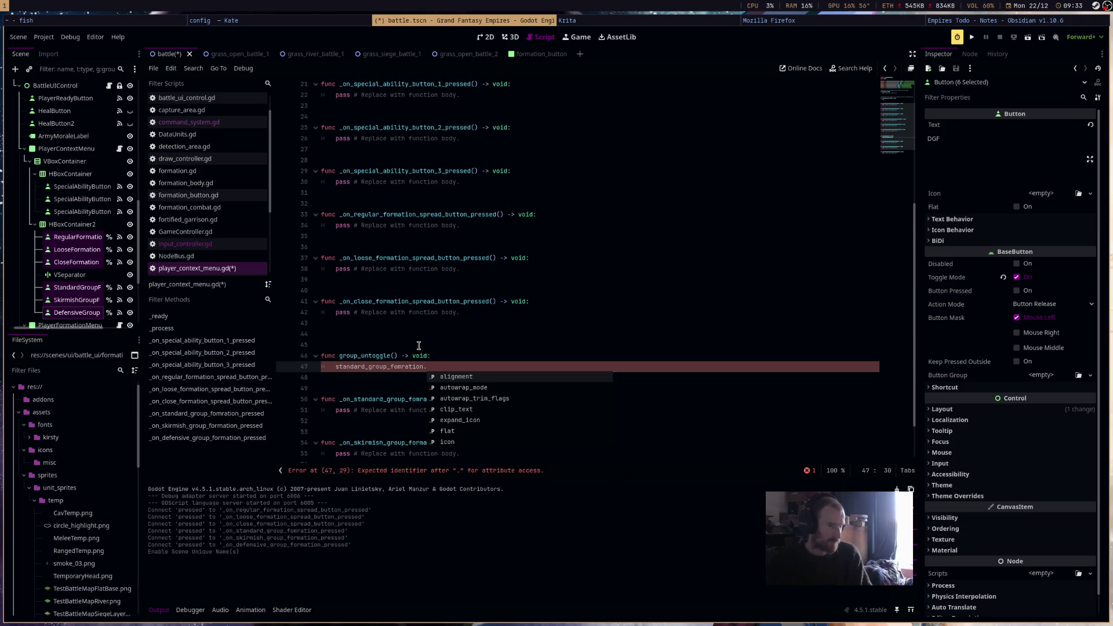
pyautogui.write('button')
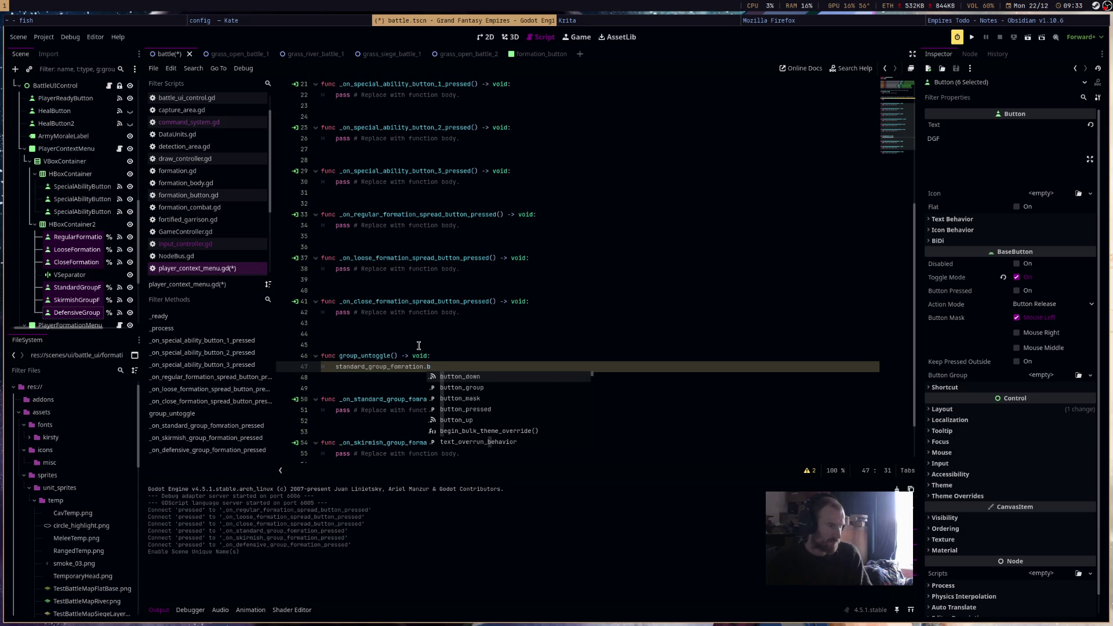
pyautogui.press('Down')
pyautogui.press('Down')
pyautogui.press('Return')
pyautogui.write('alse')
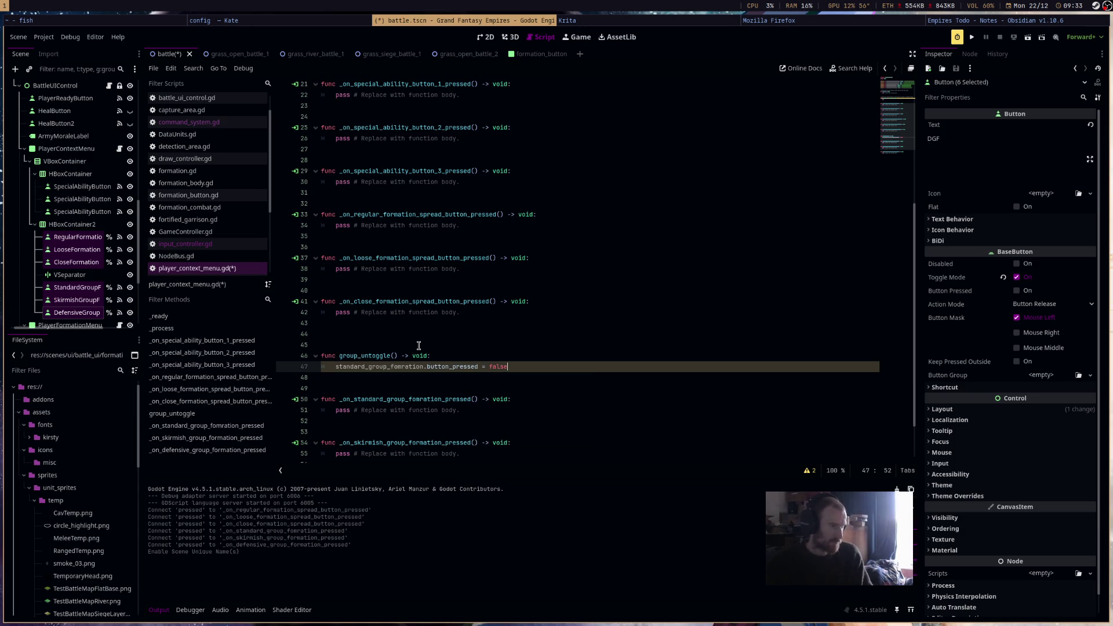
pyautogui.press('Return')
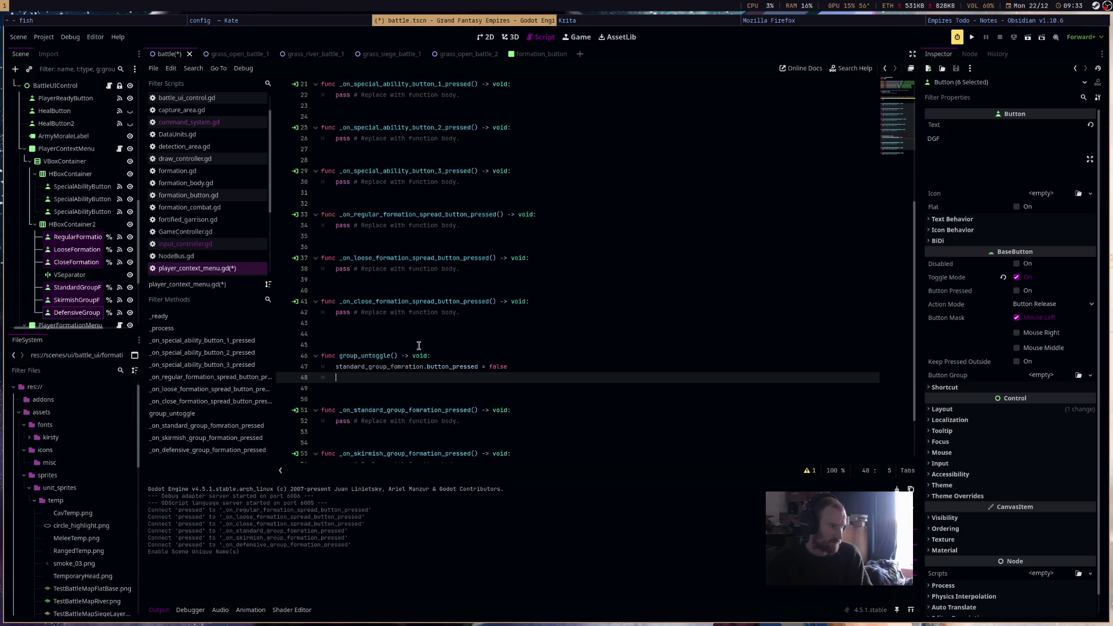
# Add skirmish and defensive group button_pressed = false lines to group_untoggle() and save the script.
pyautogui.write('st')
pyautogui.press('BackSpace')
pyautogui.press('BackSpace')
pyautogui.write('kirmish_group_formation.')
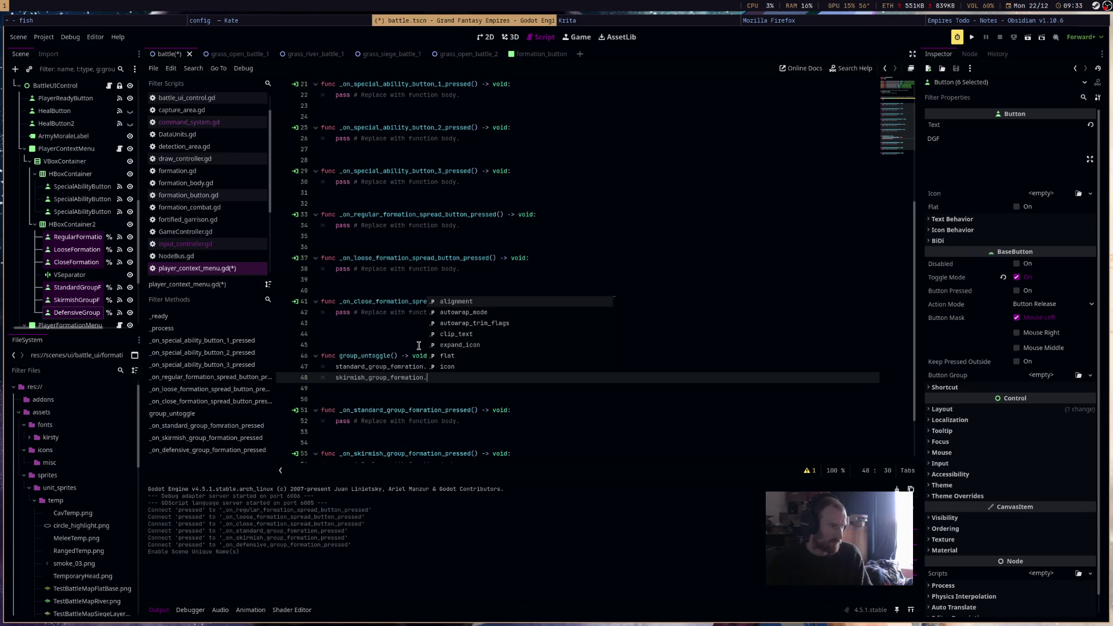
pyautogui.write('bu')
pyautogui.press('Down')
pyautogui.press('Down')
pyautogui.press('Down')
pyautogui.press('Return')
pyautogui.write('= false')
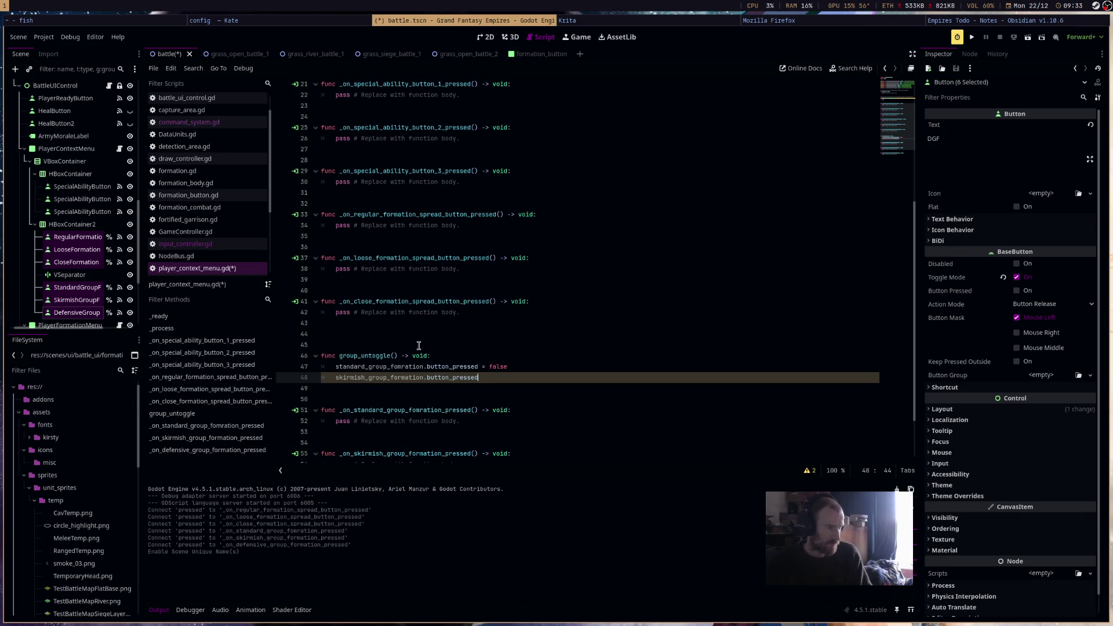
pyautogui.press('Return')
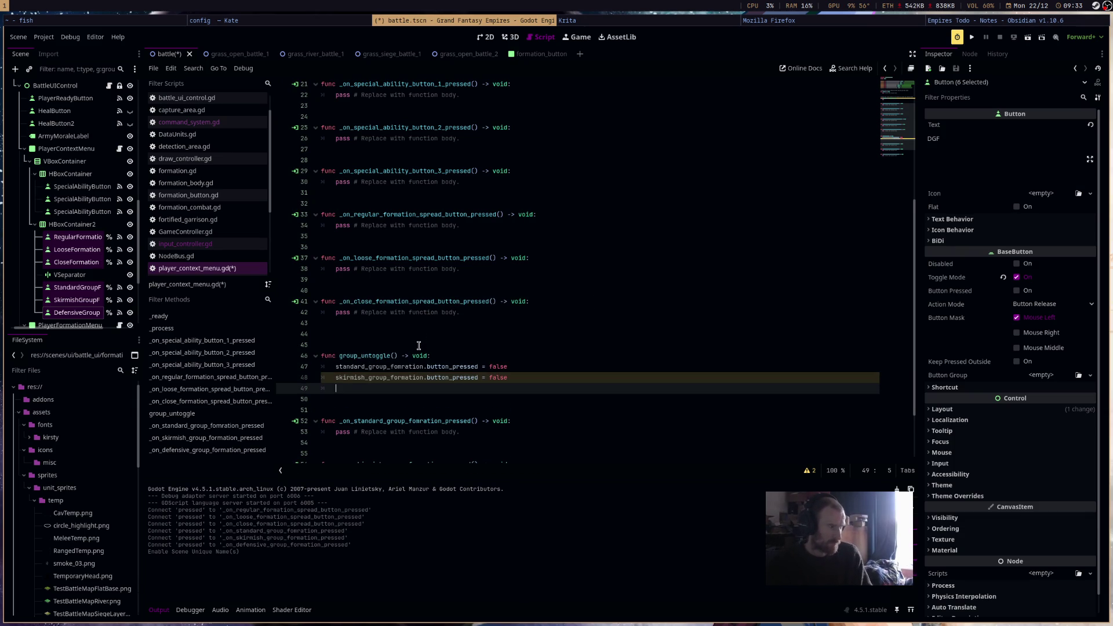
pyautogui.write('fe')
pyautogui.press('Return')
pyautogui.write('but')
pyautogui.press('Down')
pyautogui.press('Down')
pyautogui.press('Down')
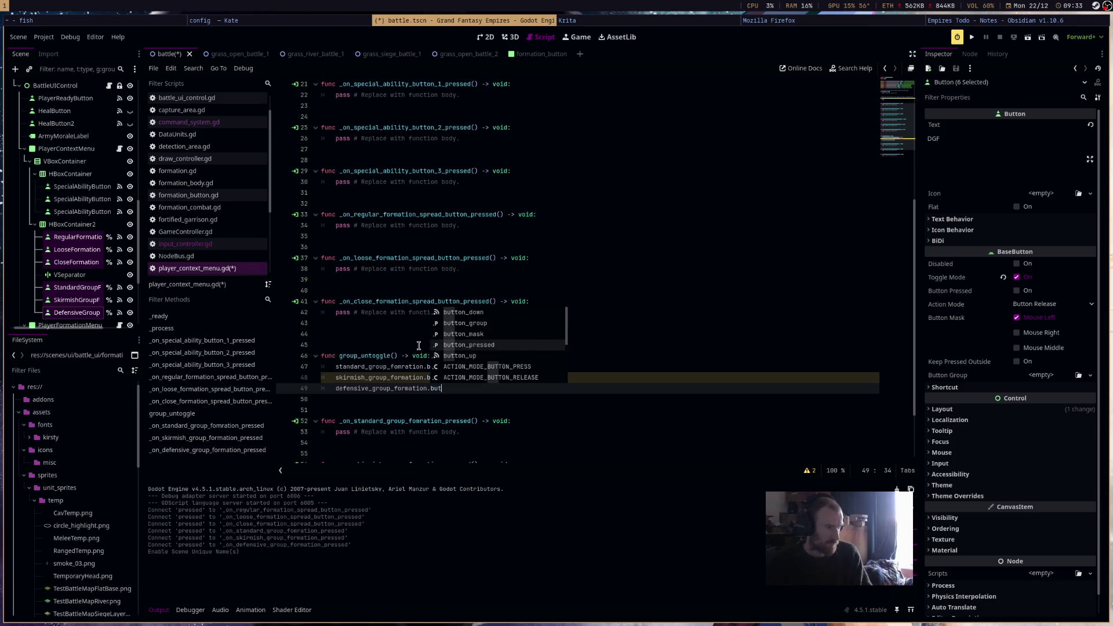
pyautogui.press('Return')
pyautogui.write('alse')
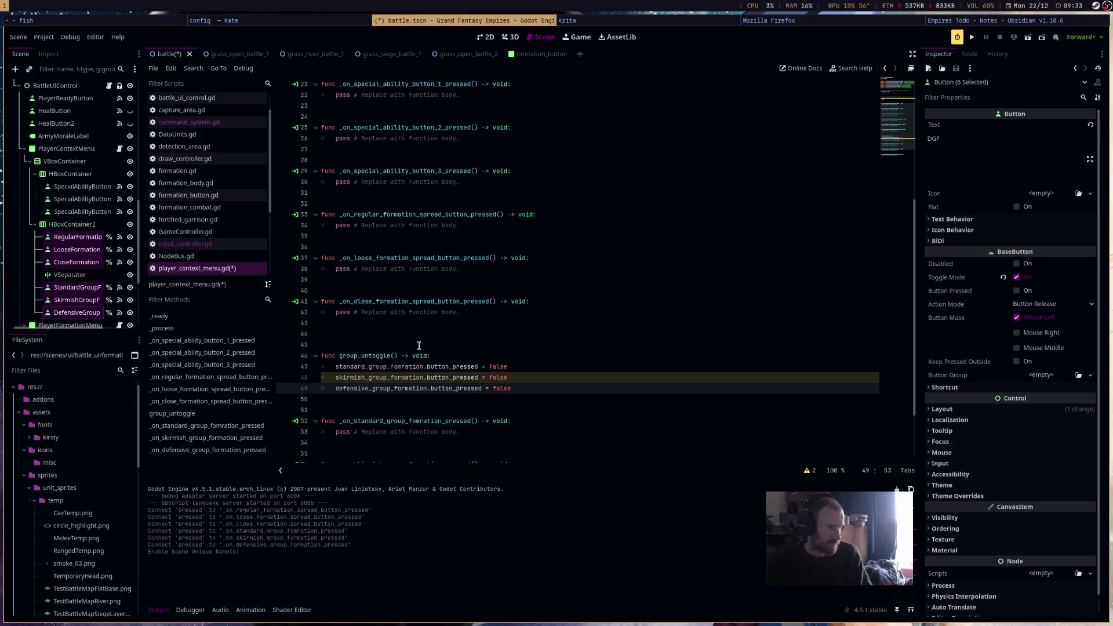
pyautogui.hotkey('ctrl', 's')
pyautogui.scroll(-2, 521, 365)
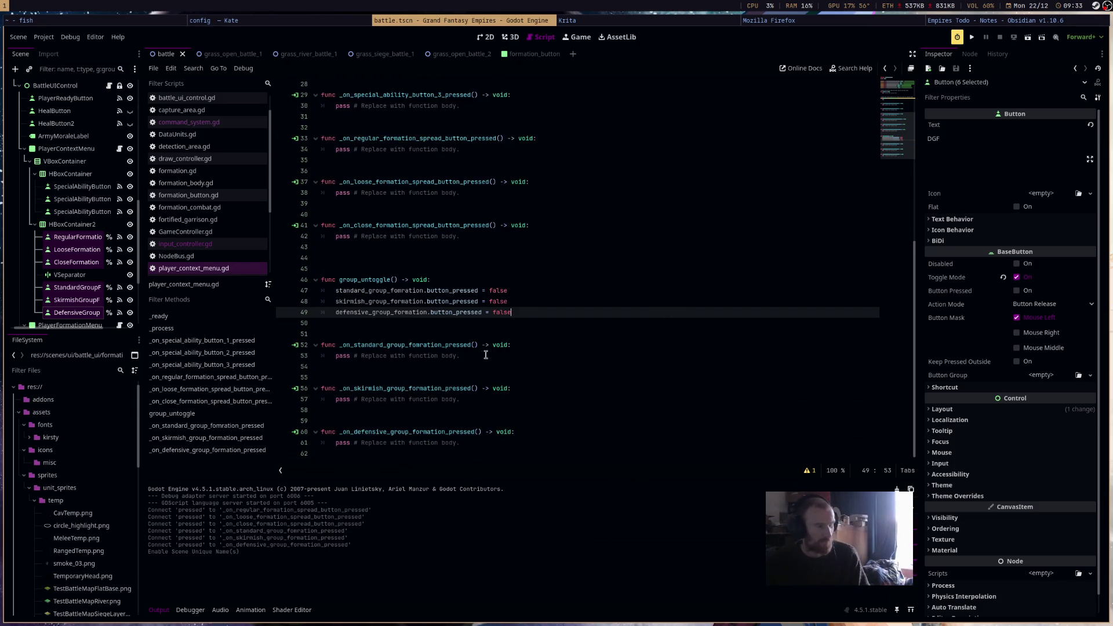
# Replace the standard, skirmish and defensive handler placeholders with group_untoggle() calls and save.
pyautogui.click(486, 355)
pyautogui.hotkey('shift', 'Home')
pyautogui.write('g')
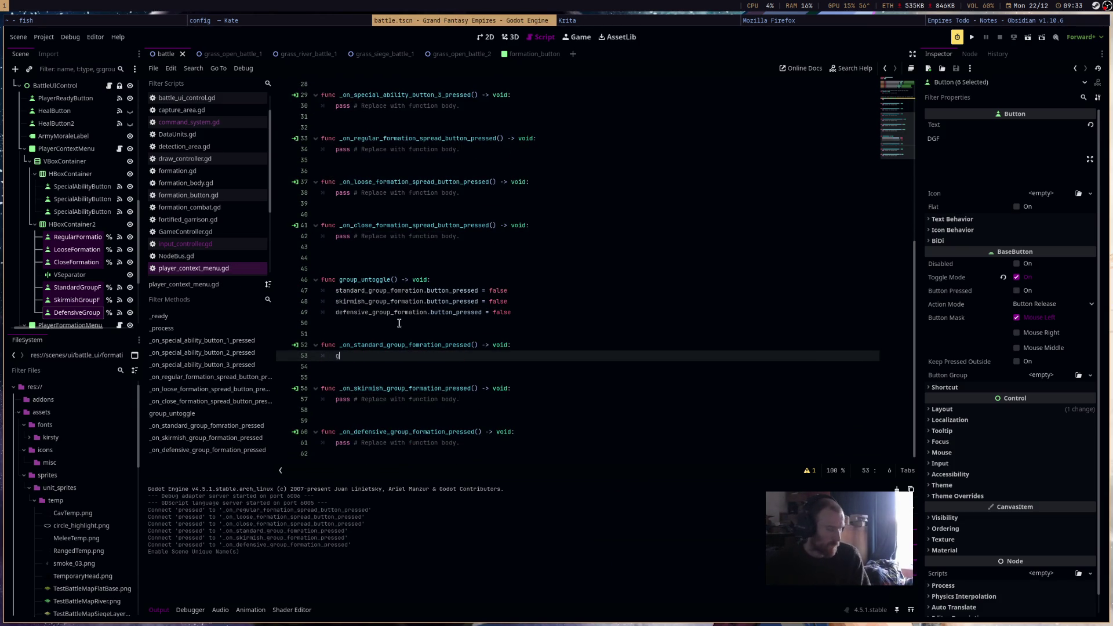
pyautogui.write('rou')
pyautogui.press('Return')
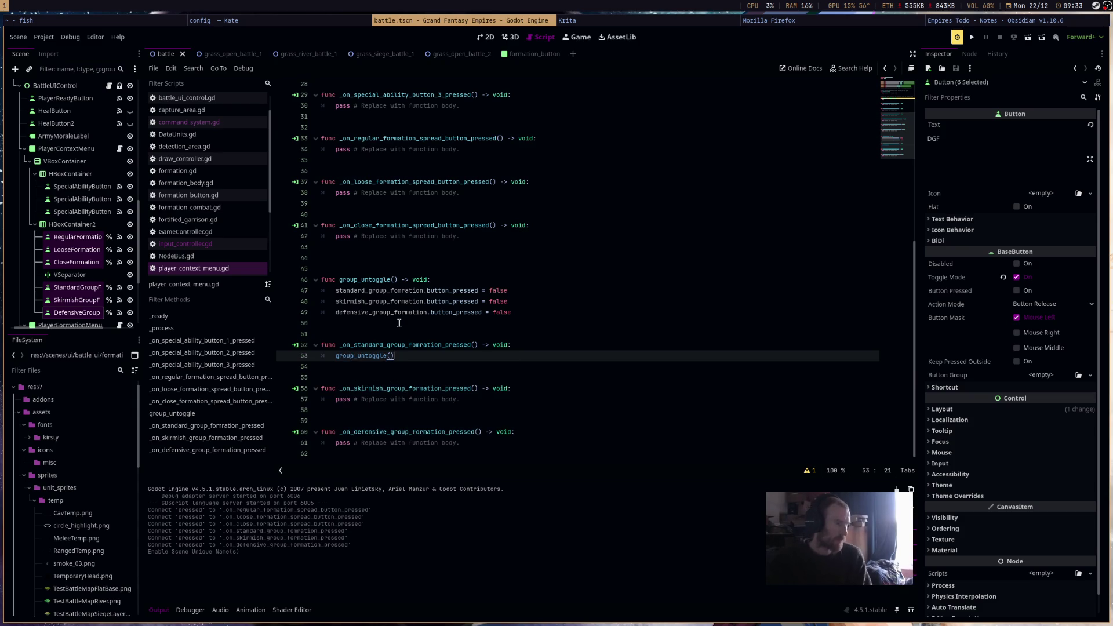
pyautogui.hotkey('shift', 'Home')
pyautogui.hotkey('ctrl', 'c')
pyautogui.moveTo(335, 399); pyautogui.dragTo(531, 399)
pyautogui.hotkey('ctrl', 'v')
pyautogui.moveTo(464, 443); pyautogui.dragTo(332, 445)
pyautogui.hotkey('ctrl', 'v')
pyautogui.click(477, 358)
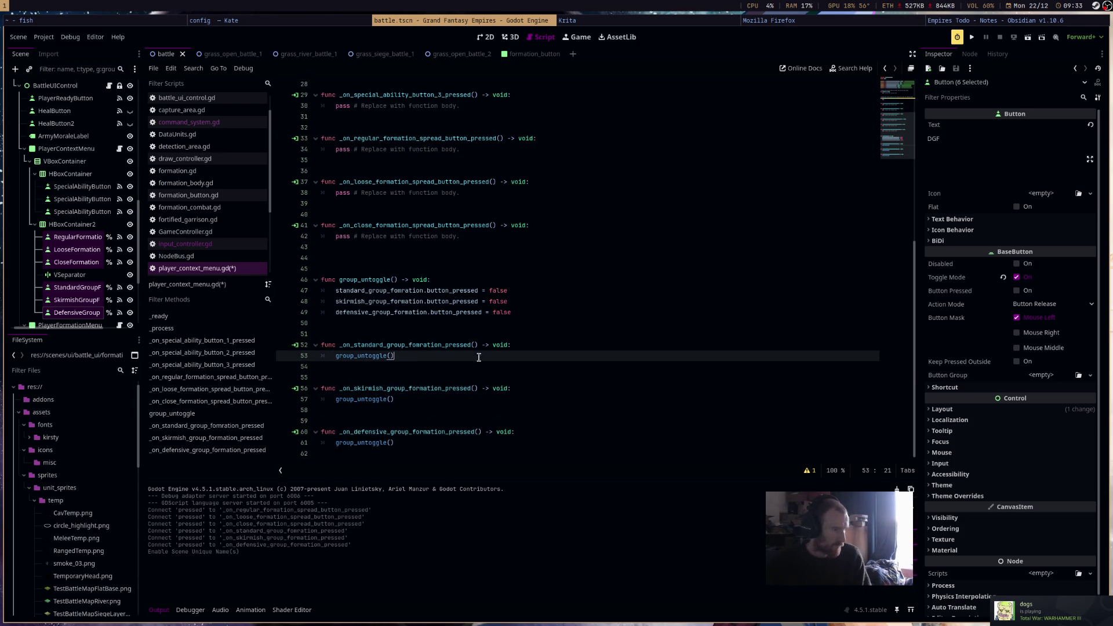
pyautogui.press('Return')
pyautogui.hotkey('ctrl', 's')
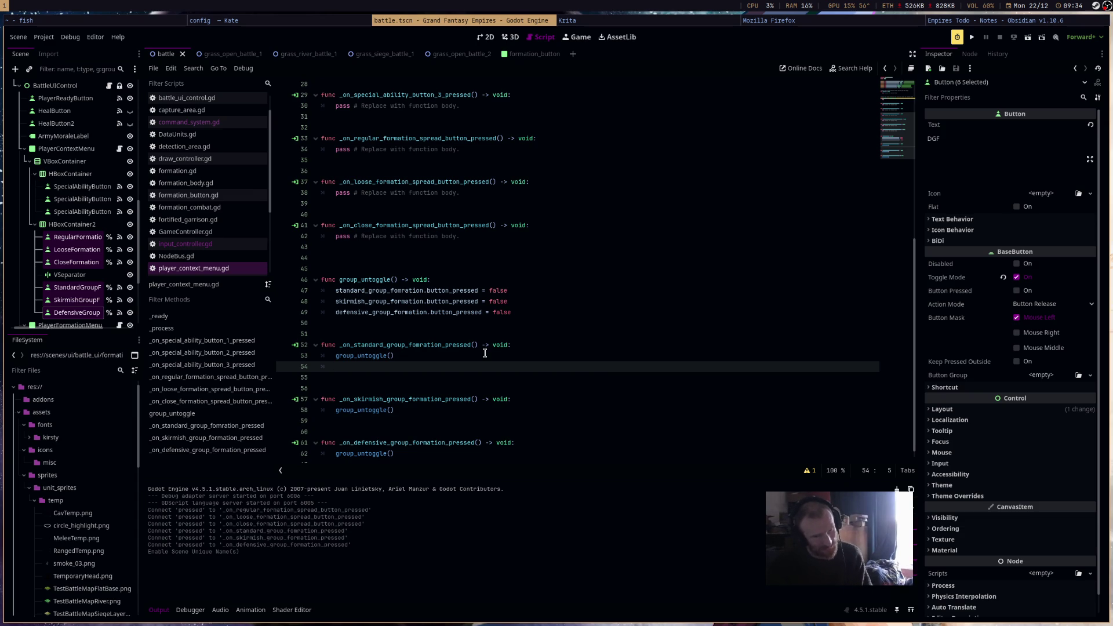
# Paste the skirmish and defensive reset lines into the standard handler.
pyautogui.click(529, 346)
pyautogui.press('Return')
pyautogui.moveTo(527, 313)
pyautogui.mouseDown()
pyautogui.moveTo(284, 315)
pyautogui.moveTo(292, 302)
pyautogui.mouseUp()
pyautogui.hotkey('ctrl', 'c')
pyautogui.click(393, 355)
pyautogui.hotkey('ctrl', 'v')
pyautogui.scroll(-1, 465, 334)
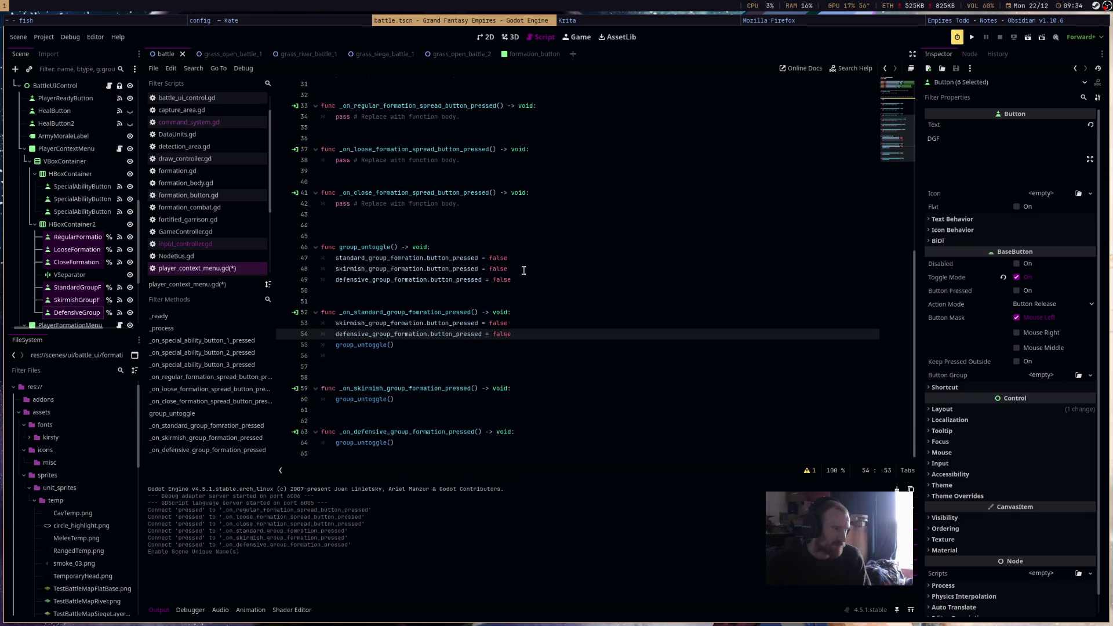
# Give the skirmish handler the standard and defensive reset lines and remove both handlers' group_untoggle() calls.
pyautogui.moveTo(526, 279); pyautogui.dragTo(291, 257)
pyautogui.hotkey('ctrl', 'c')
pyautogui.click(534, 389)
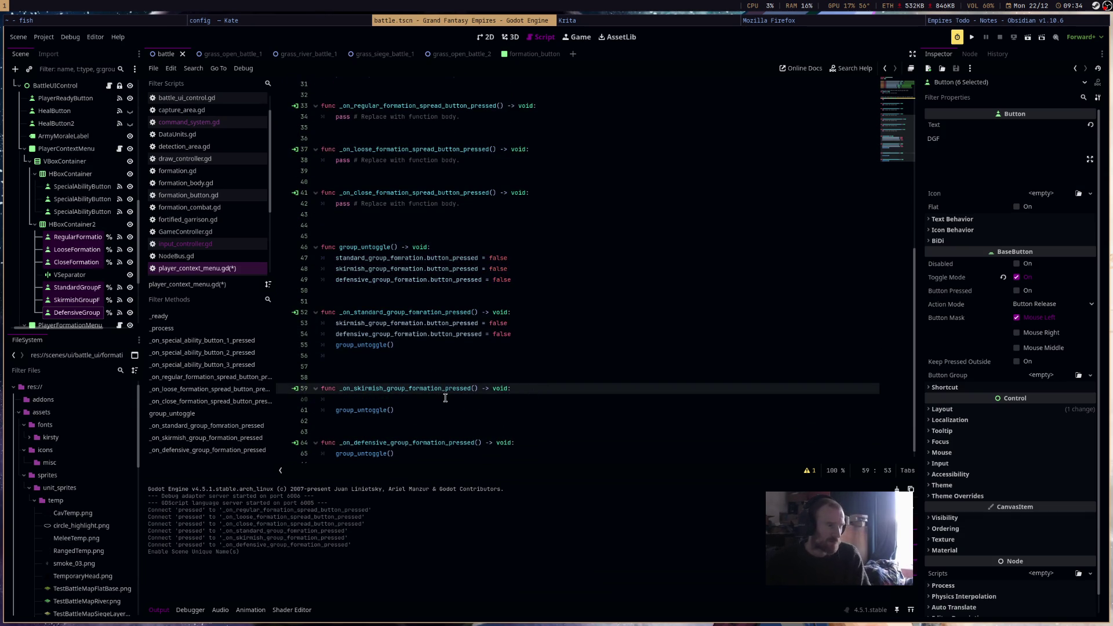
pyautogui.press('Return')
pyautogui.hotkey('ctrl', 'v')
pyautogui.moveTo(521, 410); pyautogui.dragTo(509, 399)
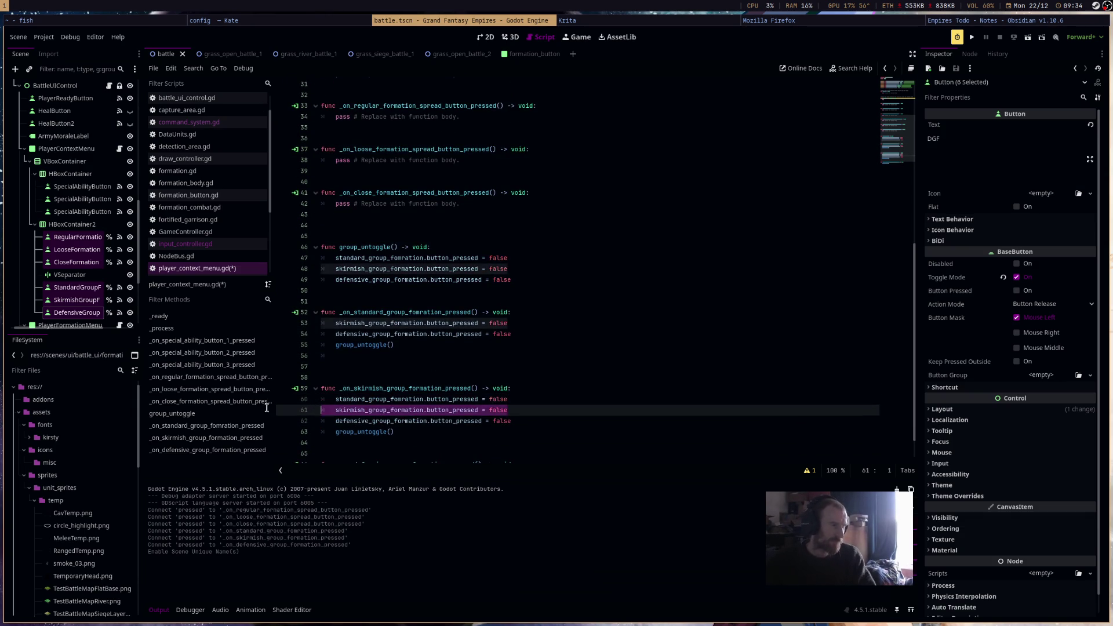
pyautogui.press('BackSpace')
pyautogui.tripleClick(368, 346)
pyautogui.press('BackSpace')
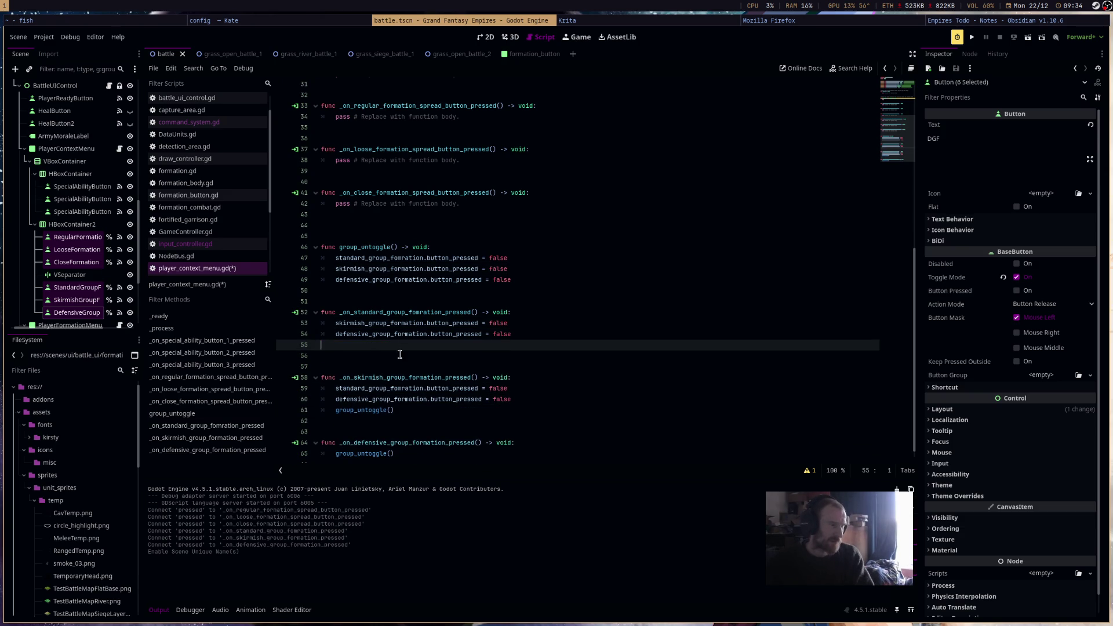
pyautogui.tripleClick(371, 410)
pyautogui.press('BackSpace')
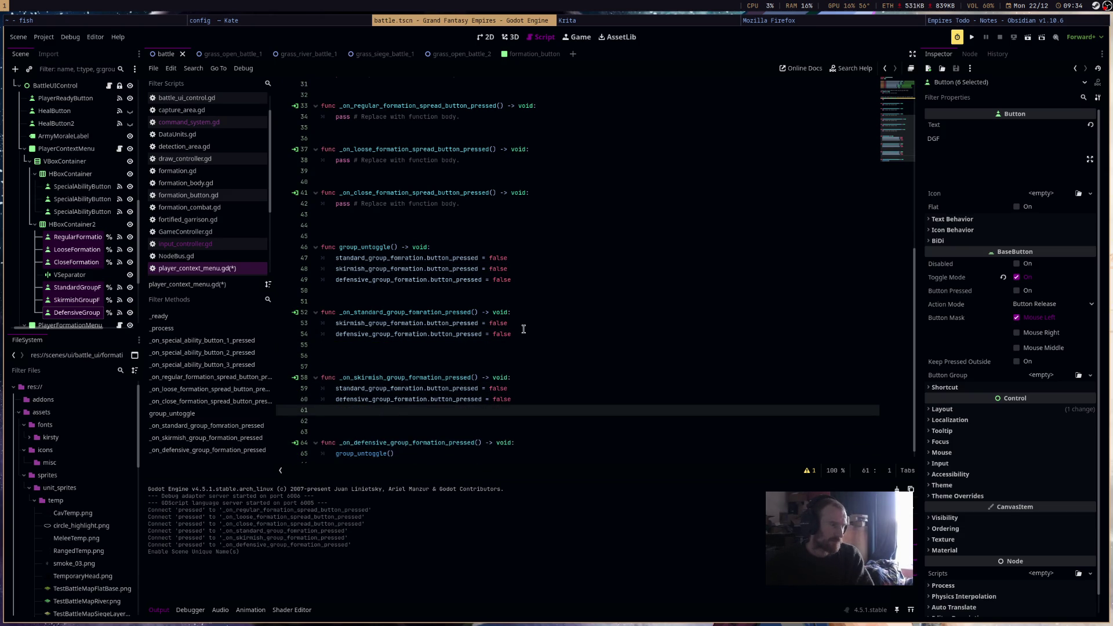
# Replace the defensive handler's call with standard and skirmish reset lines and delete group_untoggle().
pyautogui.moveTo(536, 279); pyautogui.dragTo(272, 280)
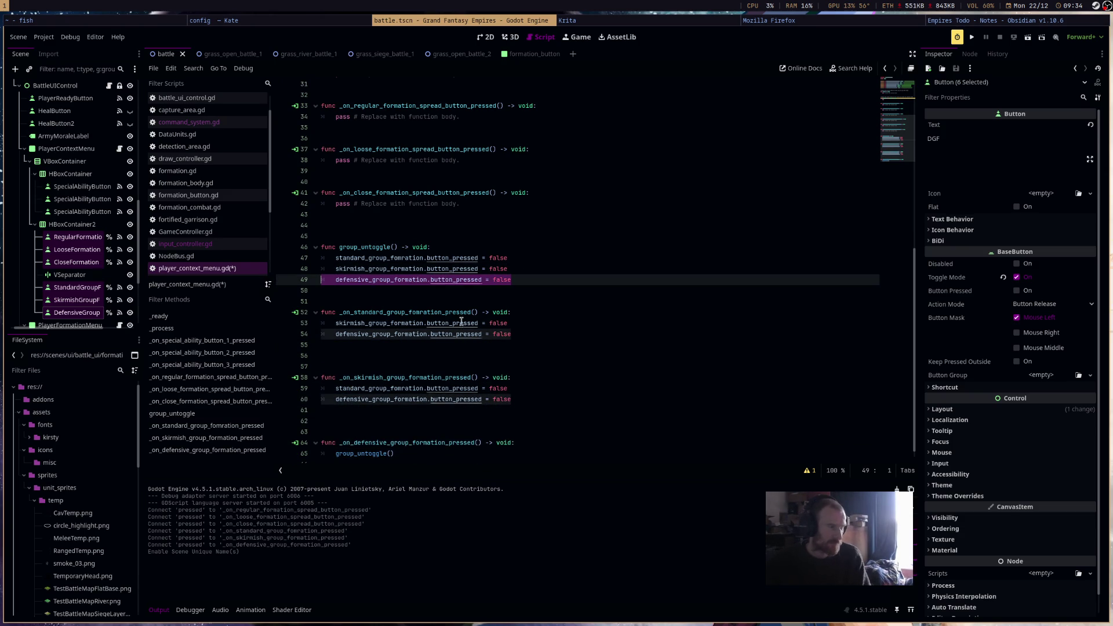
pyautogui.click(537, 257)
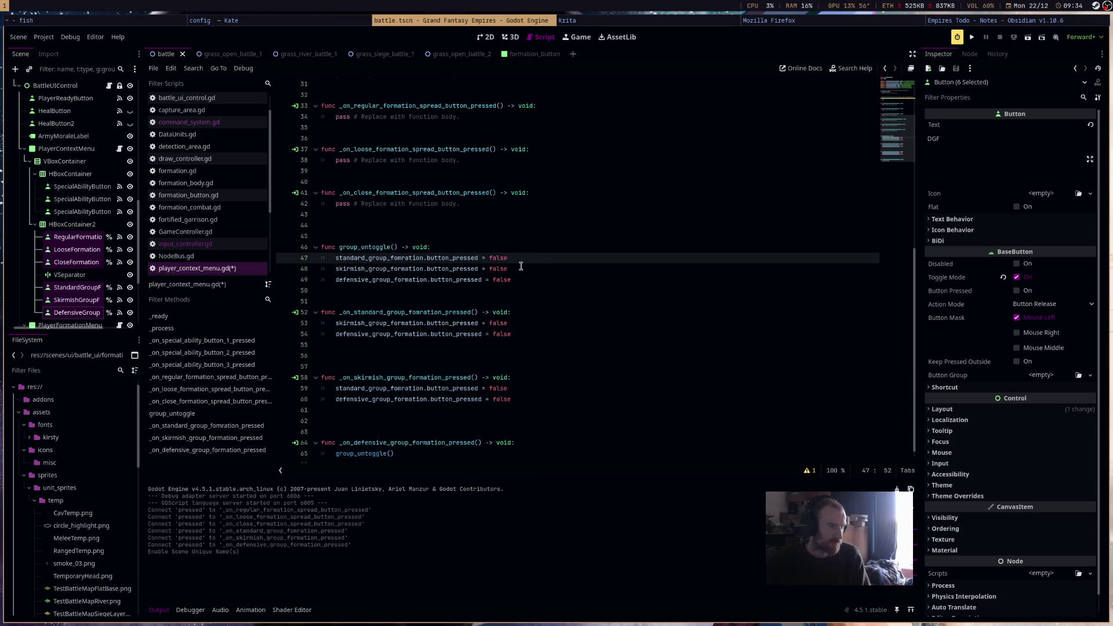
pyautogui.moveTo(409, 453); pyautogui.dragTo(302, 452)
pyautogui.hotkey('ctrl', 'v')
pyautogui.click(518, 272)
pyautogui.hotkey('shift', 'Up')
pyautogui.hotkey('shift', 'Up')
pyautogui.hotkey('shift', 'Up')
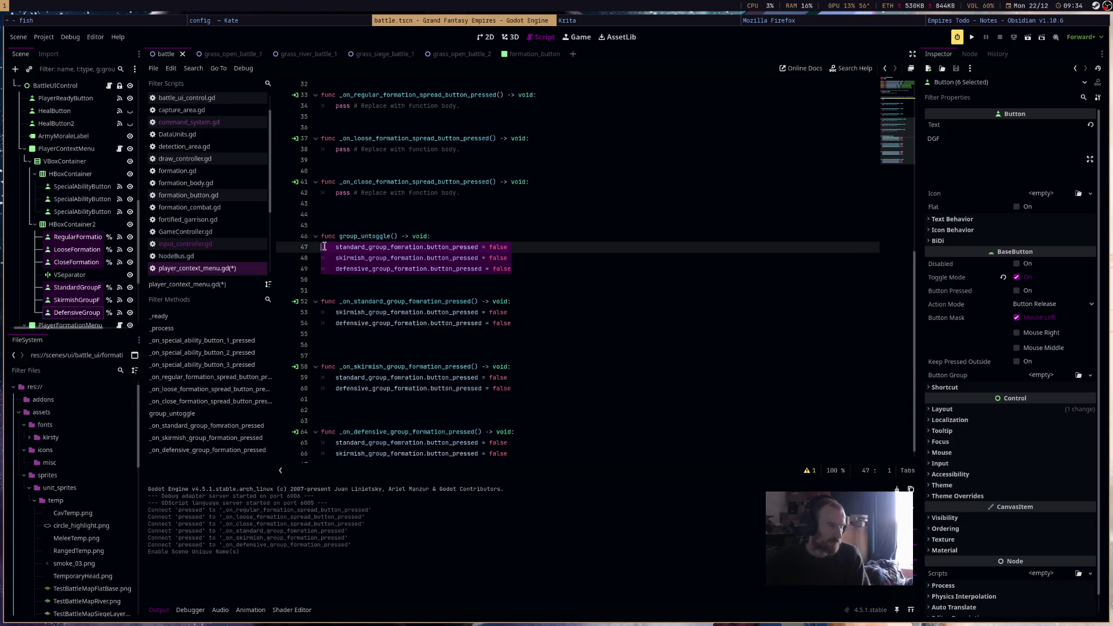
pyautogui.press('BackSpace')
# Save the script and begin a NodeBus line in the standard handler.
pyautogui.click(521, 290)
pyautogui.press('Tab')
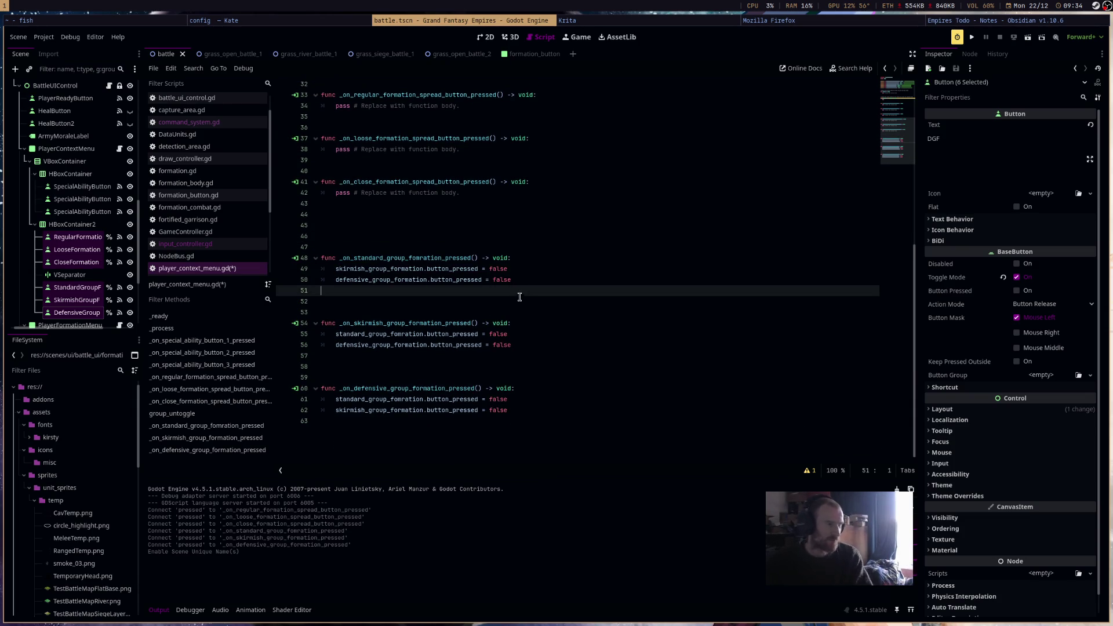
pyautogui.hotkey('ctrl', 's')
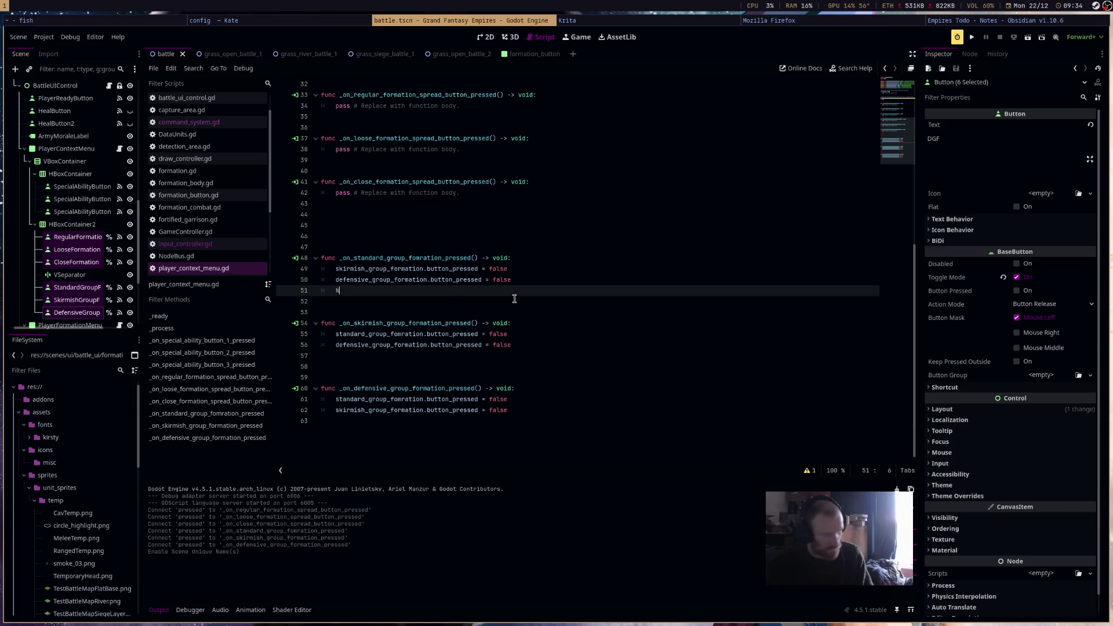
pyautogui.write('NodeBus.fo')
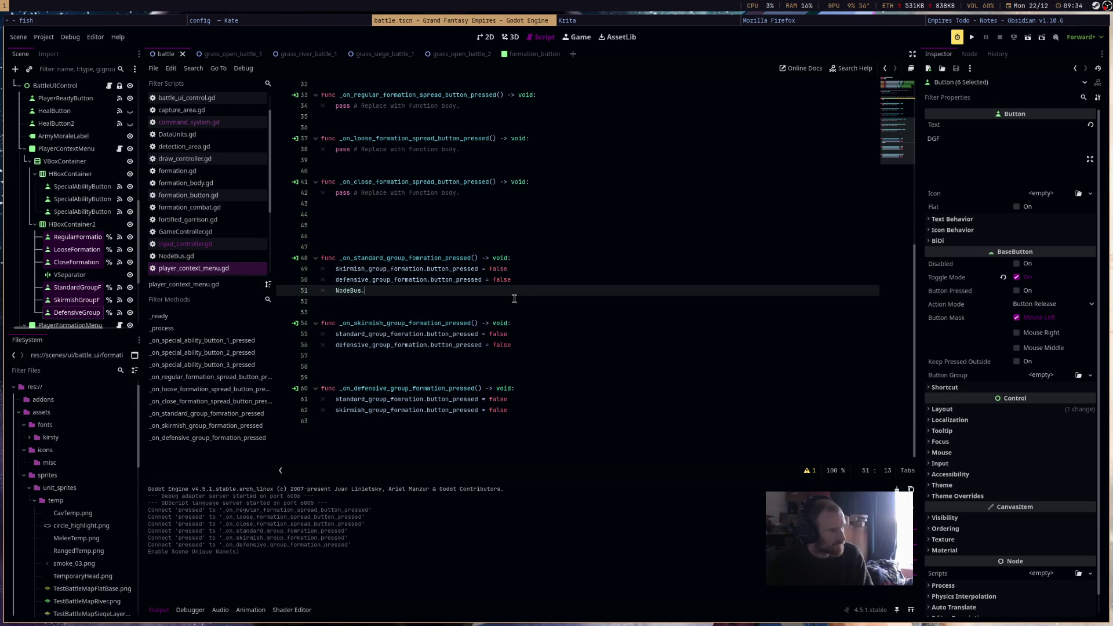
pyautogui.press('BackSpace')
pyautogui.press('BackSpace')
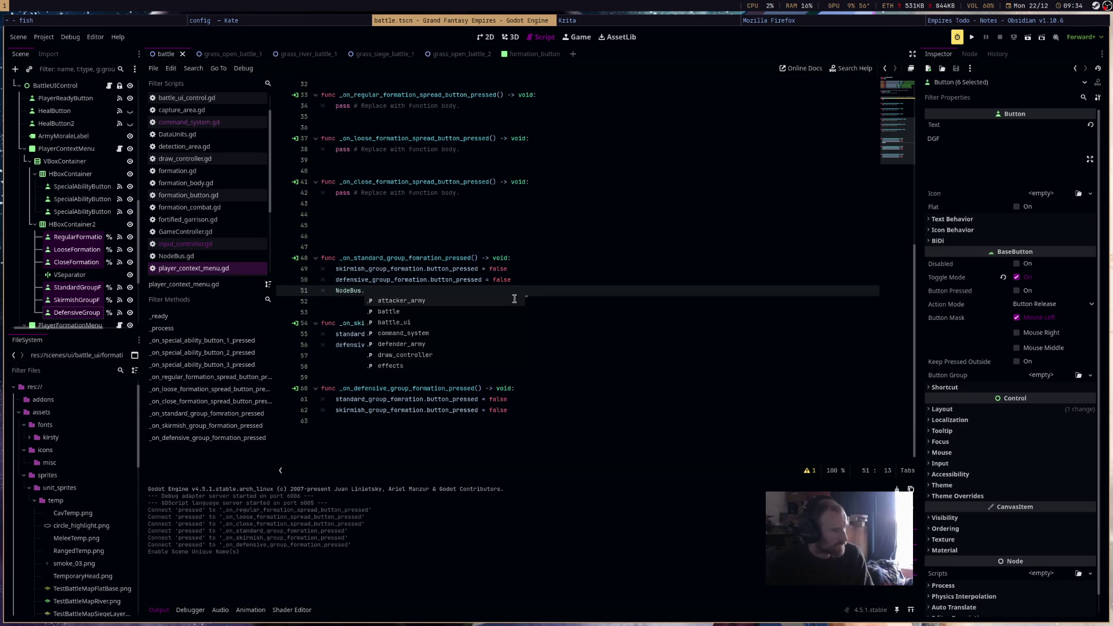
# Write NodeBus.input_controller.chosen_formation_group_type = "STANDARD" in the standard handler and copy the line.
pyautogui.write('inp')
pyautogui.press('Return')
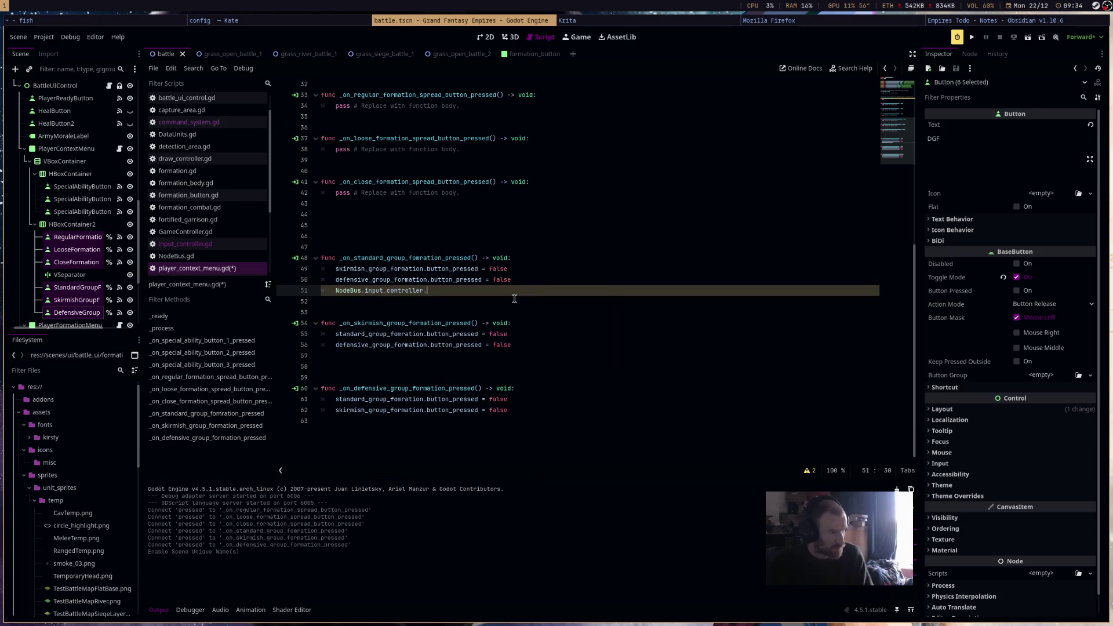
pyautogui.press('Down')
pyautogui.press('Down')
pyautogui.press('Return')
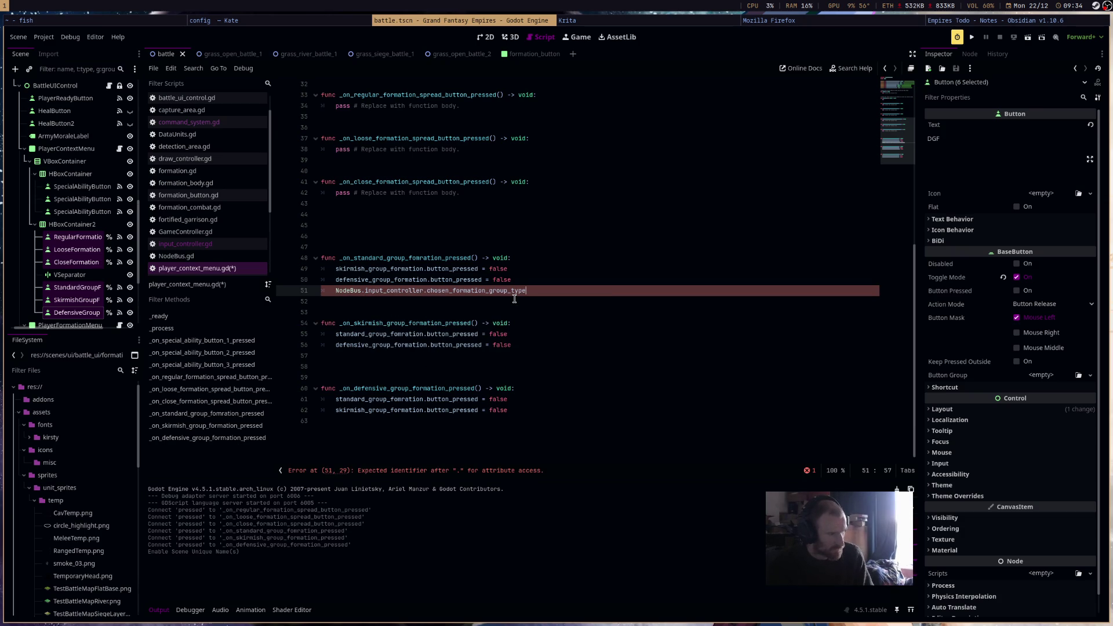
pyautogui.write('"STAND')
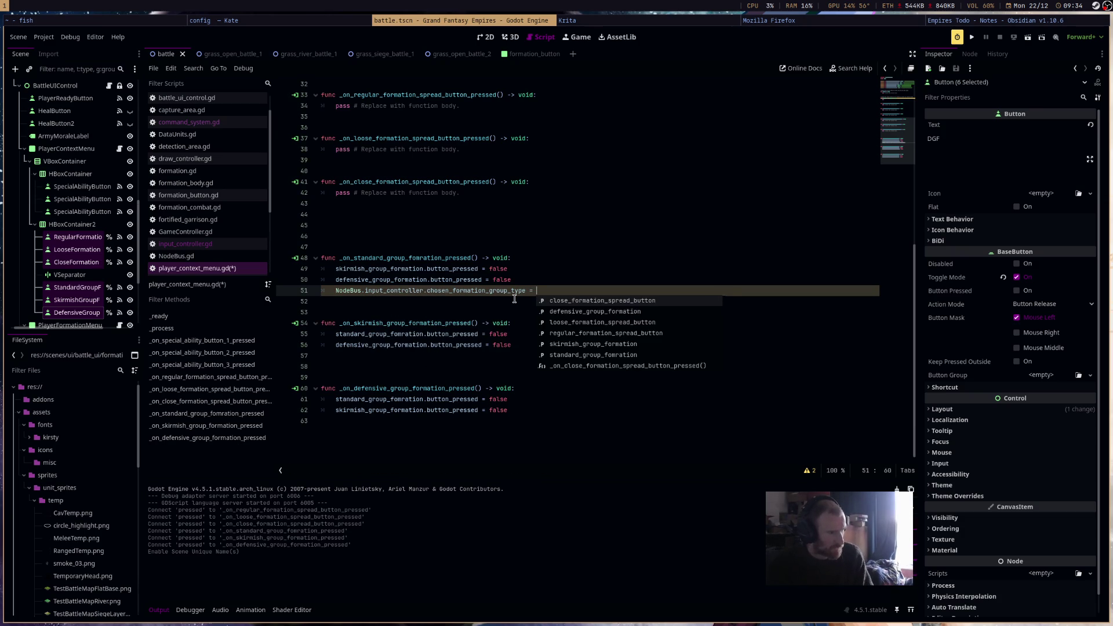
pyautogui.press('Down')
pyautogui.press('Down')
pyautogui.press('Down')
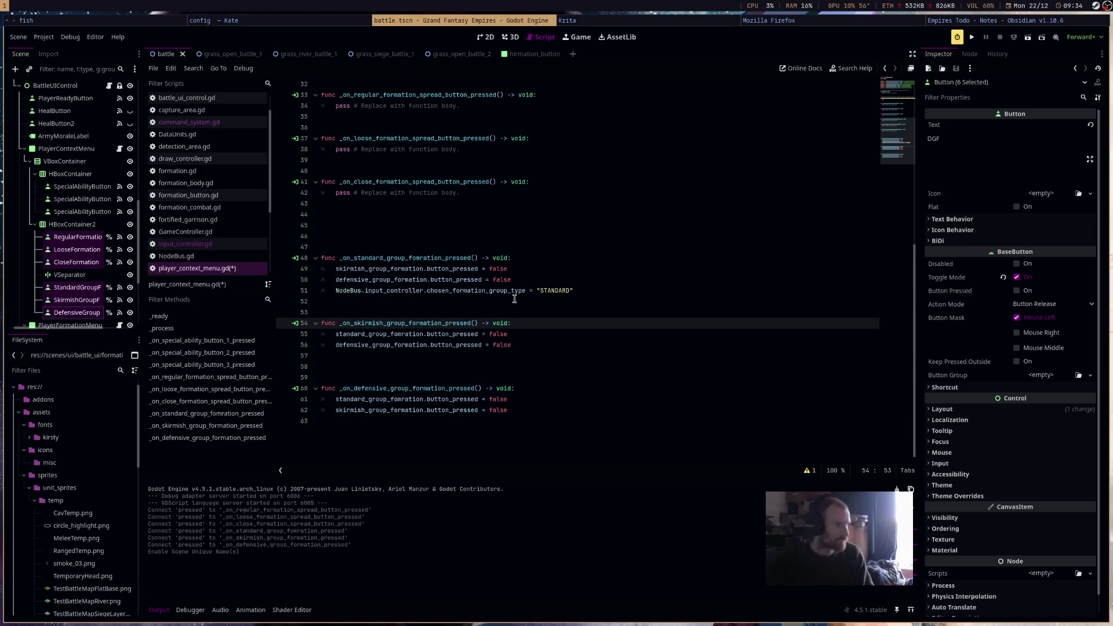
pyautogui.press('Up')
pyautogui.press('Up')
pyautogui.press('Up')
pyautogui.press('End')
pyautogui.hotkey('shift', 'Home')
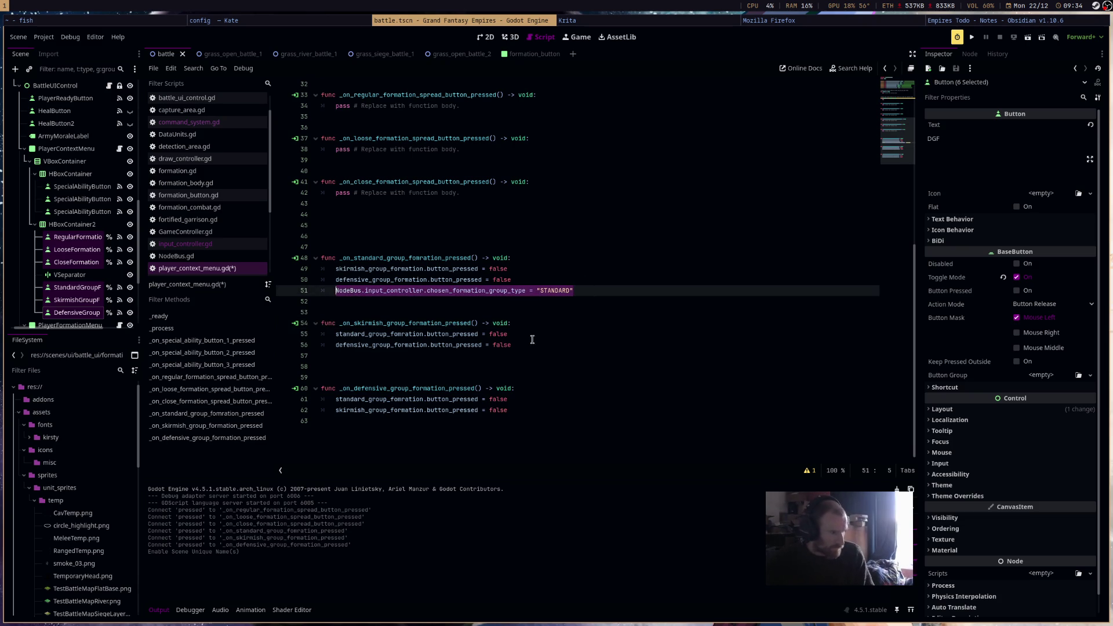
pyautogui.hotkey('ctrl', 'c')
# Paste the assignment into the skirmish and defensive handlers.
pyautogui.click(530, 345)
pyautogui.press('Return')
pyautogui.hotkey('ctrl', 'v')
pyautogui.press('Down')
pyautogui.press('Down')
pyautogui.press('Down')
pyautogui.press('Return')
pyautogui.hotkey('ctrl', 'v')
# Change the copies to "SKIRMISH" and "DEFENSIVE", save, and run the battle scene.
pyautogui.doubleClick(555, 356)
pyautogui.write('SKIRMISH')
pyautogui.doubleClick(548, 433)
pyautogui.write('DEFENSIVE')
pyautogui.hotkey('ctrl', 's')
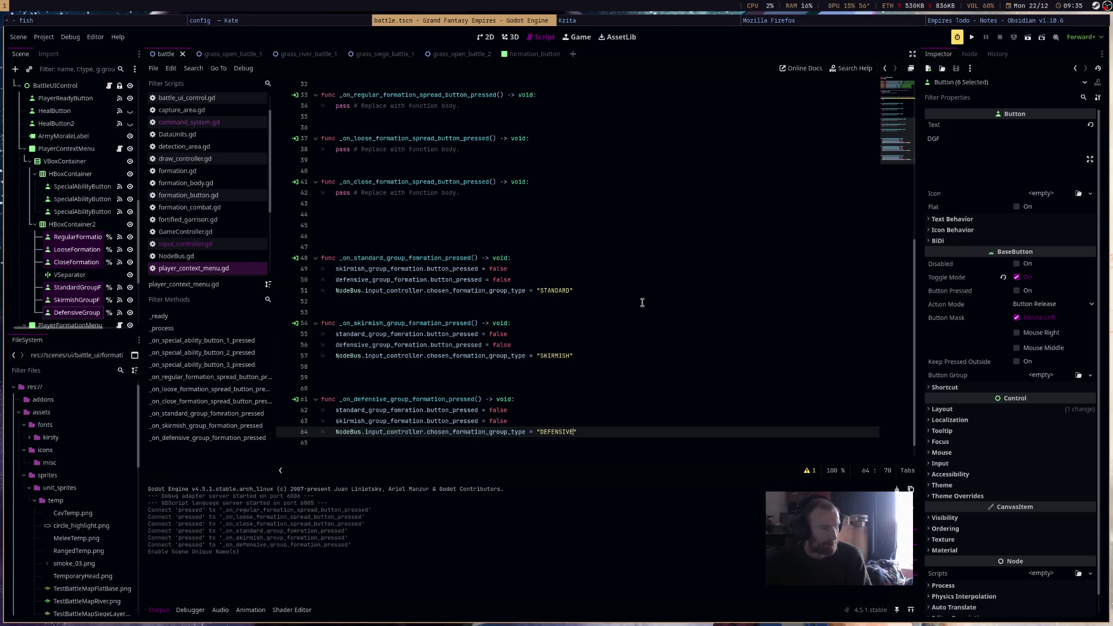
pyautogui.scroll(1, 641, 302)
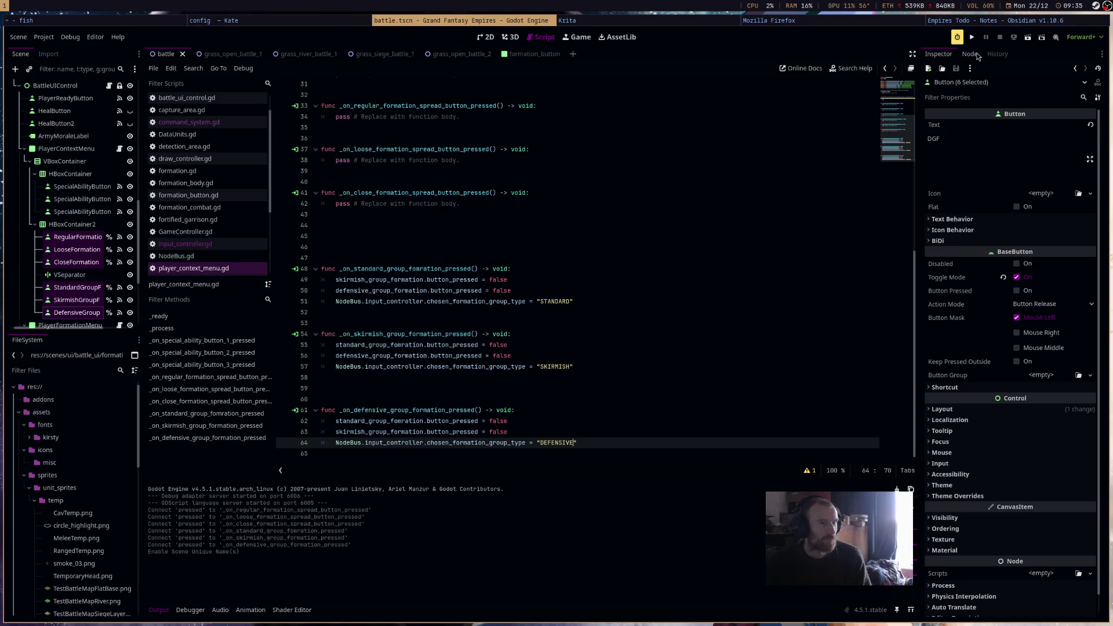
pyautogui.click(1026, 37)
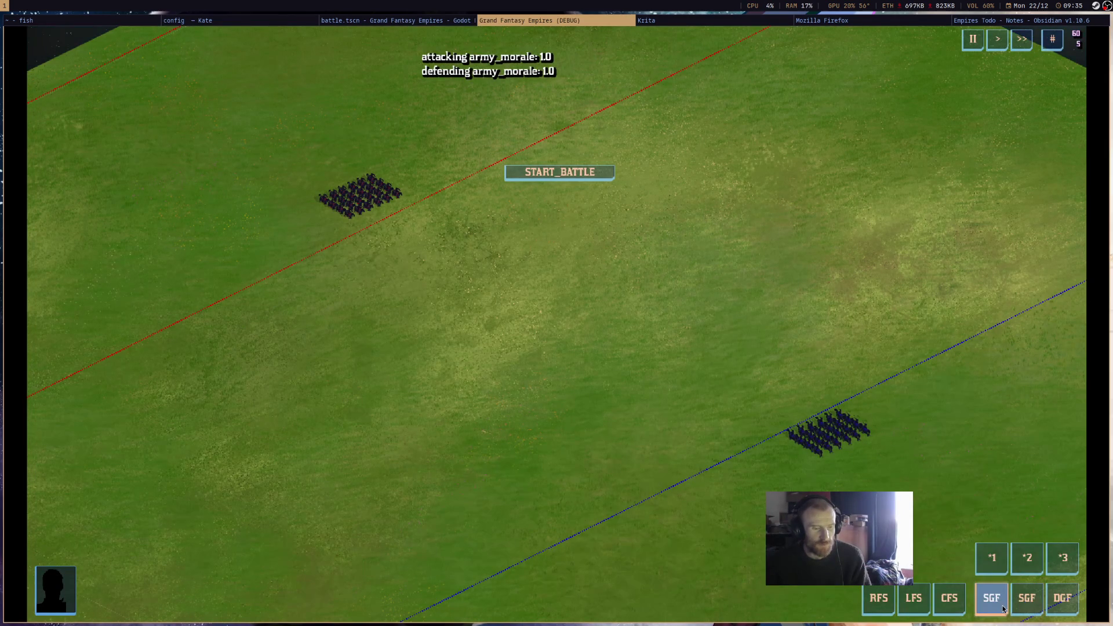
pyautogui.click(1029, 603)
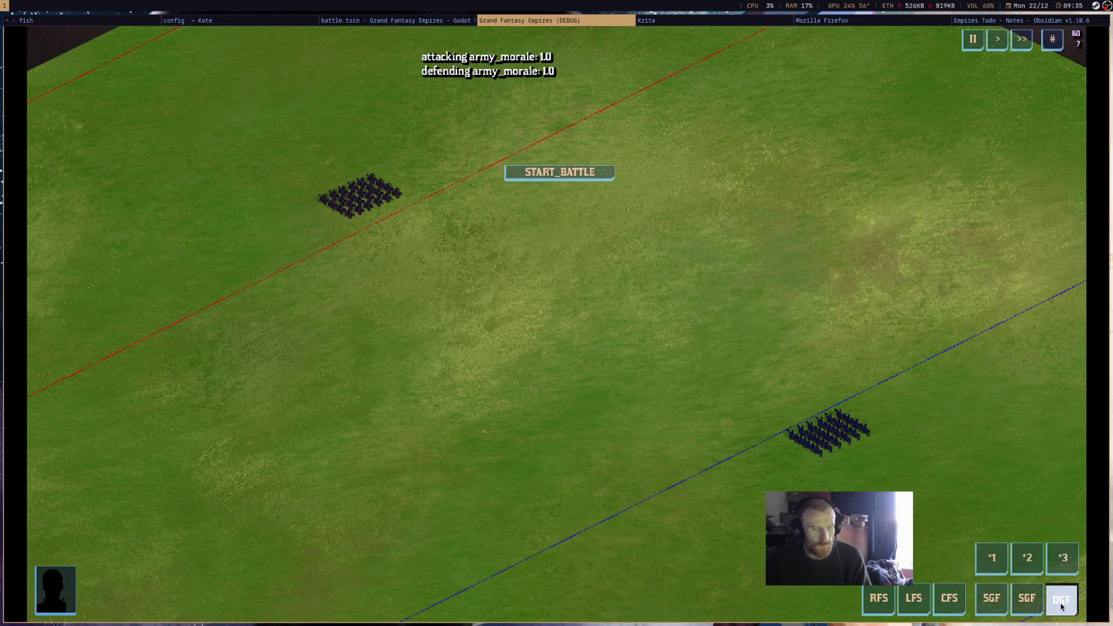
pyautogui.click(990, 603)
pyautogui.click(1061, 600)
pyautogui.click(990, 603)
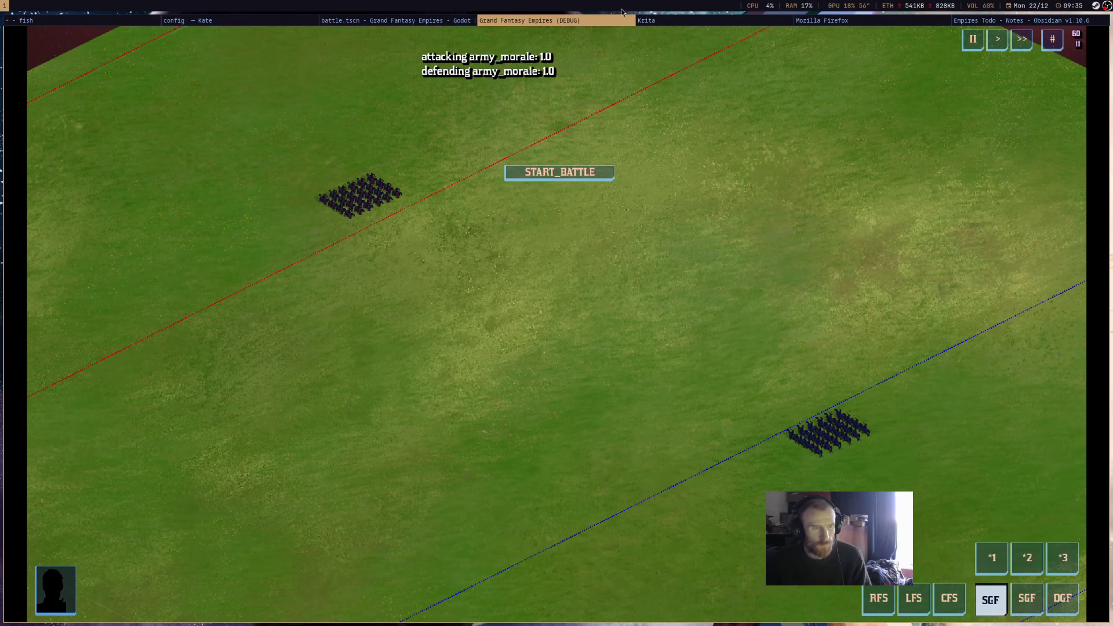
pyautogui.press('F8')
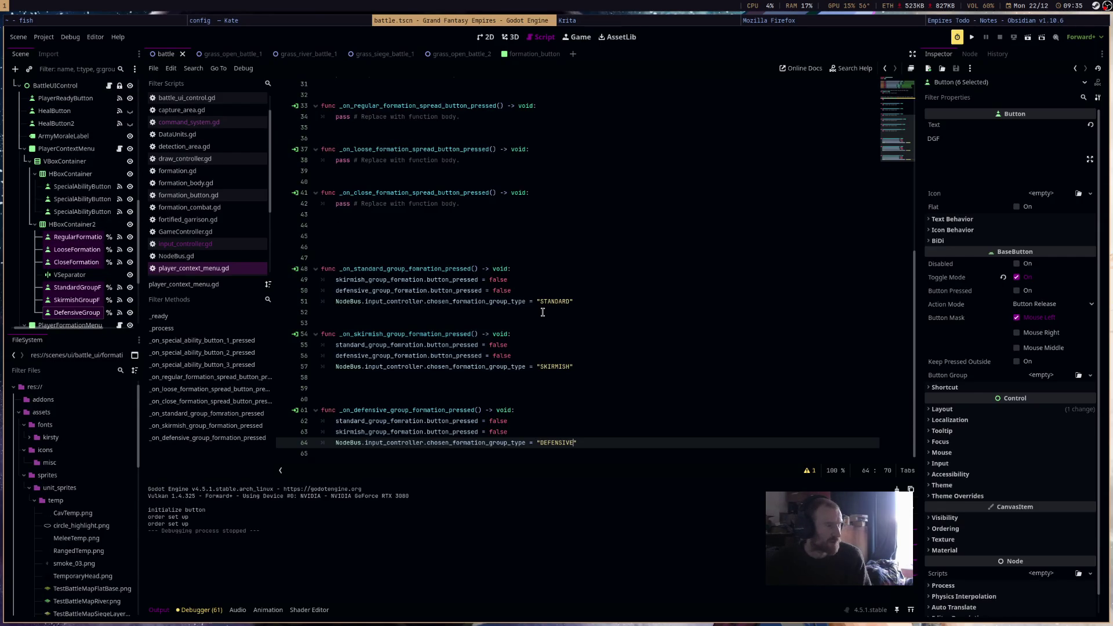
pyautogui.click(82, 287)
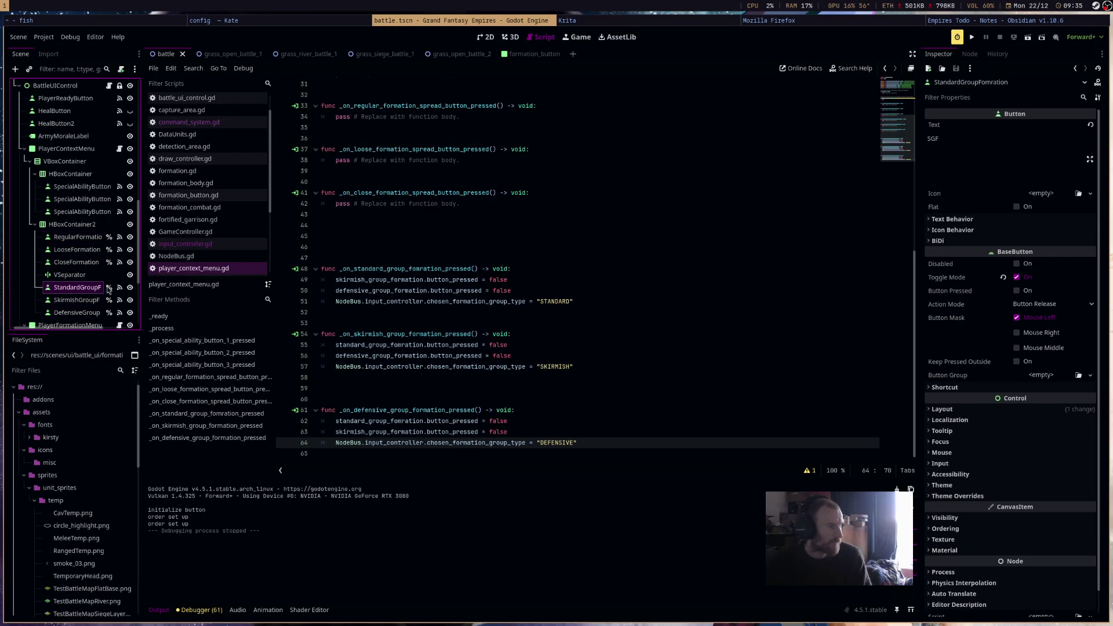
# Make the standard formation button start pressed, rerun, and switch between skirmish and standard.
pyautogui.click(1030, 291)
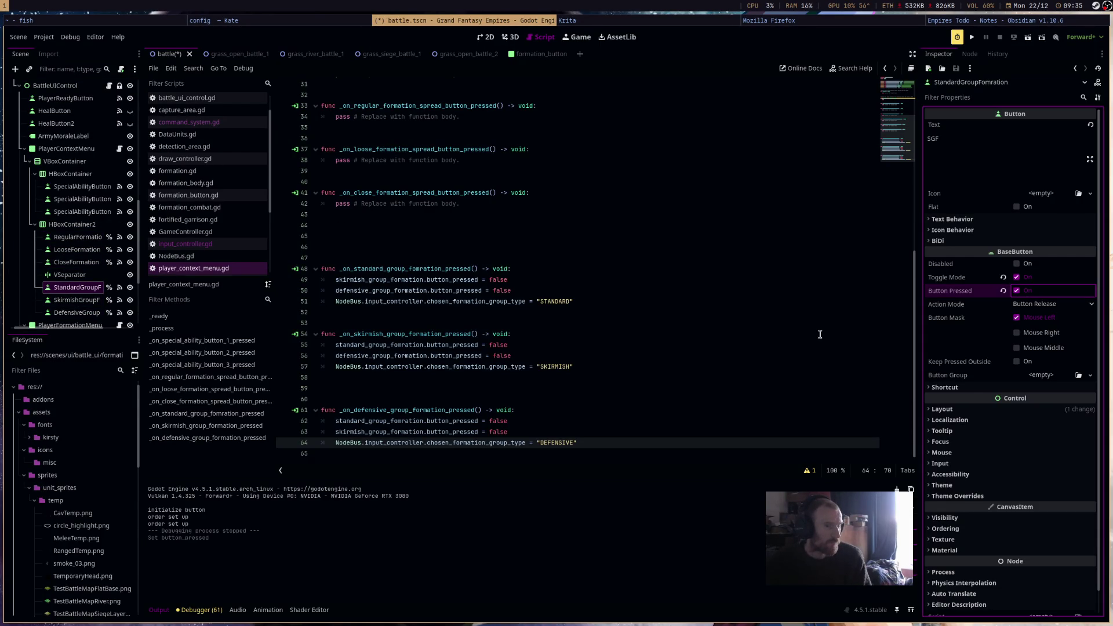
pyautogui.click(1027, 37)
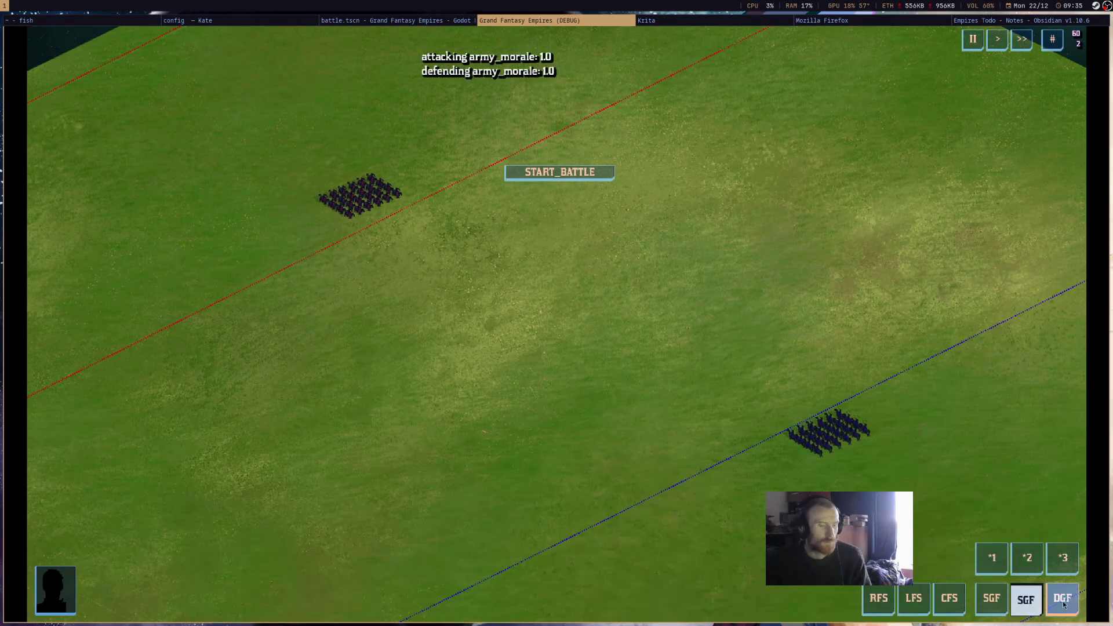
pyautogui.click(1034, 604)
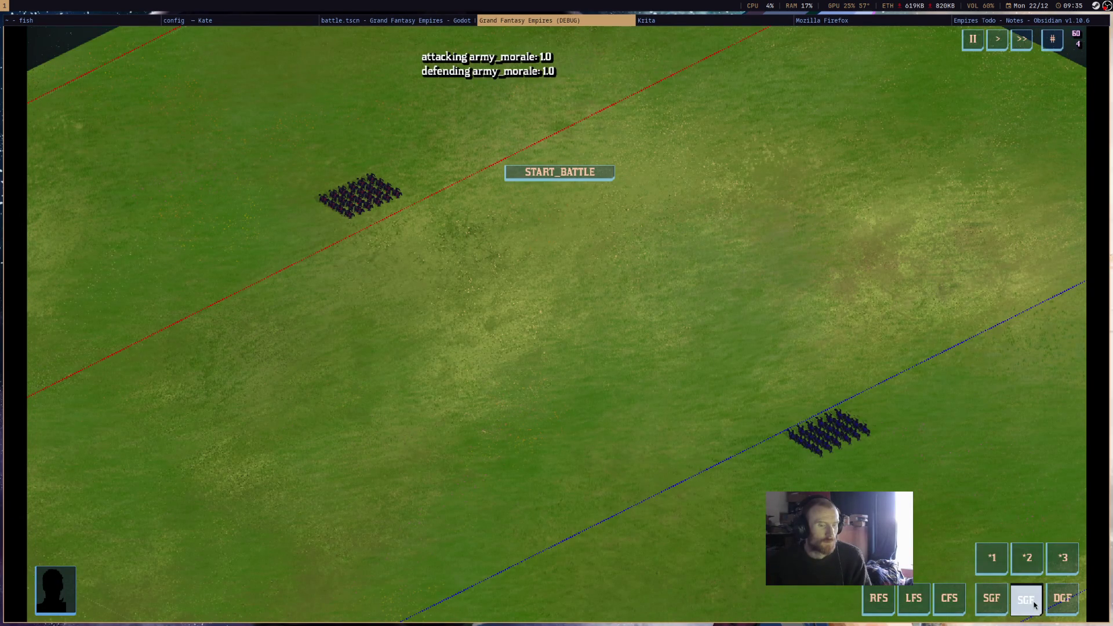
pyautogui.click(984, 602)
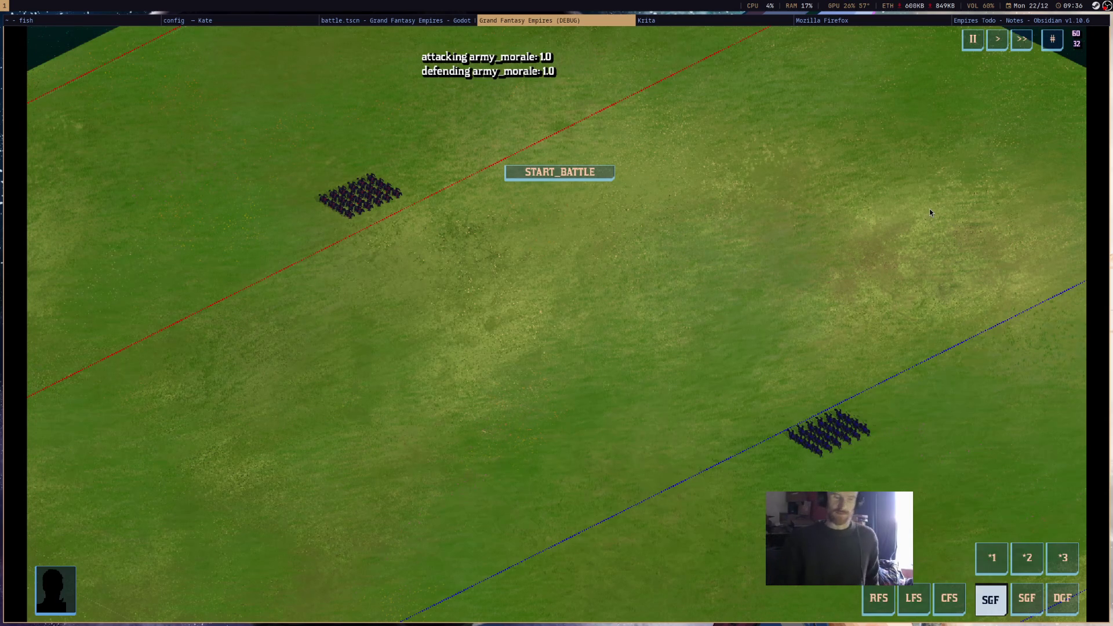
# Toggle group formations and the close, loose and regular spread buttons, then stop the game.
pyautogui.click(1023, 596)
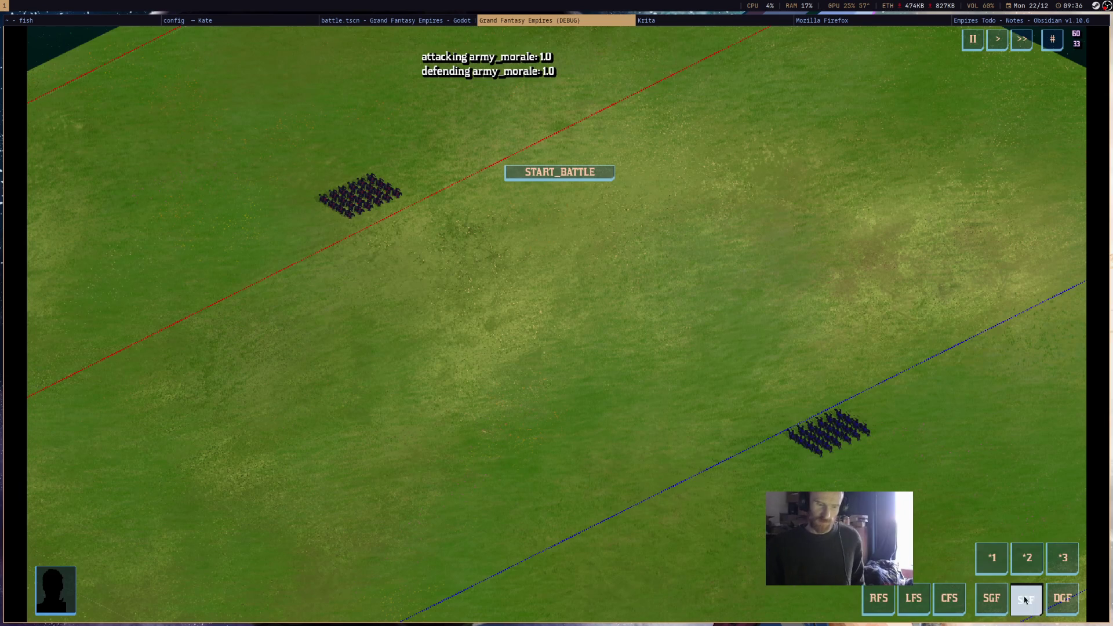
pyautogui.click(990, 605)
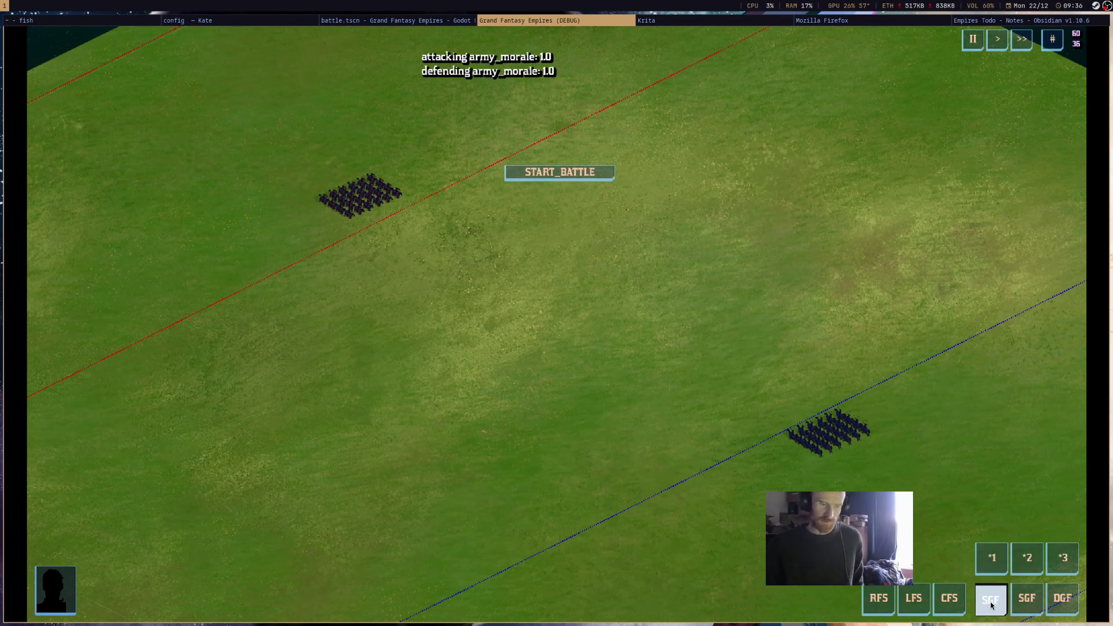
pyautogui.click(948, 599)
pyautogui.click(913, 599)
pyautogui.click(882, 604)
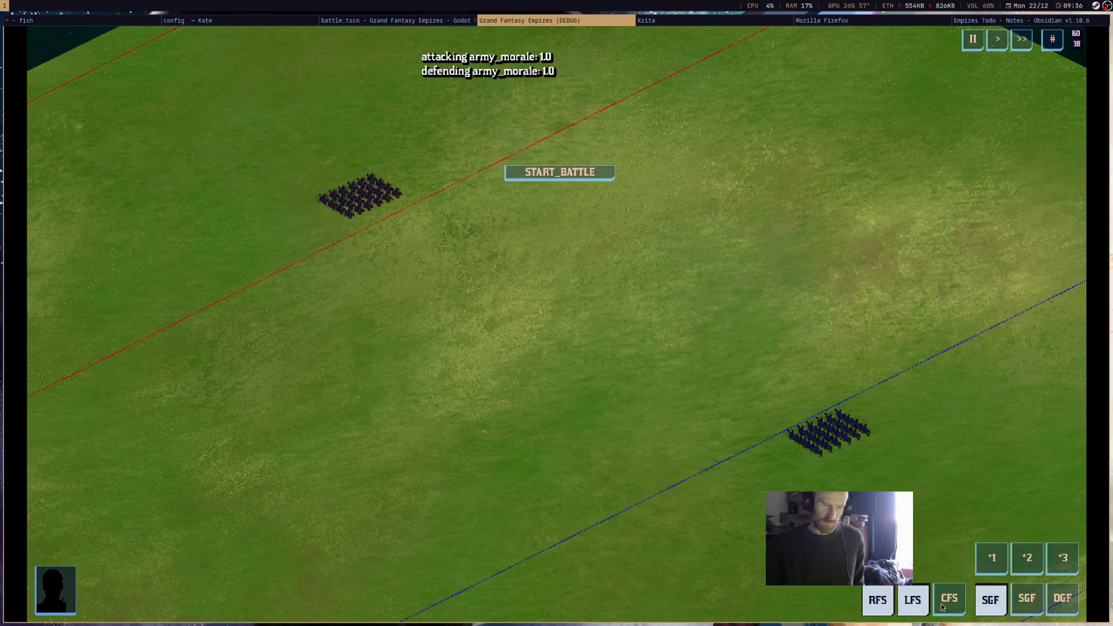
pyautogui.click(1026, 599)
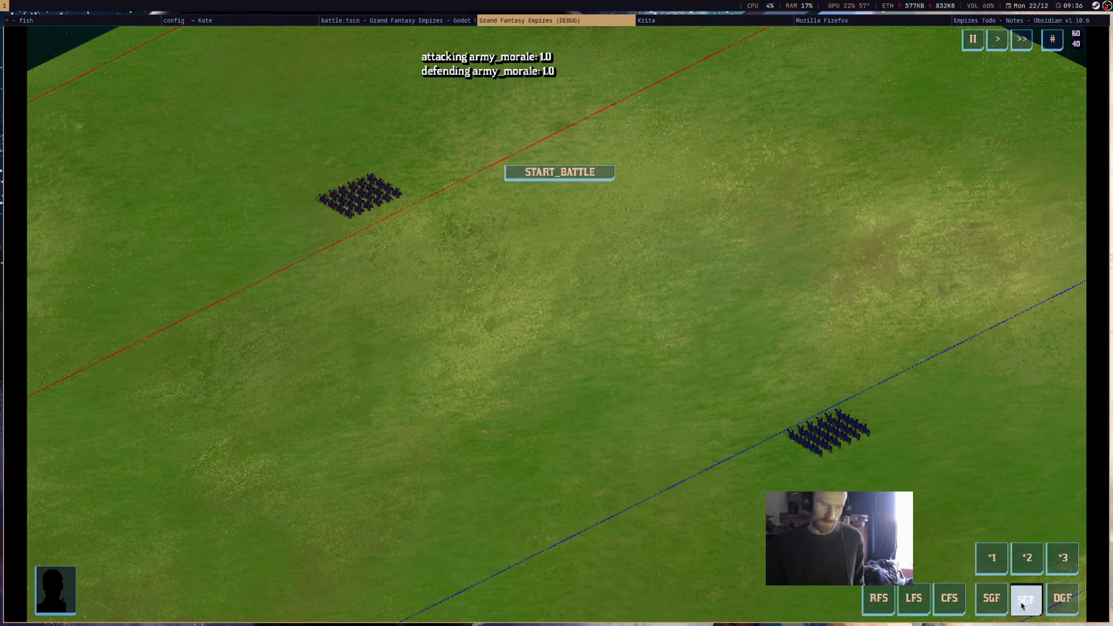
pyautogui.click(990, 600)
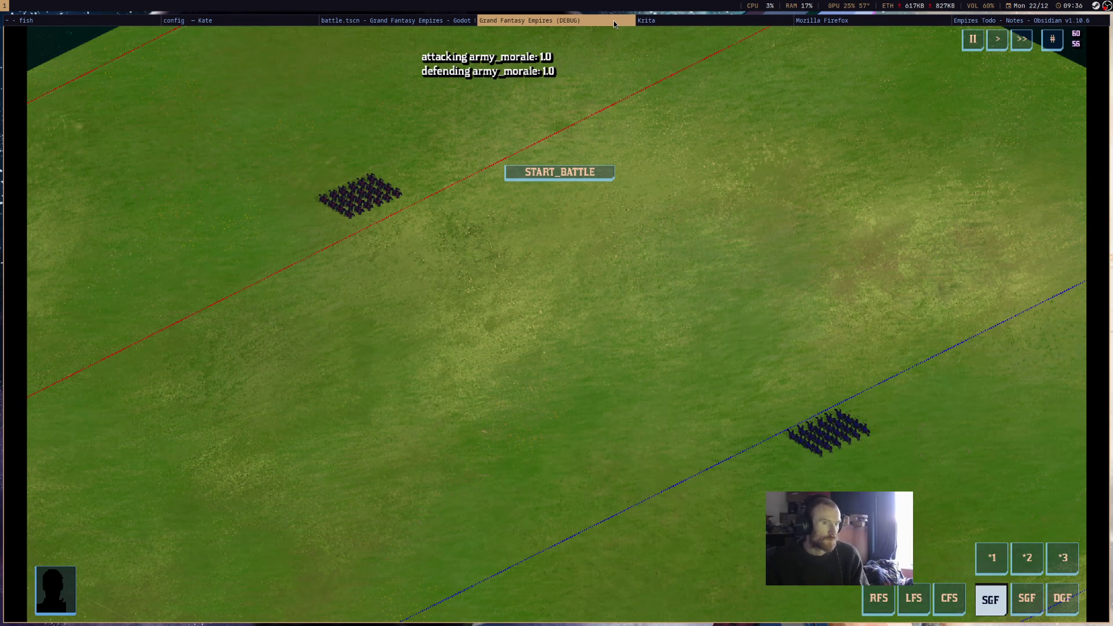
pyautogui.press('super+shift+q')
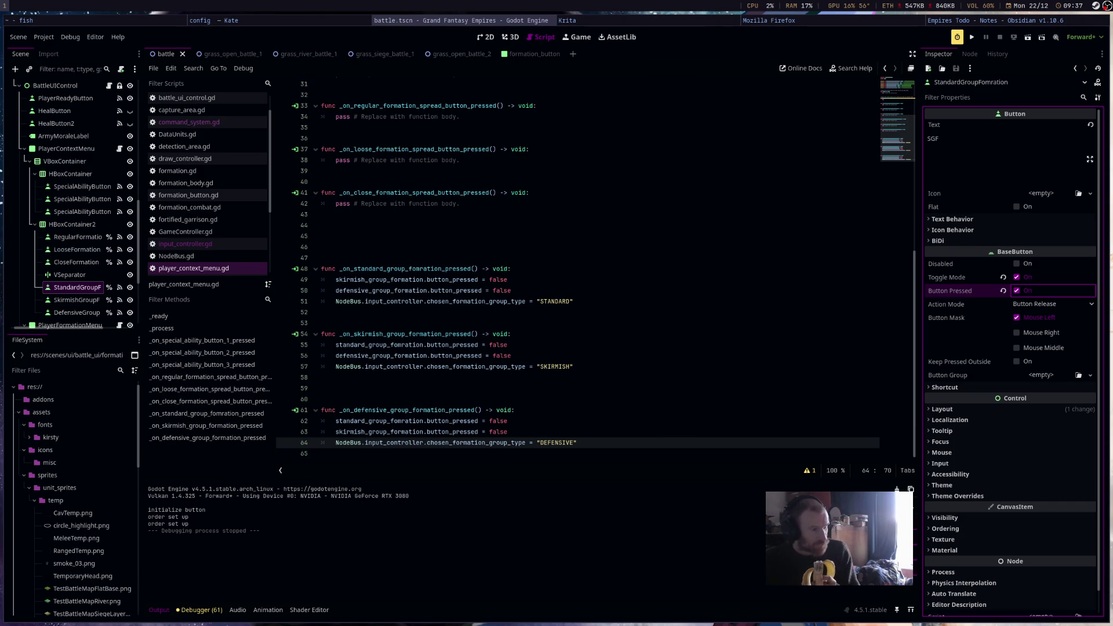
# Review the three formation spread handler functions in player_context_menu.gd.
pyautogui.scroll(3, 593, 251)
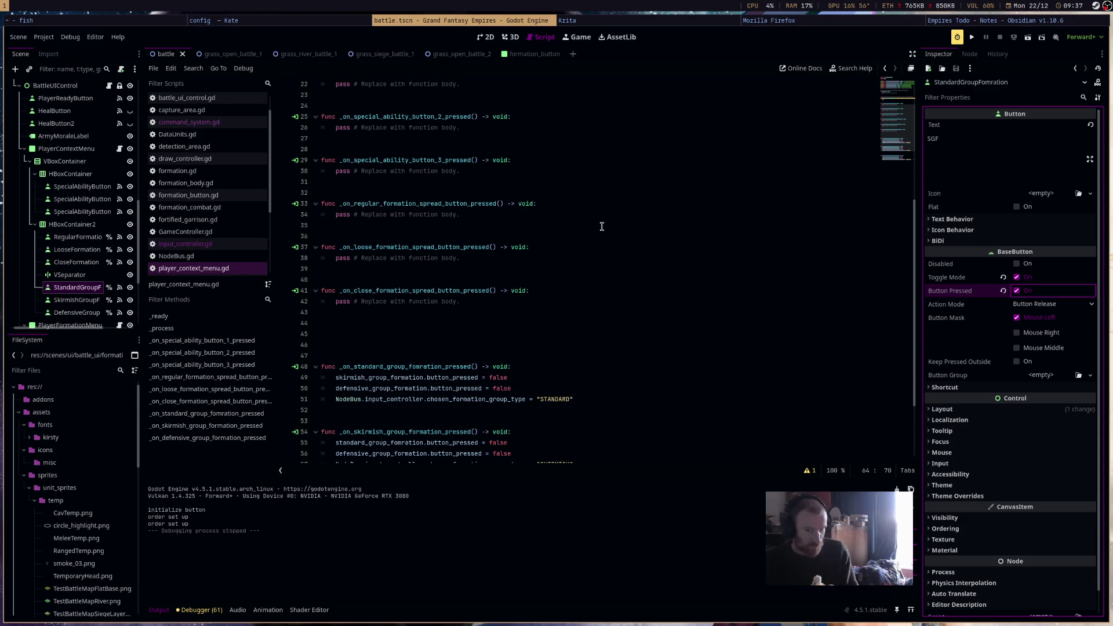
pyautogui.moveTo(520, 305); pyautogui.dragTo(288, 195)
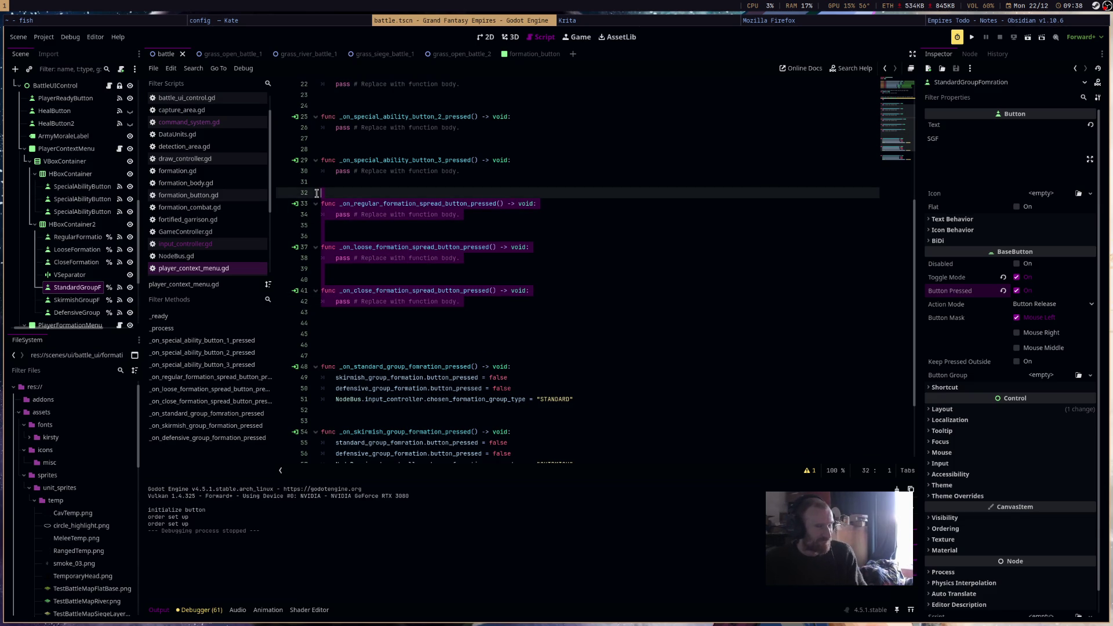
pyautogui.click(456, 294)
pyautogui.click(305, 182)
# Hide VSeparator, CloseFormation, LooseFormation and RegularFormation, save the scene, and run the game.
pyautogui.click(130, 274)
pyautogui.click(130, 262)
pyautogui.click(130, 249)
pyautogui.click(129, 236)
pyautogui.hotkey('ctrl', 's')
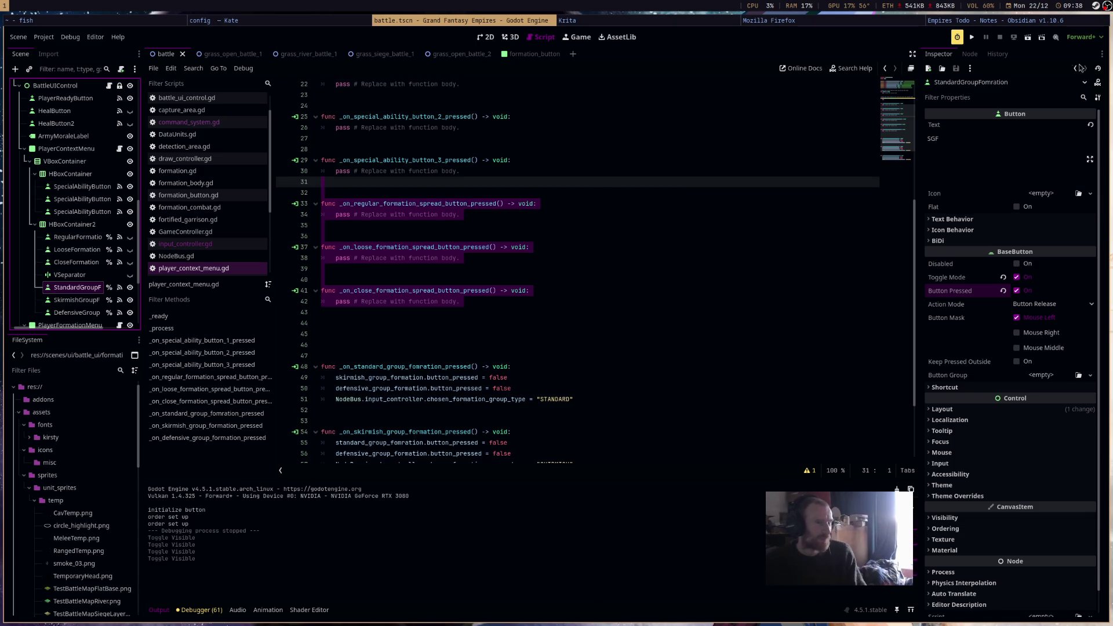
pyautogui.click(1027, 38)
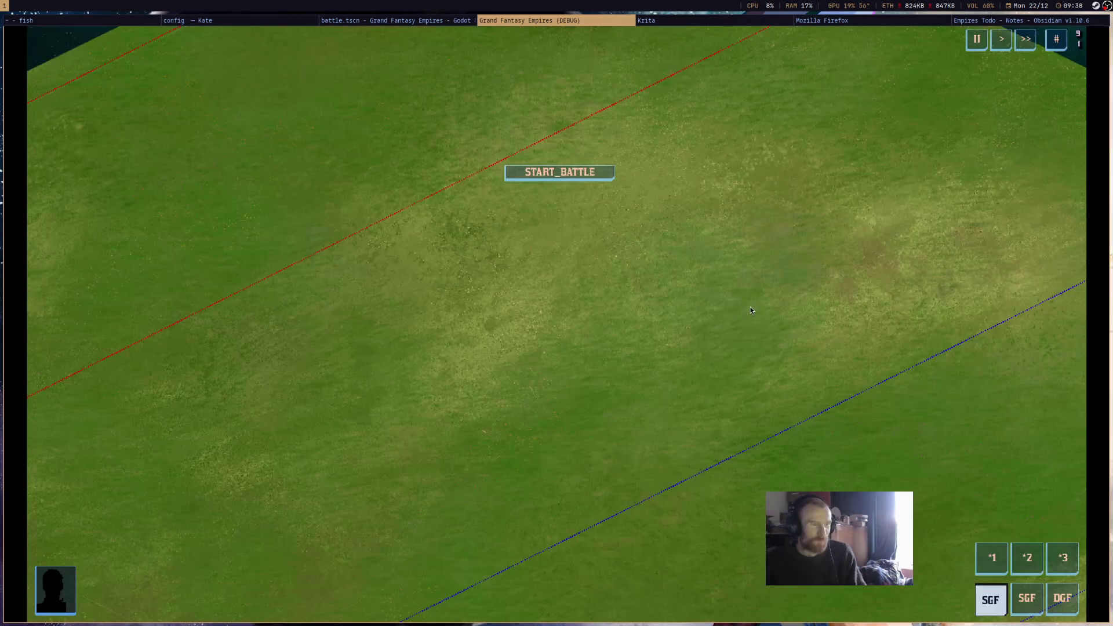
# Run the battle and pan and zoom the camera across the battlefield.
pyautogui.click(1026, 559)
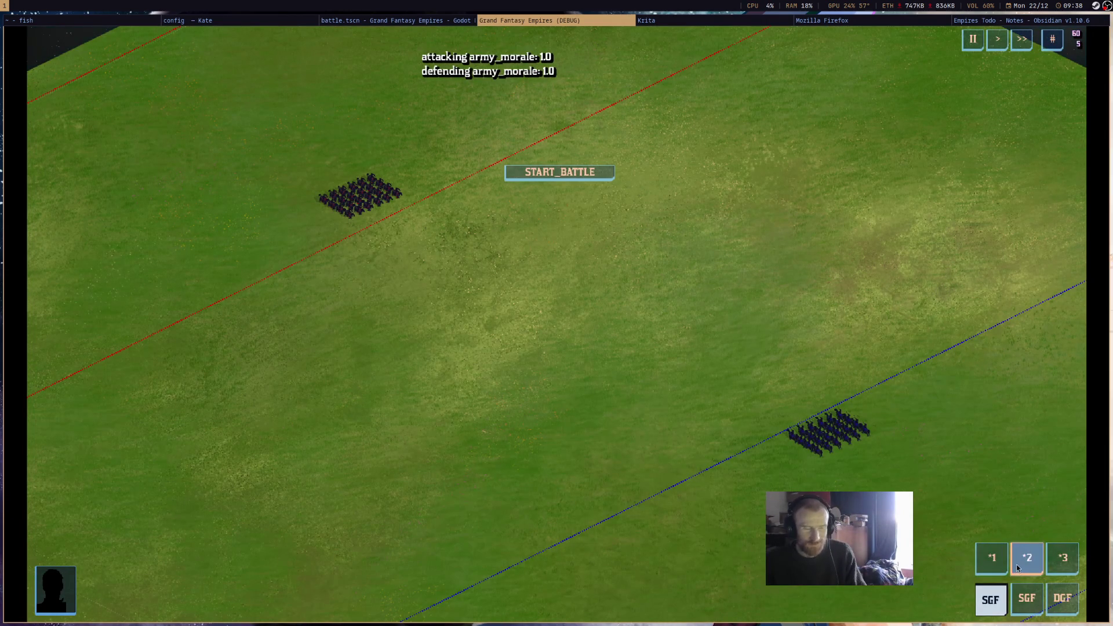
pyautogui.press('d')
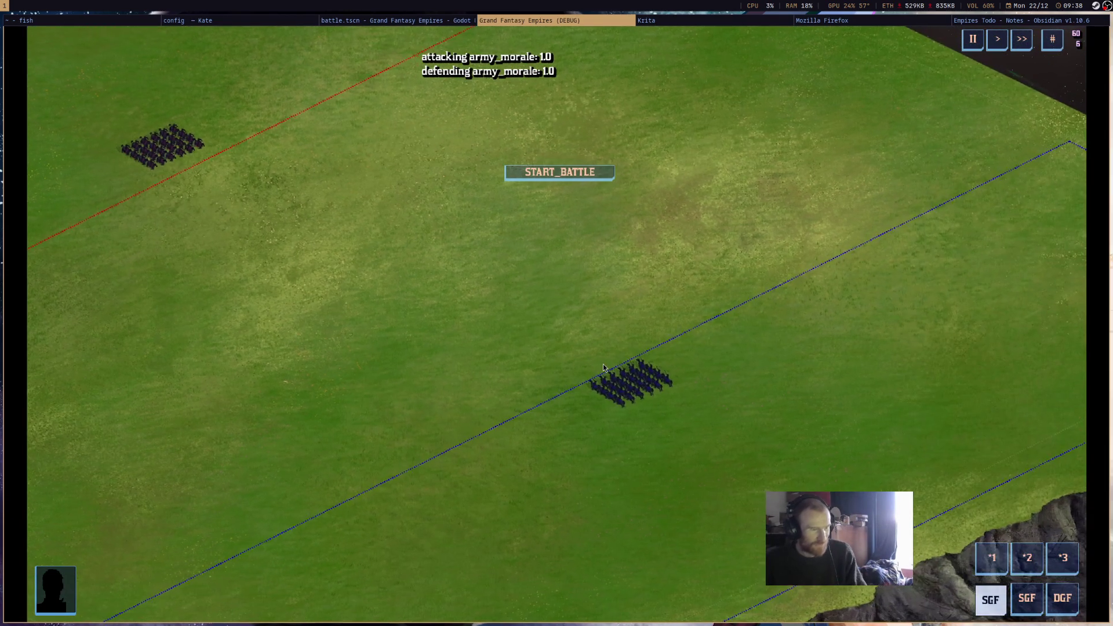
pyautogui.scroll(-5, 603, 367)
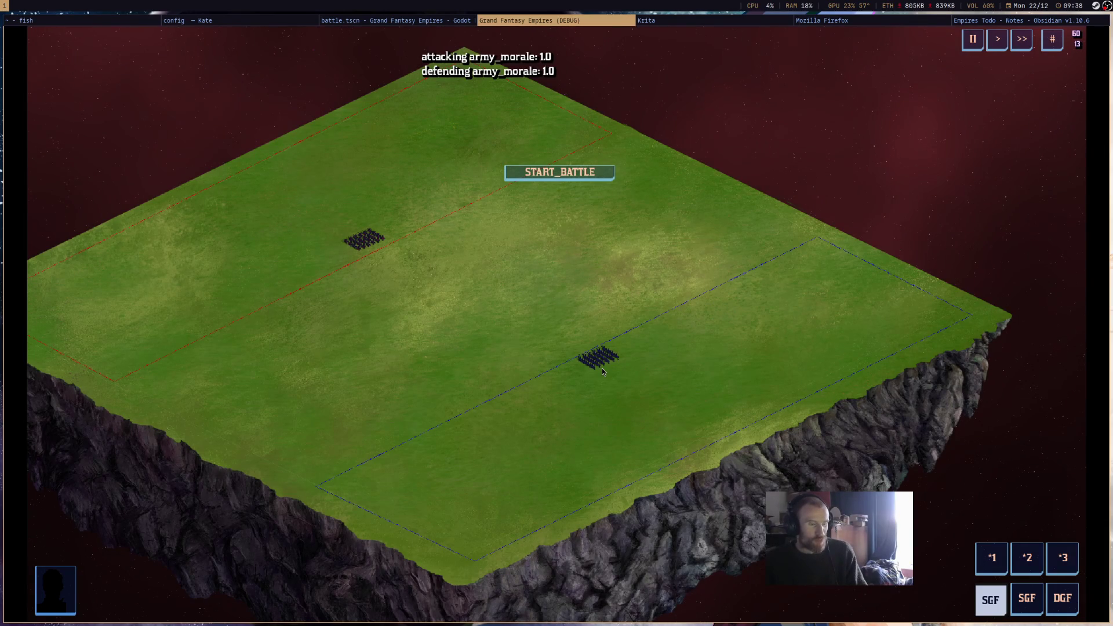
pyautogui.scroll(3, 776, 410)
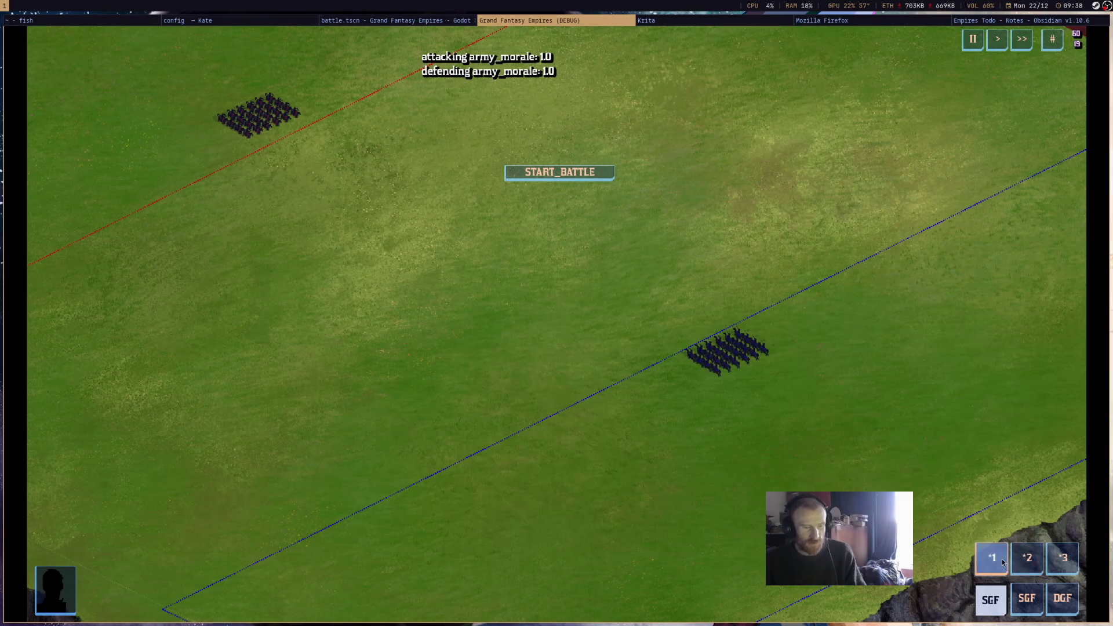
# Try the *1 and *2 group formation buttons, then stop the running game.
pyautogui.click(1020, 558)
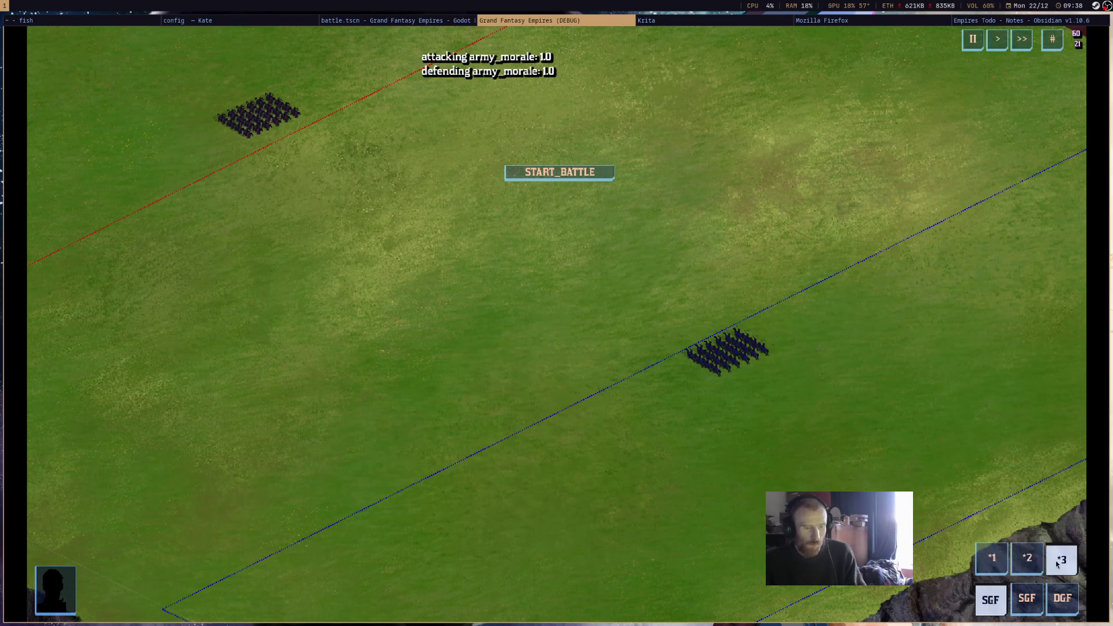
pyautogui.click(1038, 558)
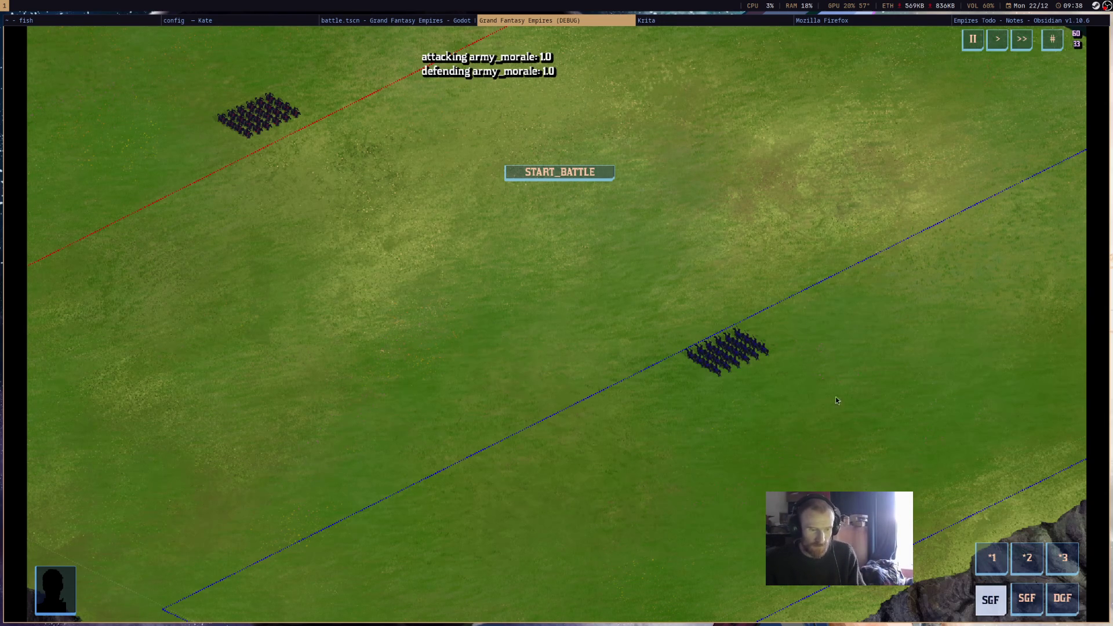
pyautogui.middleClick(509, 19)
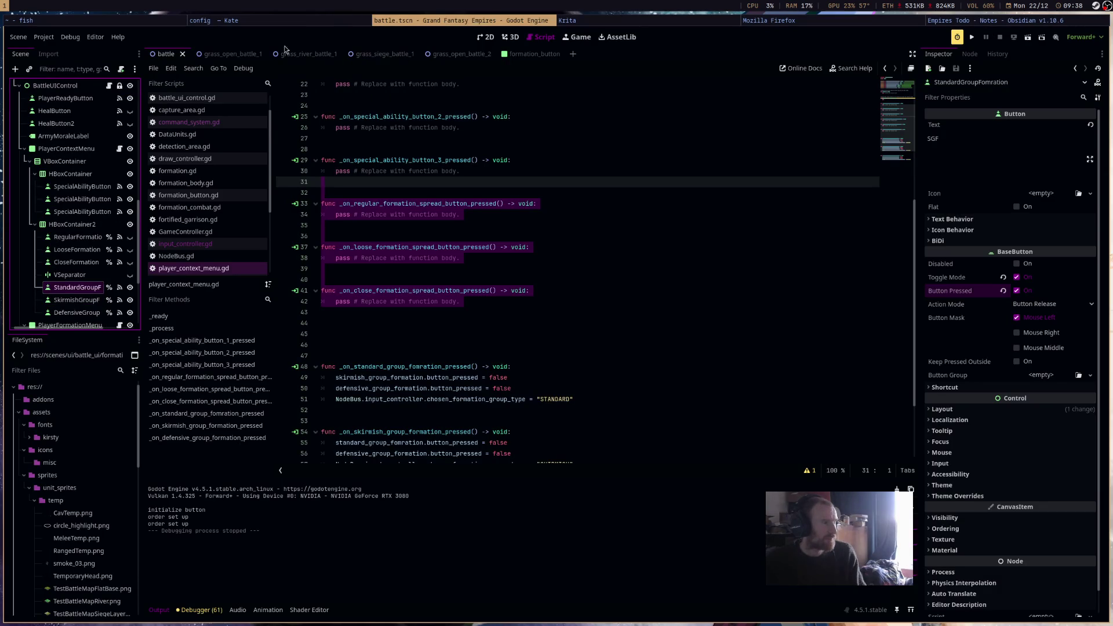
# Switch to the grass_open_battle_1 scene and open input_controller.gd in the script editor.
pyautogui.click(226, 55)
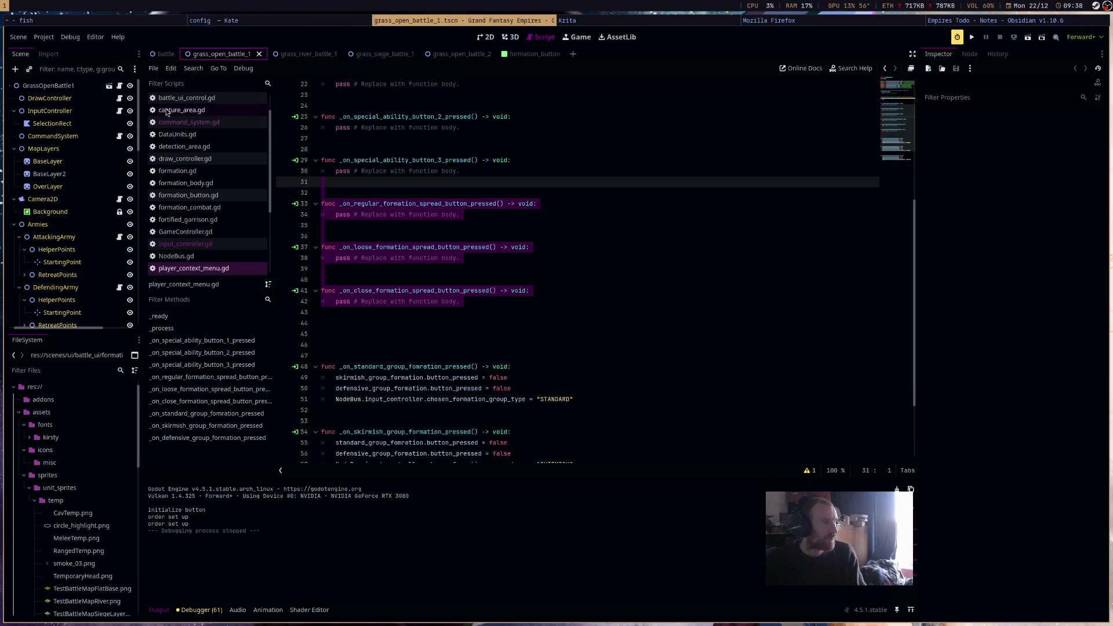
pyautogui.scroll(-2, 210, 174)
pyautogui.click(220, 226)
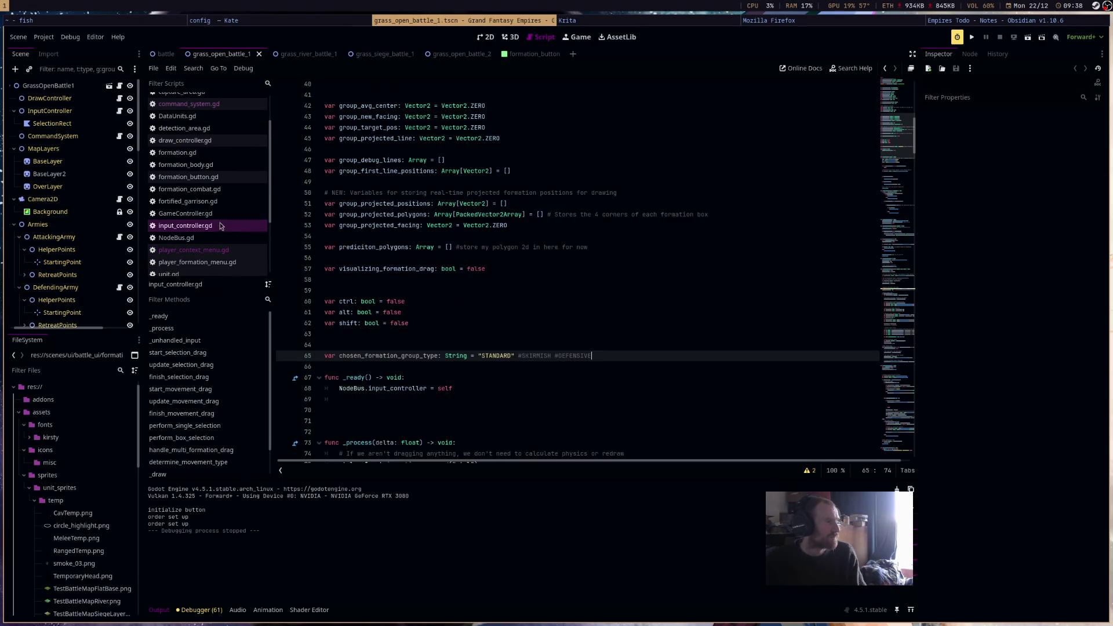
pyautogui.click(687, 257)
# Scroll through input_controller.gd down to the update_movement_drag function.
pyautogui.scroll(-15, 580, 368)
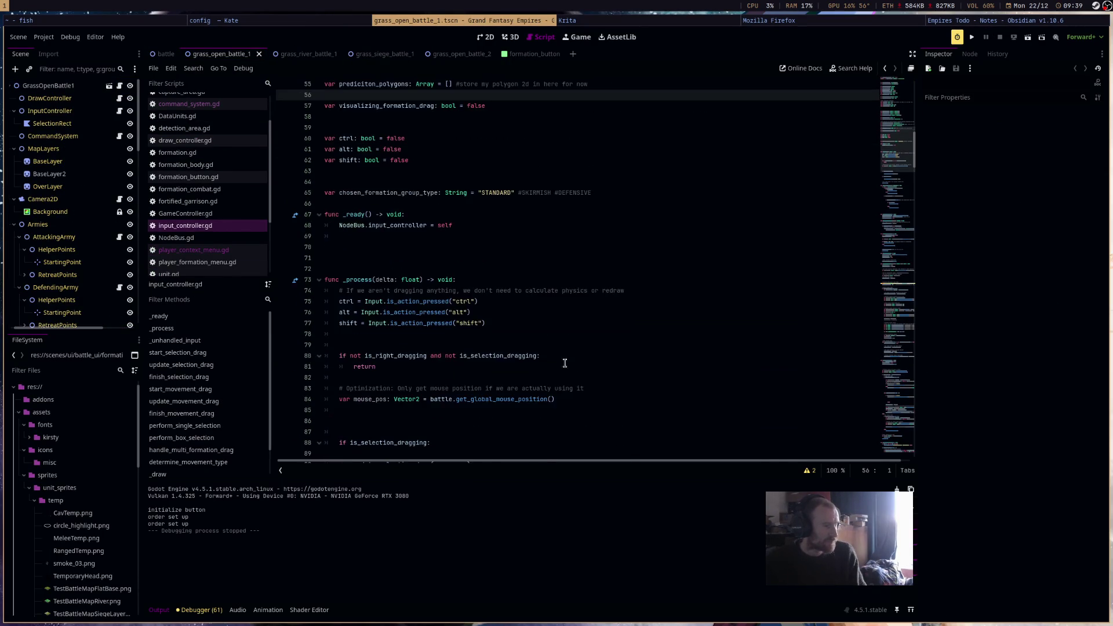
pyautogui.scroll(-13, 497, 350)
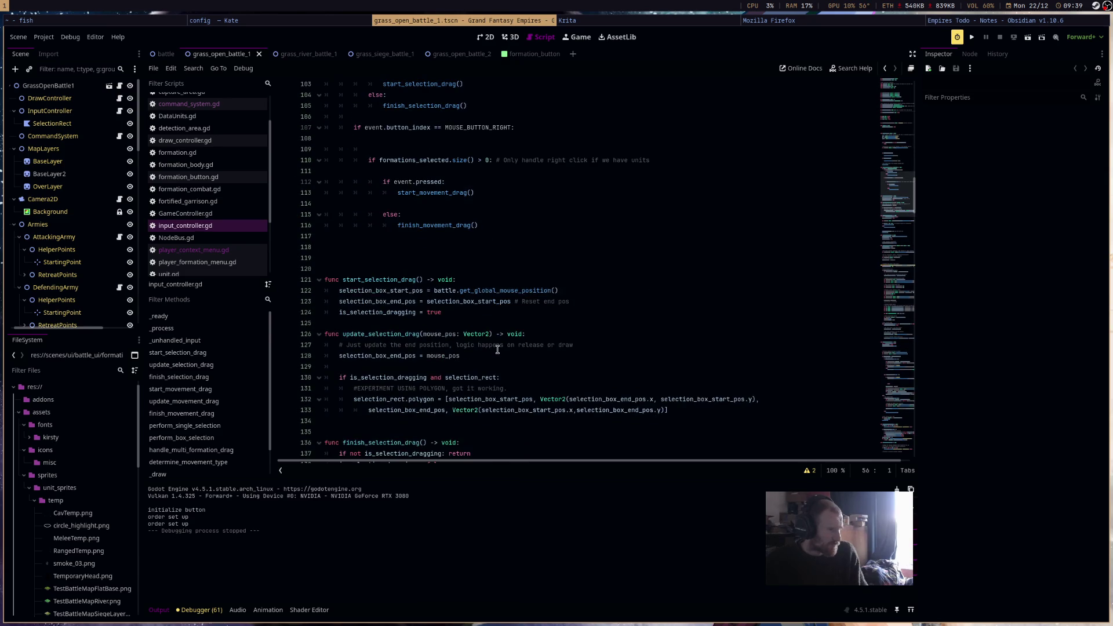
pyautogui.scroll(-2, 497, 349)
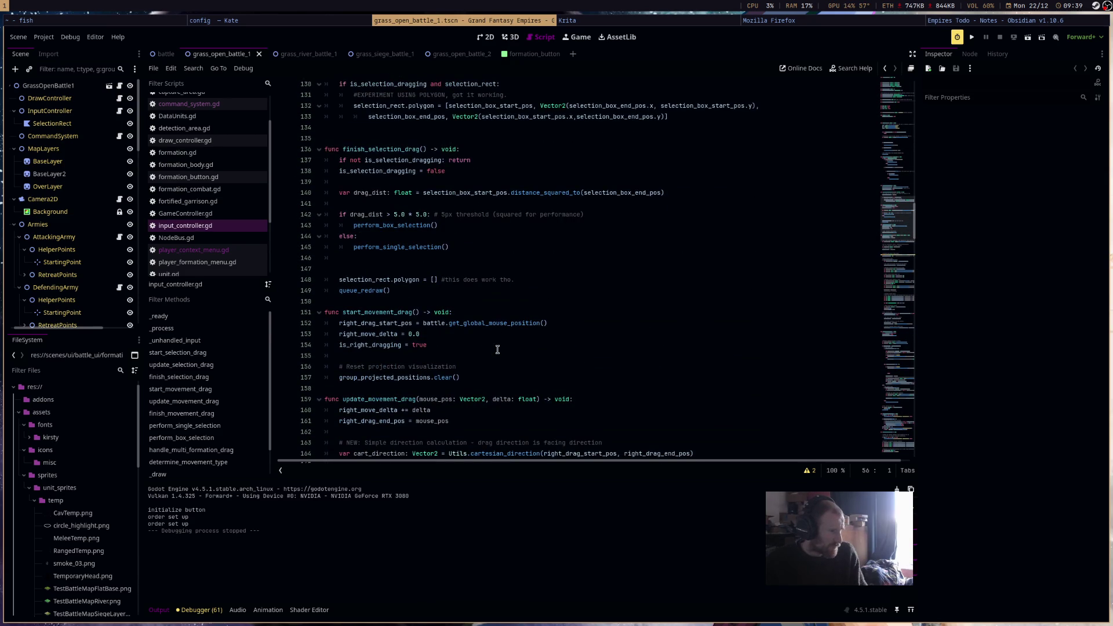
pyautogui.scroll(-4, 497, 349)
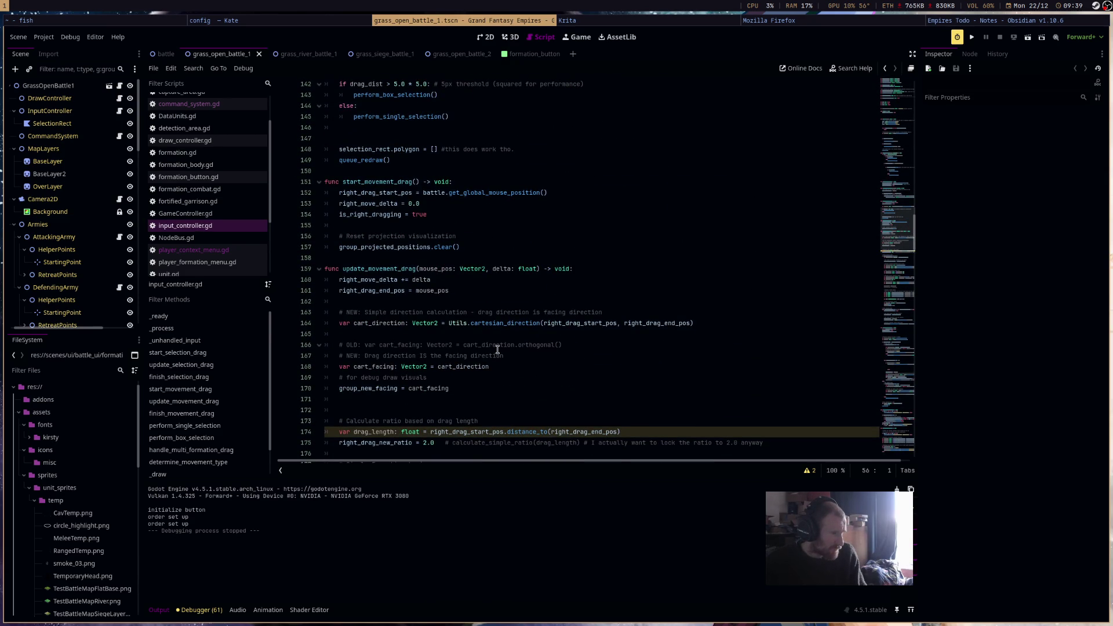
pyautogui.scroll(-4, 497, 349)
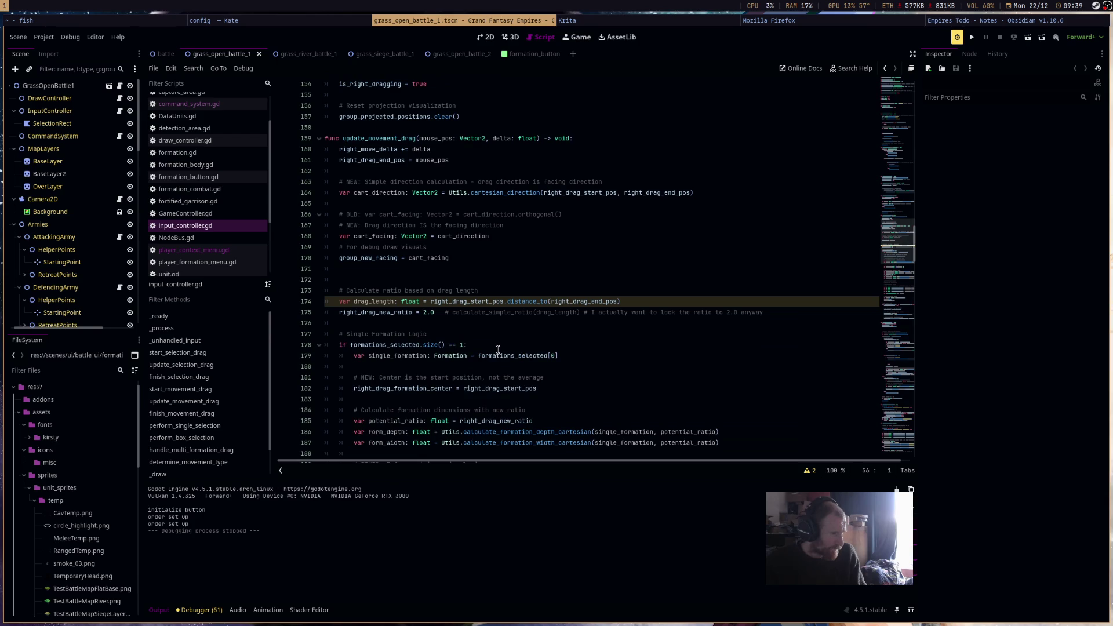